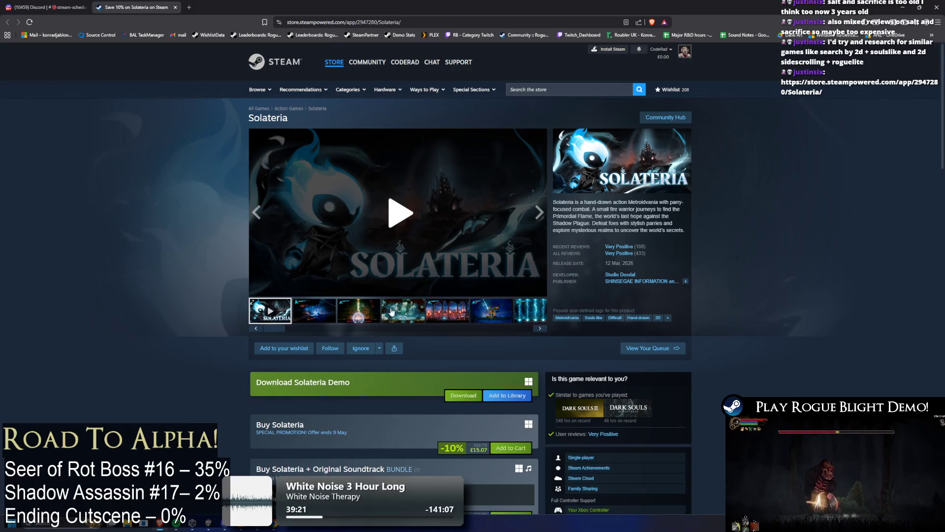
Flip through the Solateria screenshots, then enlarge and close the blue boss-fight shot
{"action": "left_click", "coordinate": [358, 315]}
{"action": "left_click", "coordinate": [403, 313]}
{"action": "left_click", "coordinate": [447, 317]}
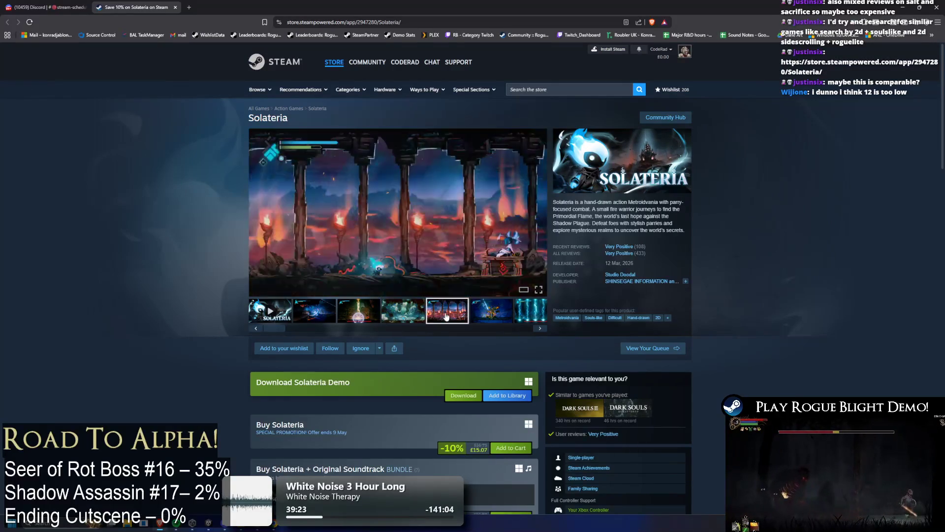
{"action": "left_click", "coordinate": [490, 314]}
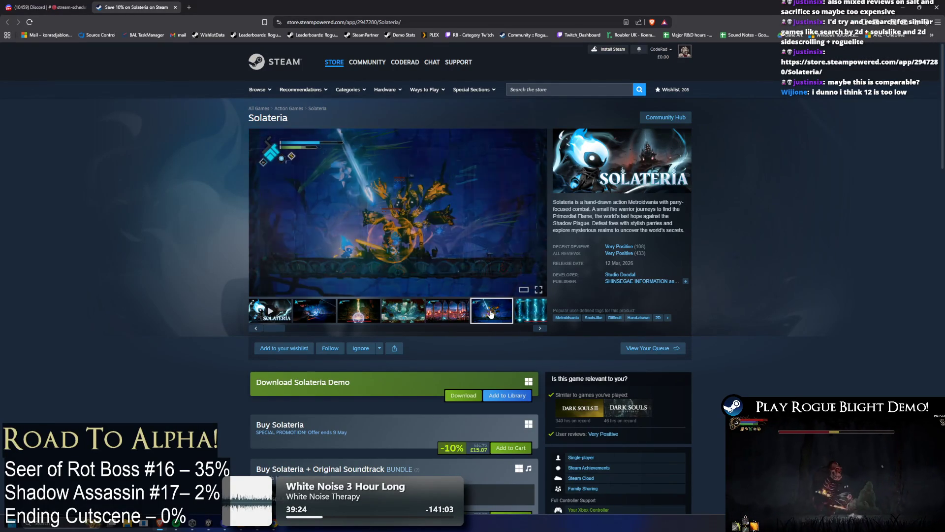
{"action": "left_click", "coordinate": [384, 275]}
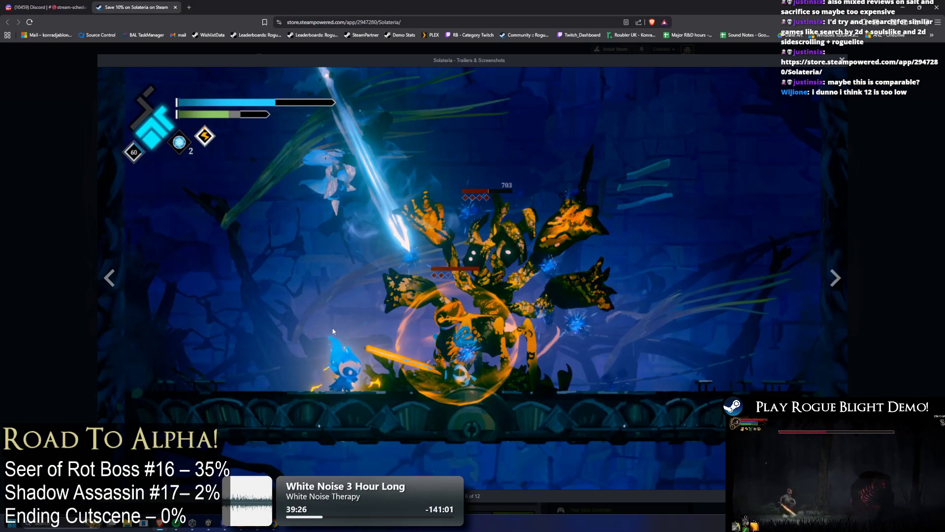
{"action": "key", "text": "Escape"}
Play the Solateria trailer briefly, pause it, and scroll the page down and back
{"action": "left_click", "coordinate": [259, 315]}
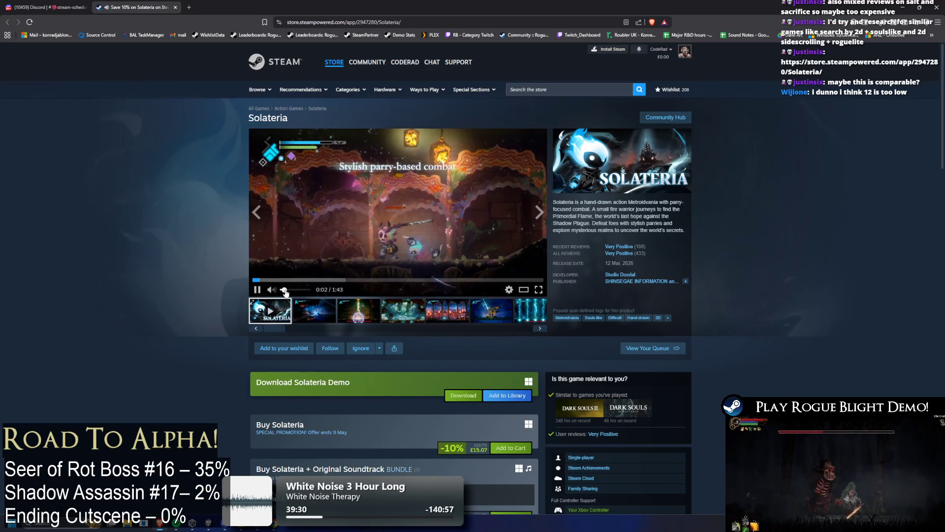
{"action": "left_click", "coordinate": [452, 175]}
{"action": "scroll", "coordinate": [679, 216], "scroll_direction": "down", "scroll_amount": 15}
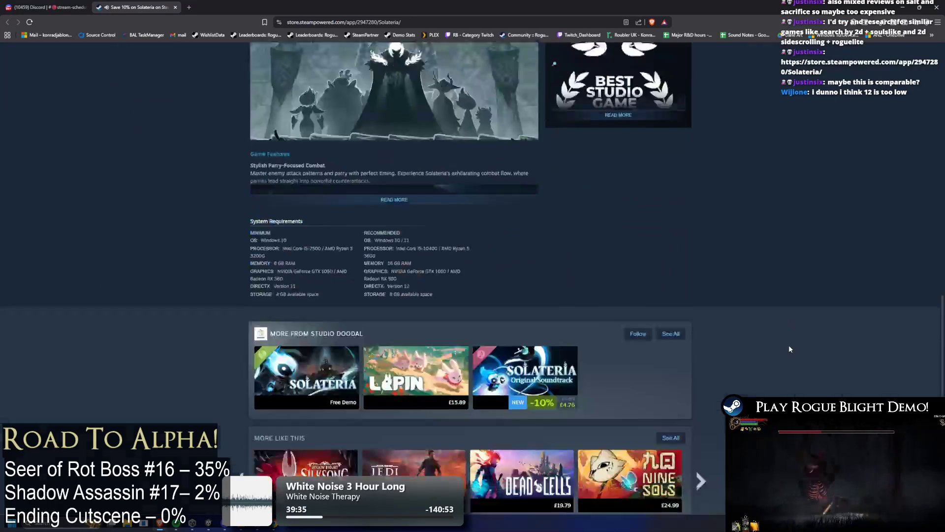
{"action": "scroll", "coordinate": [782, 272], "scroll_direction": "up", "scroll_amount": 15}
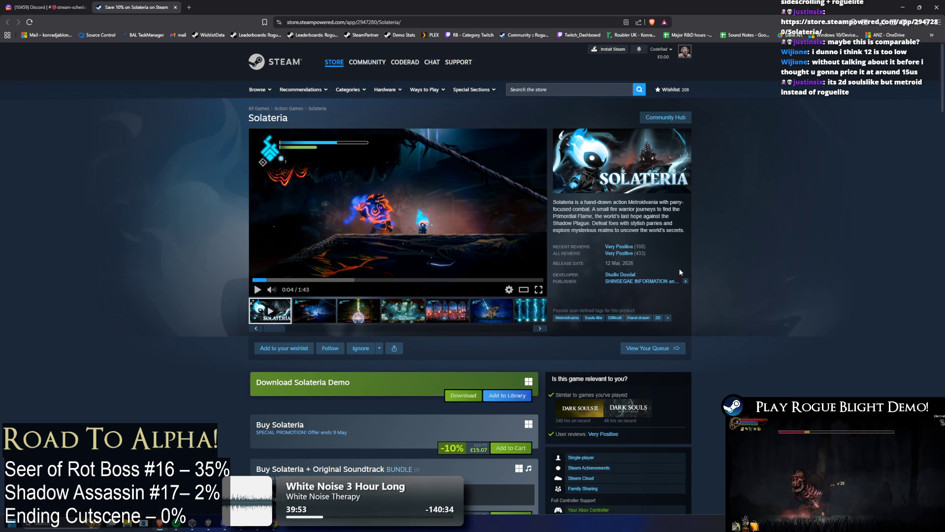
View the fifth and lightning screenshots, scroll down, and close the Solateria store page
{"action": "left_click", "coordinate": [447, 310]}
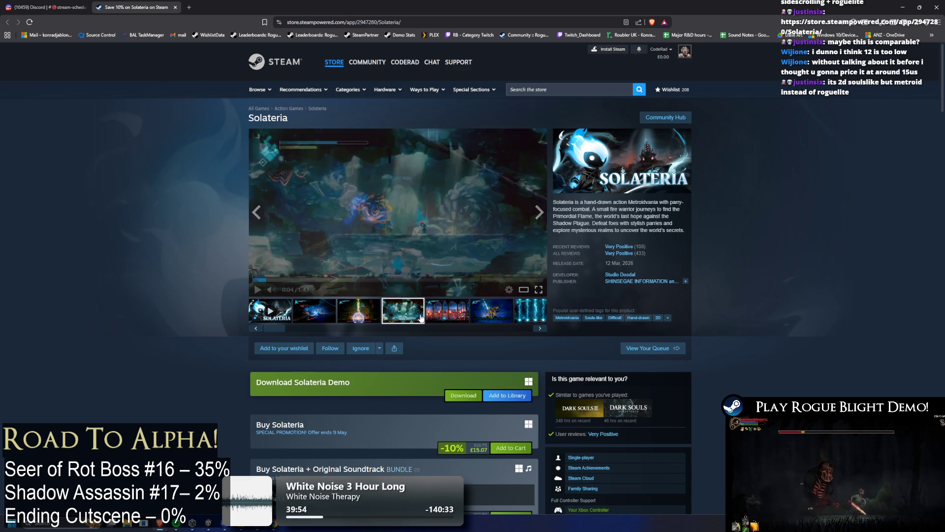
{"action": "left_click", "coordinate": [530, 310]}
{"action": "scroll", "coordinate": [476, 409], "scroll_direction": "down", "scroll_amount": 1}
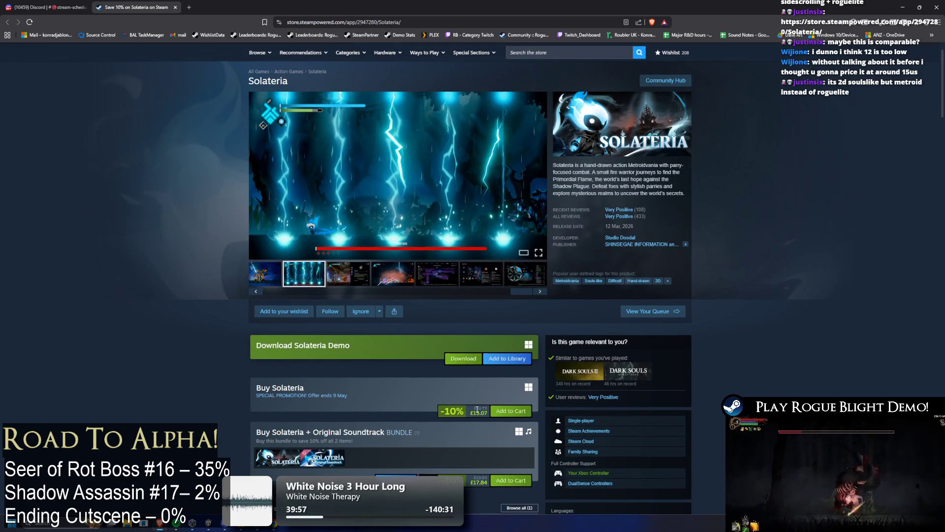
{"action": "scroll", "coordinate": [569, 440], "scroll_direction": "down", "scroll_amount": 5}
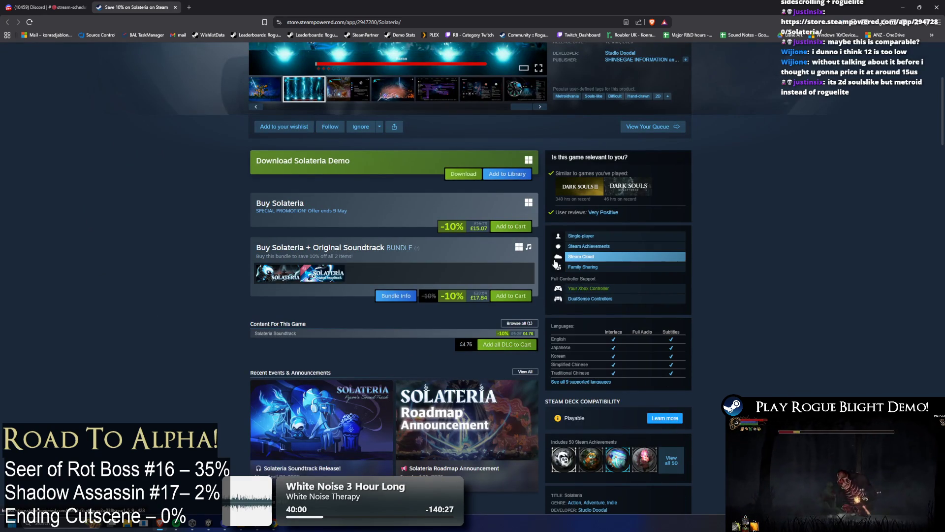
{"action": "middle_click", "coordinate": [163, 3]}
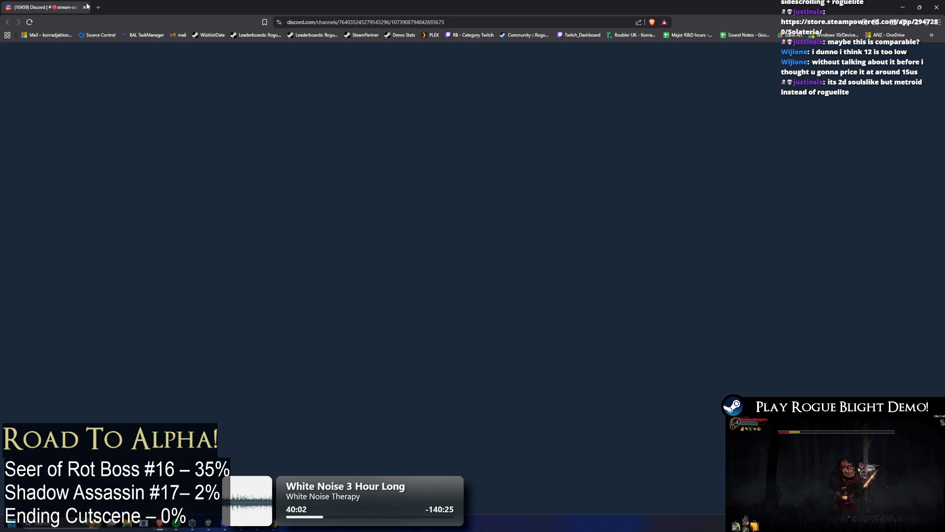
Close the Discord page, scroll down the Rogue_Blight_Localization sheet, and zoom the browser out
{"action": "middle_click", "coordinate": [47, 8]}
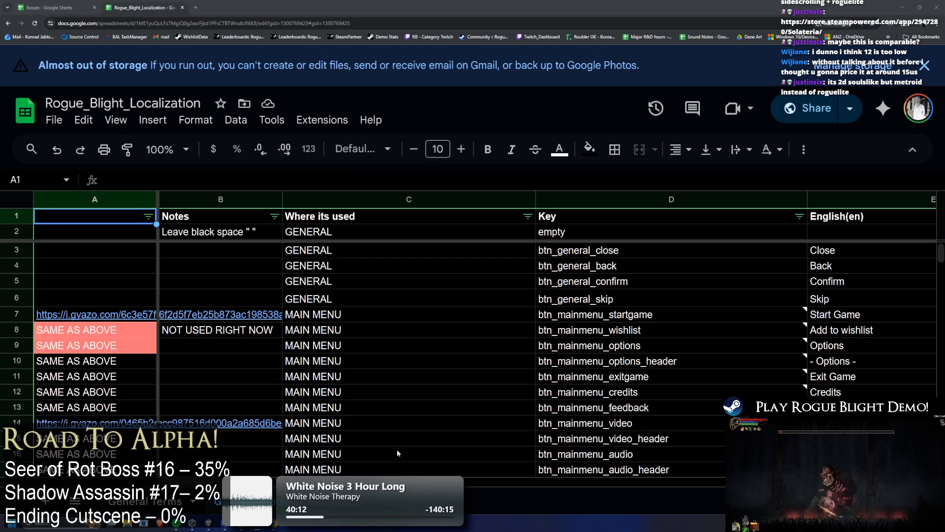
{"action": "scroll", "coordinate": [357, 295], "scroll_direction": "down", "scroll_amount": 9}
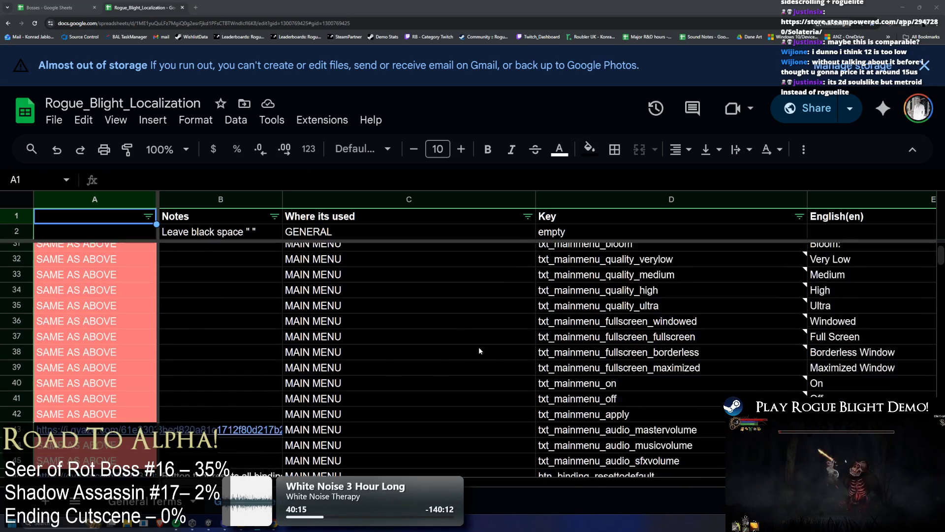
{"action": "scroll", "coordinate": [480, 350], "scroll_direction": "down", "scroll_amount": 4}
{"action": "mouse_move", "coordinate": [799, 342]}
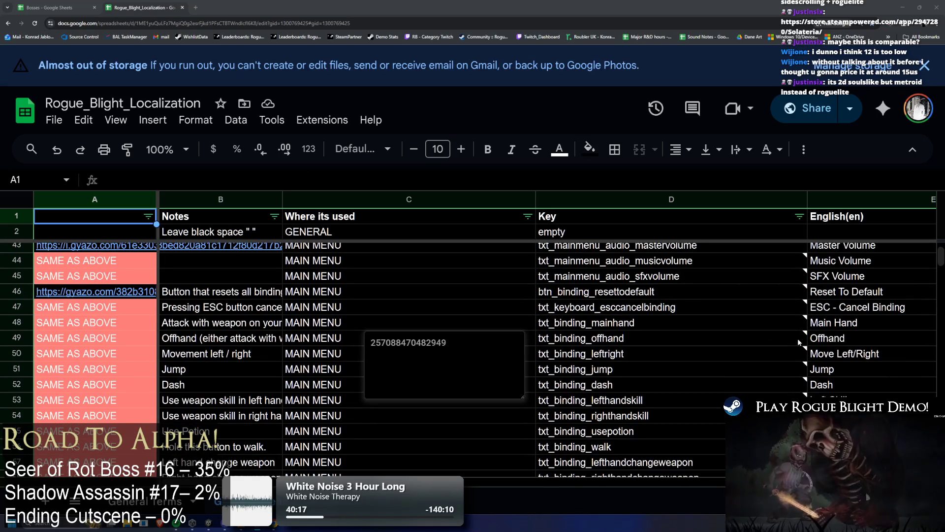
{"action": "scroll", "coordinate": [812, 356], "scroll_direction": "down", "scroll_amount": 10}
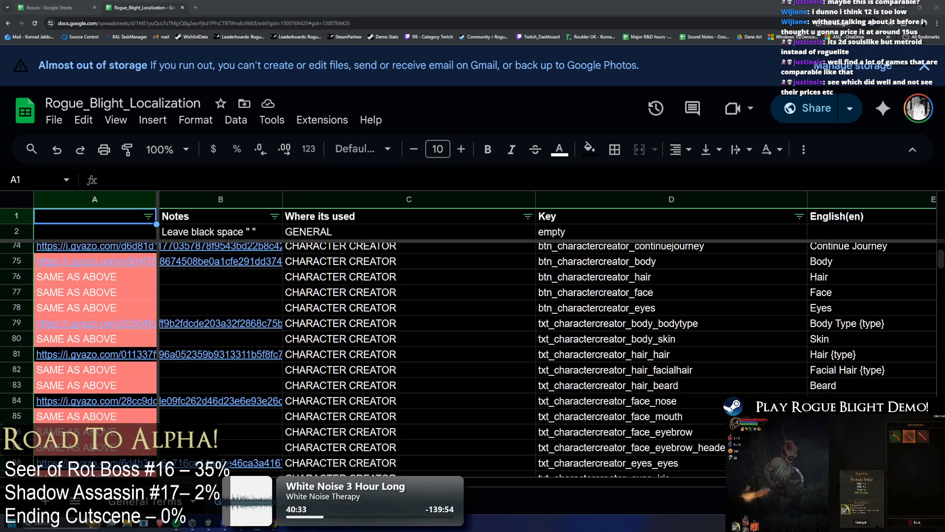
{"action": "scroll", "coordinate": [802, 373], "scroll_direction": "down", "scroll_amount": 3}
{"action": "scroll", "coordinate": [753, 384], "scroll_direction": "down", "scroll_amount": 2}
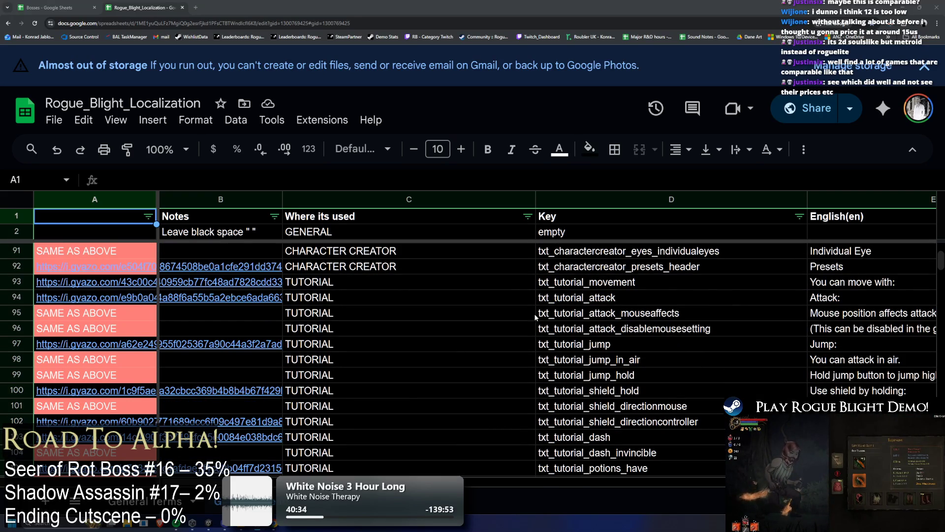
{"action": "scroll", "coordinate": [536, 316], "scroll_direction": "down", "scroll_amount": 4}
{"action": "key", "text": "ctrl+minus"}
{"action": "key", "text": "ctrl+minus"}
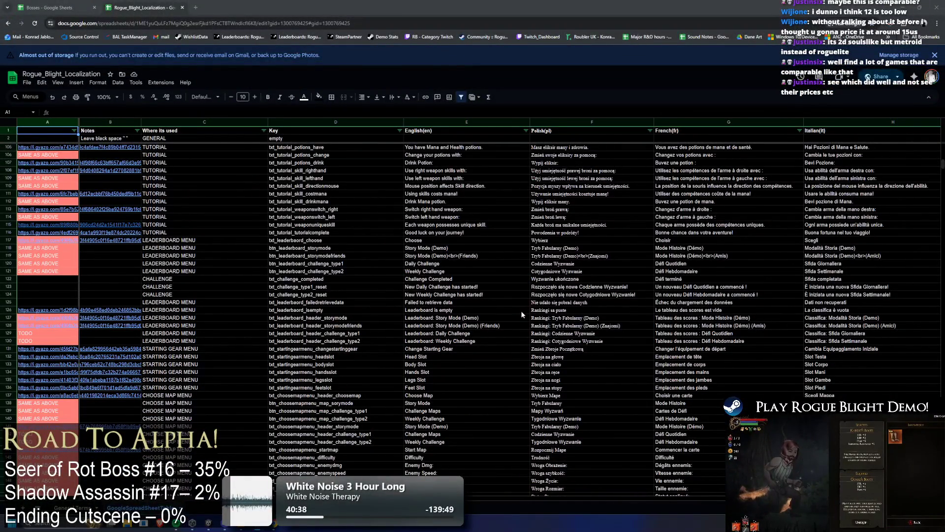
Search the localization sheet for 'undertaker'
{"action": "left_click", "coordinate": [468, 288]}
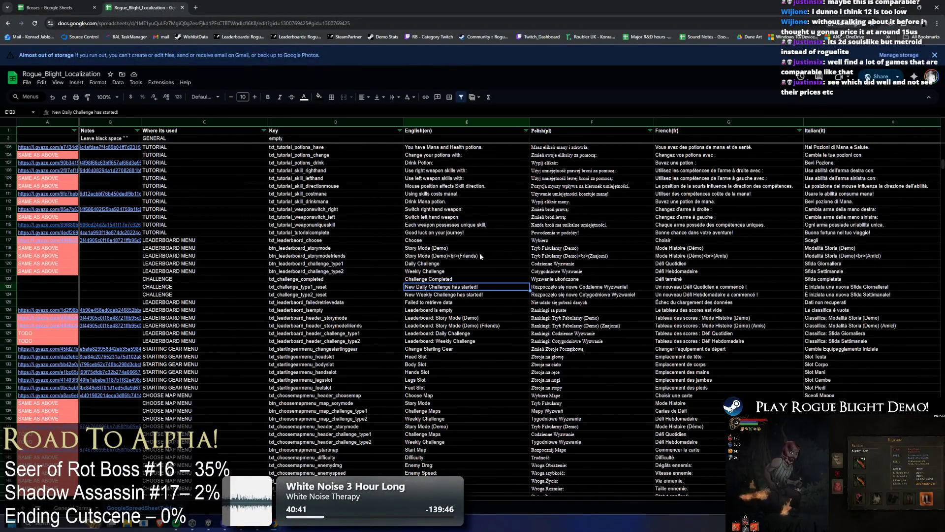
{"action": "left_click", "coordinate": [405, 232]}
{"action": "key", "text": "ctrl+f"}
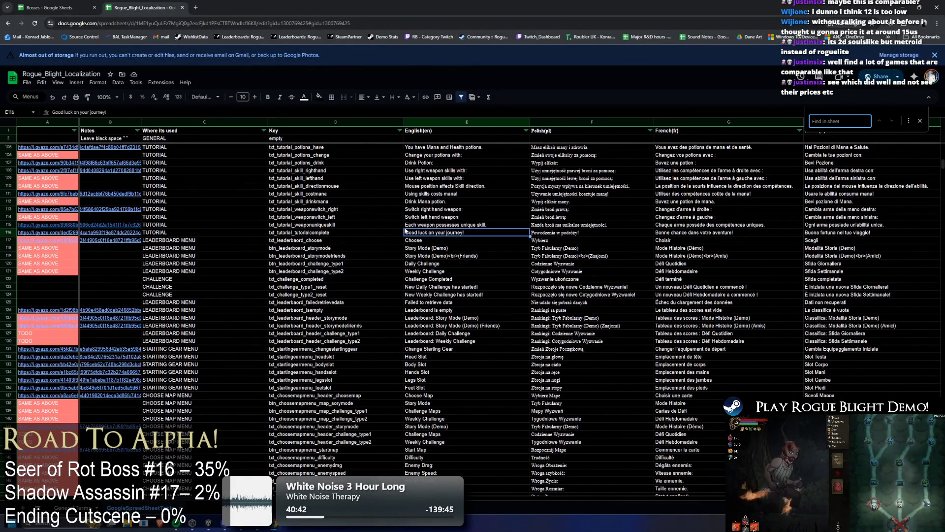
{"action": "type", "text": "undertaker per"}
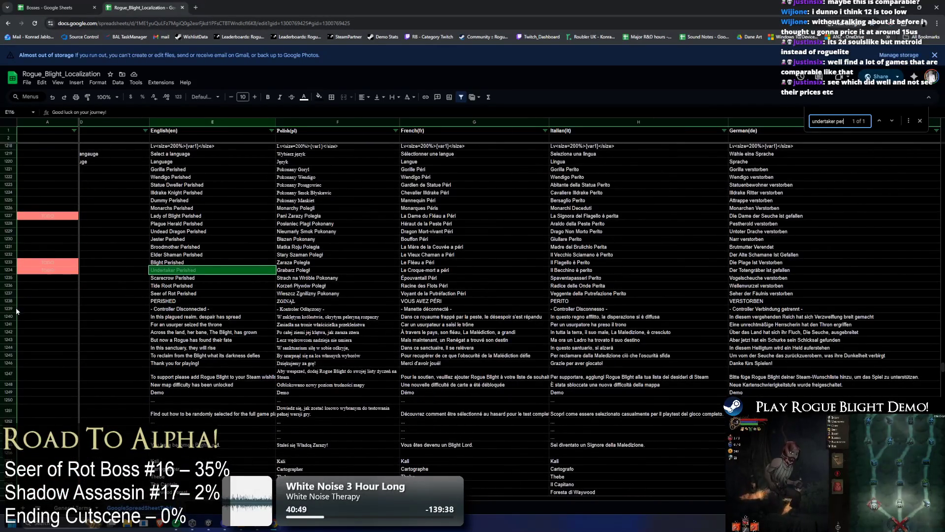
{"action": "mouse_move", "coordinate": [7, 301]}
{"action": "left_mouse_down"}
{"action": "mouse_move", "coordinate": [8, 493]}
{"action": "mouse_move", "coordinate": [20, 443]}
{"action": "mouse_move", "coordinate": [76, 401]}
{"action": "mouse_move", "coordinate": [132, 64]}
{"action": "mouse_move", "coordinate": [94, 488]}
{"action": "mouse_move", "coordinate": [92, 348]}
{"action": "mouse_move", "coordinate": [106, 360]}
{"action": "left_mouse_up"}
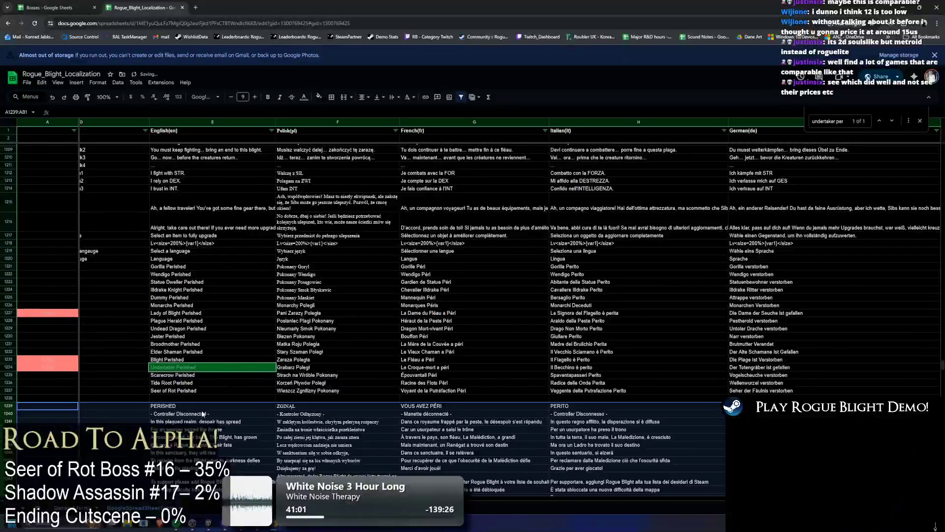
Start the English text 'Sh' in empty cell E1238 below Seer of Rot Perished
{"action": "left_click", "coordinate": [199, 409]}
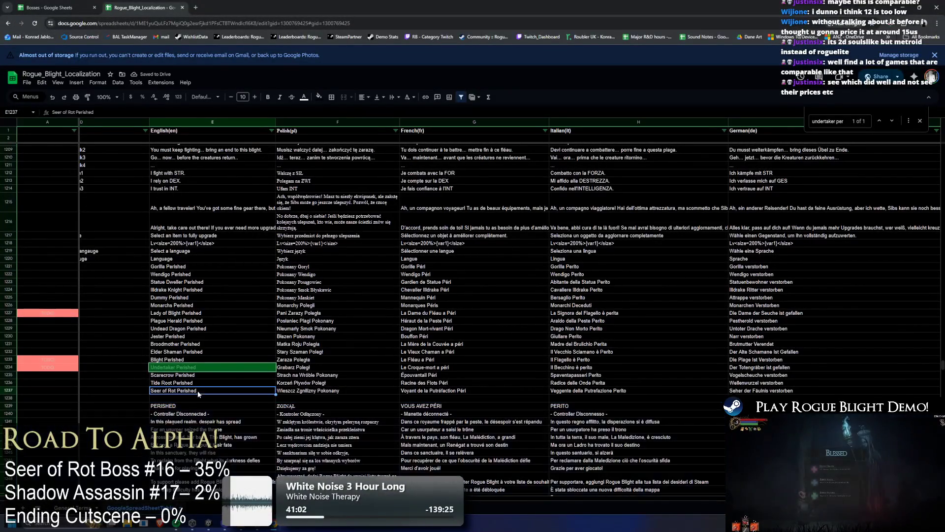
{"action": "left_click", "coordinate": [205, 398]}
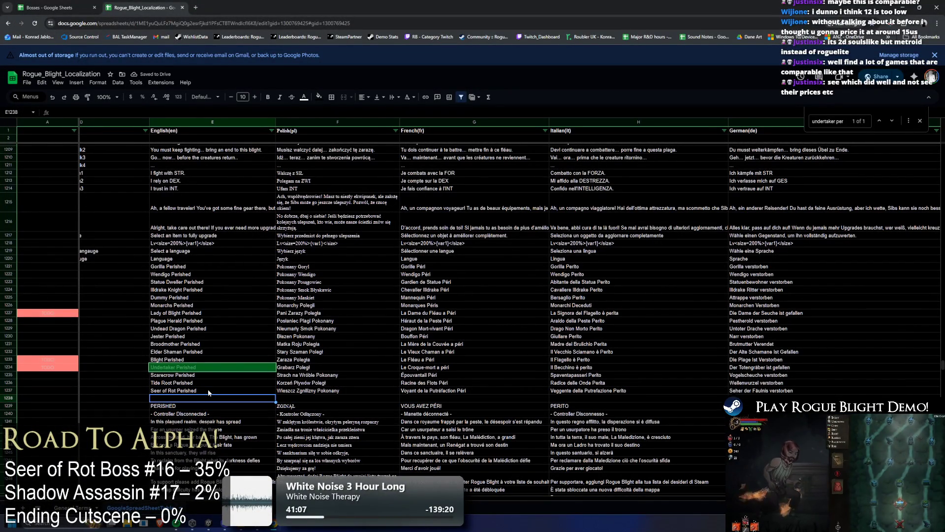
{"action": "type", "text": "Sha"}
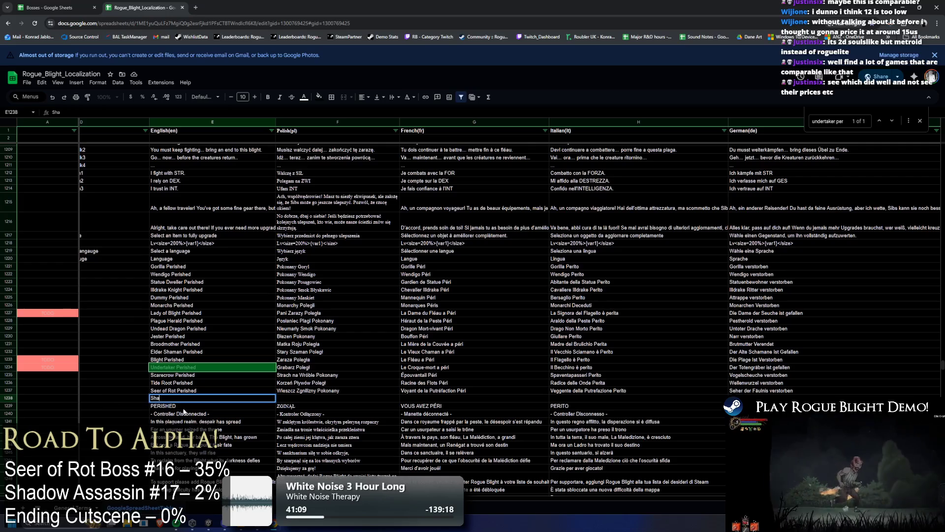
Begin the key 'txt_bossslain' in D1238, then close the newly opened tab
{"action": "scroll", "coordinate": [185, 412], "scroll_direction": "left", "scroll_amount": 3}
{"action": "left_click", "coordinate": [299, 407]}
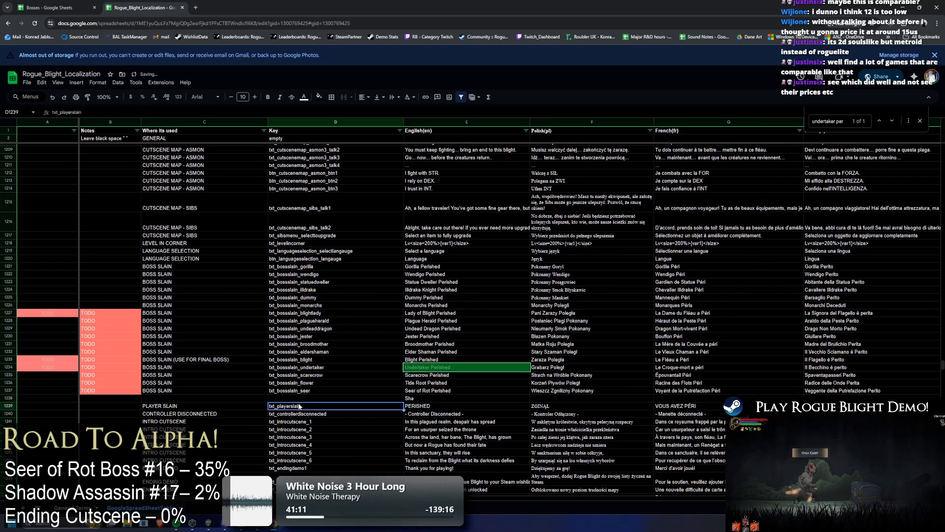
{"action": "left_click", "coordinate": [323, 398]}
{"action": "type", "text": "txt_bossslain"}
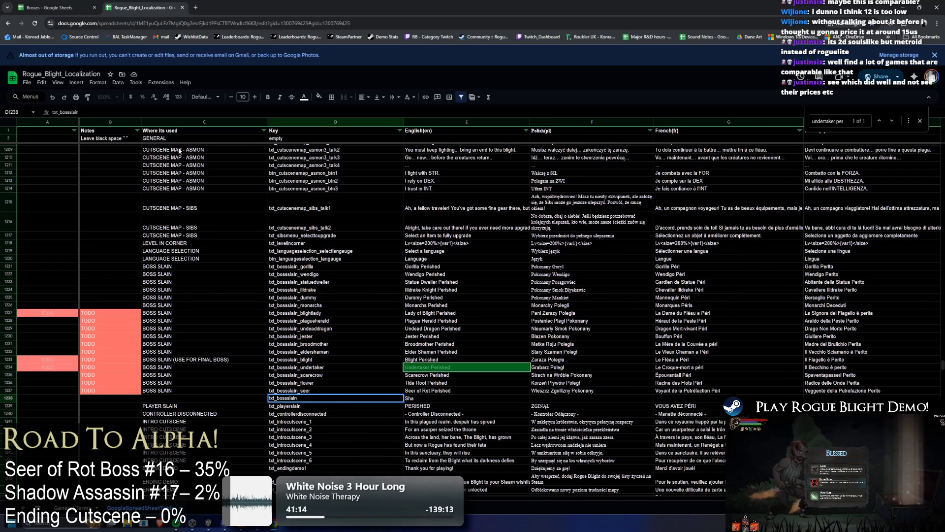
{"action": "left_click", "coordinate": [195, 7]}
{"action": "key", "text": "ctrl+w"}
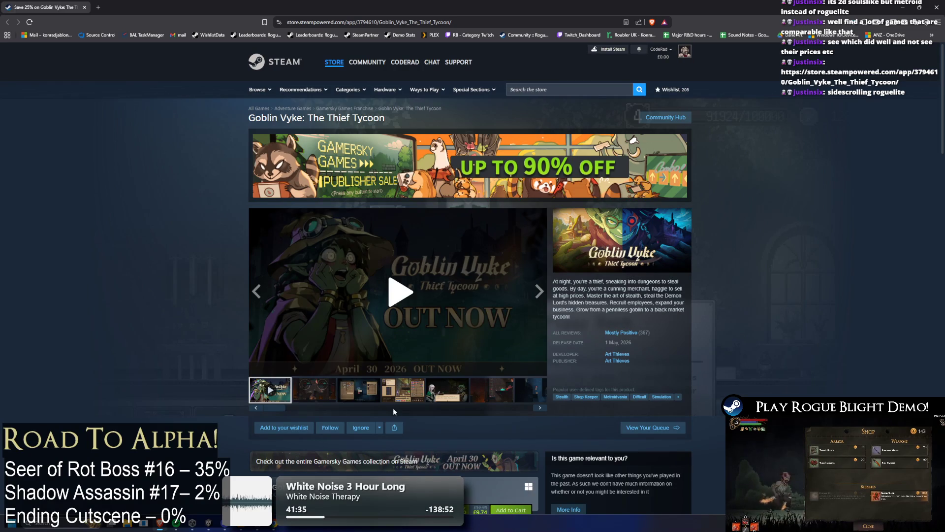
Click through Goblin Vyke screenshots: shop, Bekka dialogue, dark ladder level, Skills
{"action": "left_click", "coordinate": [404, 394]}
{"action": "left_click", "coordinate": [448, 401]}
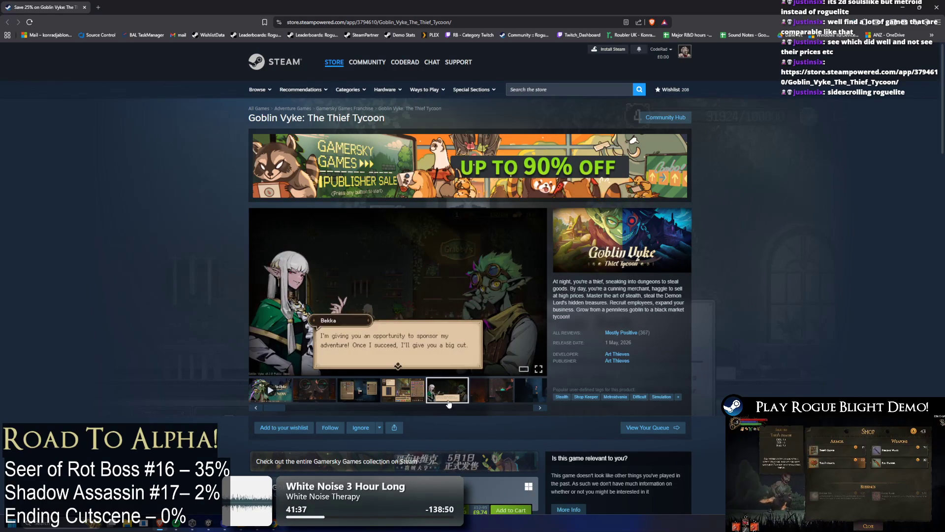
{"action": "left_click", "coordinate": [503, 401]}
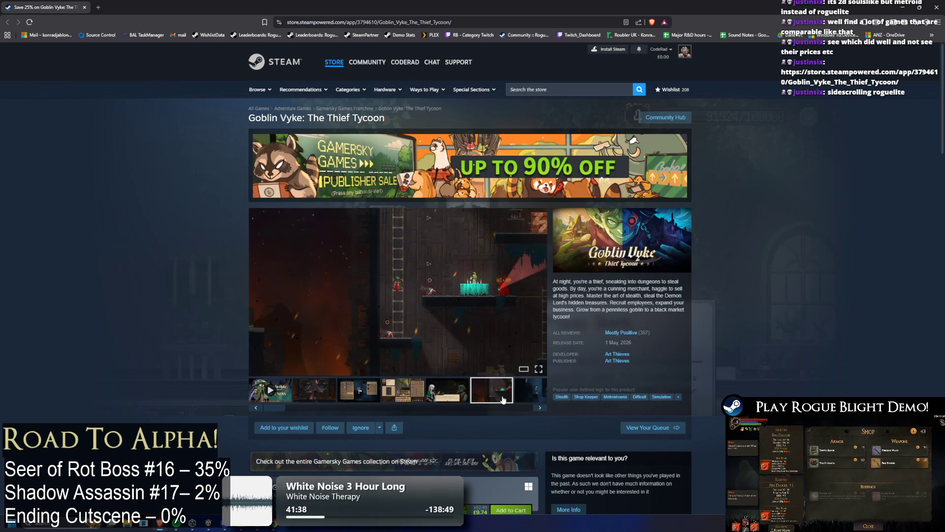
{"action": "left_click", "coordinate": [504, 403]}
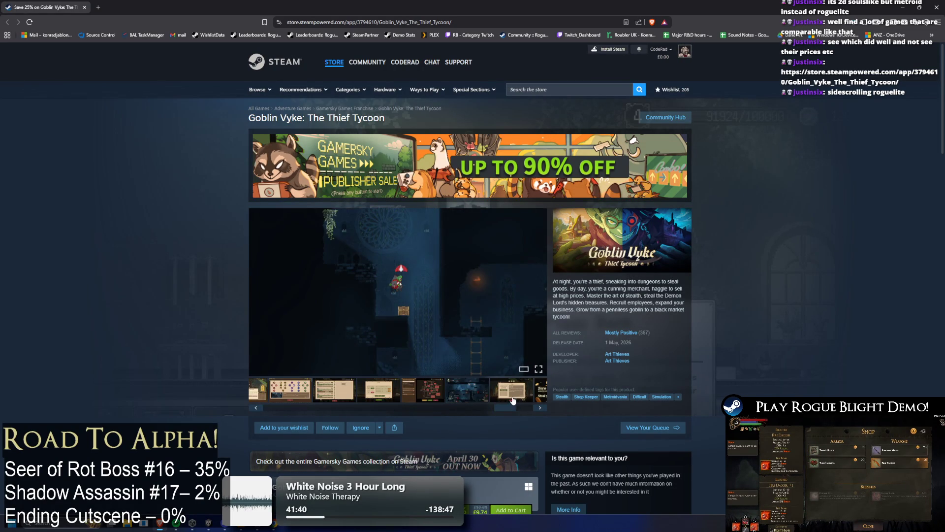
{"action": "left_click", "coordinate": [506, 401]}
{"action": "left_click", "coordinate": [471, 395]}
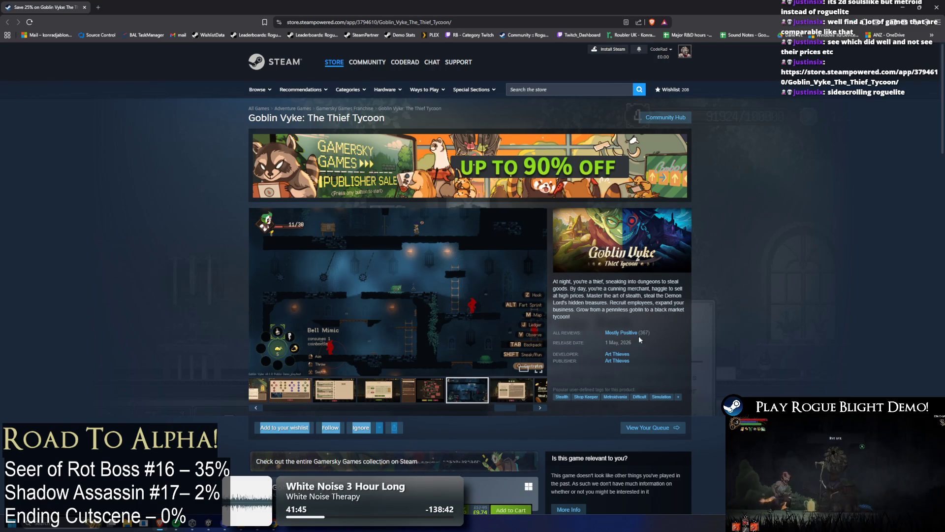
Scroll down through the Goblin Vyke page's reviews and back up a little
{"action": "scroll", "coordinate": [706, 336], "scroll_direction": "down", "scroll_amount": 2}
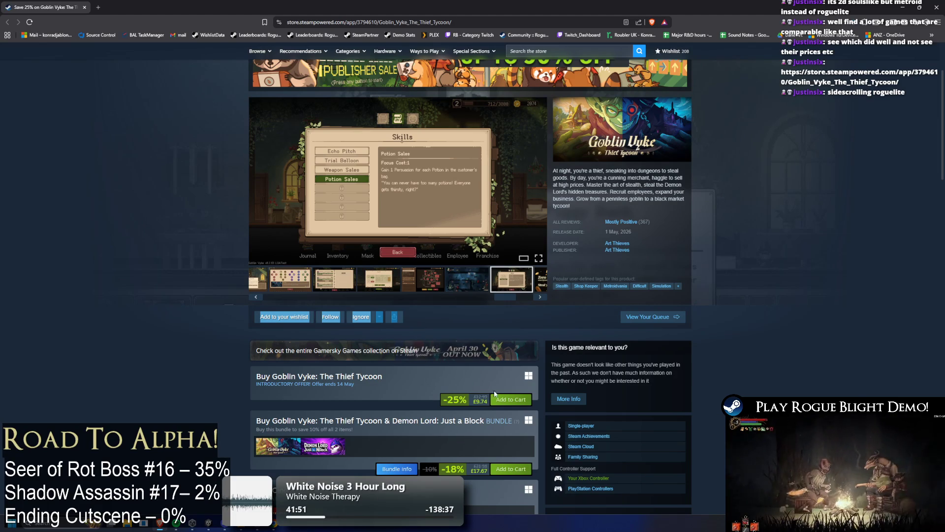
{"action": "scroll", "coordinate": [750, 309], "scroll_direction": "down", "scroll_amount": 4}
{"action": "scroll", "coordinate": [750, 309], "scroll_direction": "down", "scroll_amount": 3}
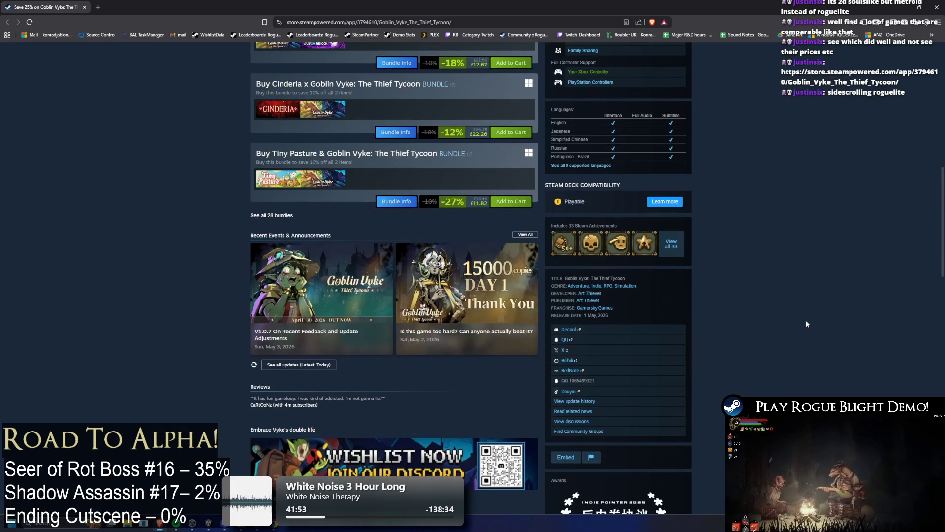
{"action": "mouse_move", "coordinate": [531, 278]}
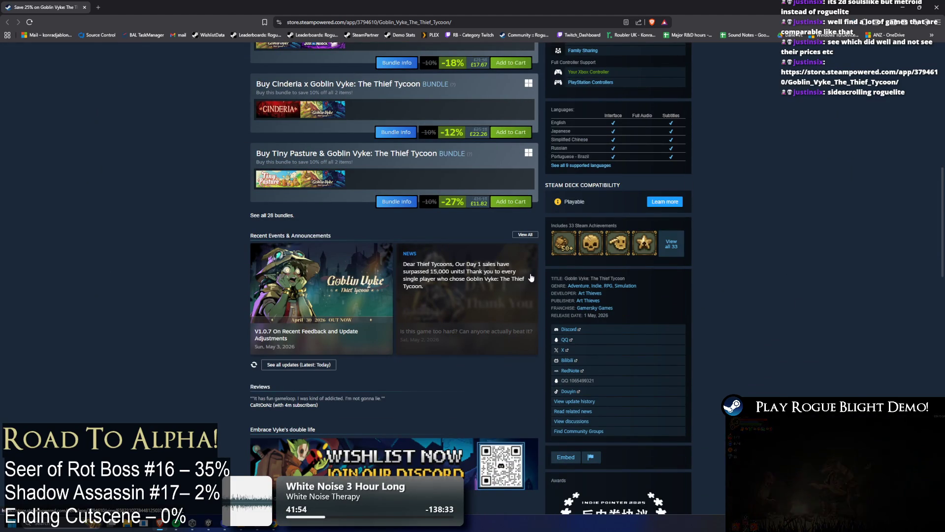
{"action": "scroll", "coordinate": [526, 311], "scroll_direction": "down", "scroll_amount": 5}
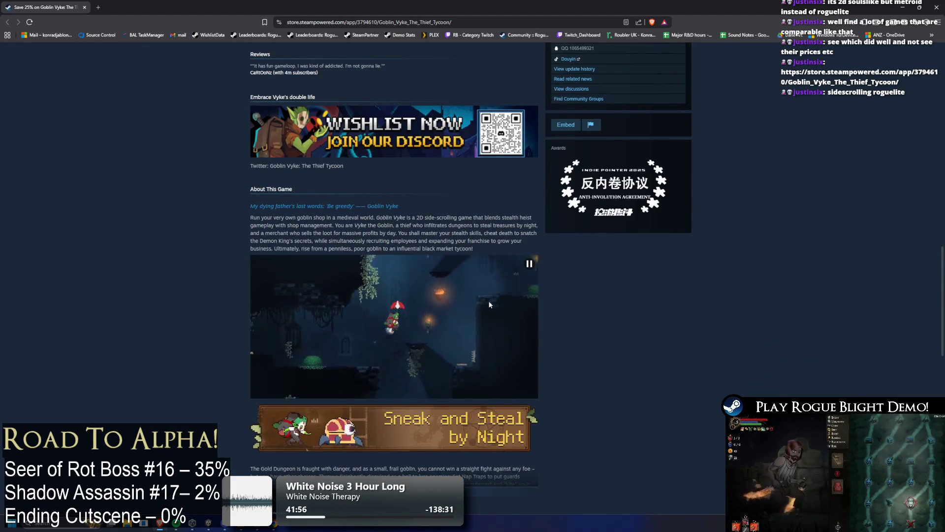
{"action": "scroll", "coordinate": [486, 311], "scroll_direction": "down", "scroll_amount": 5}
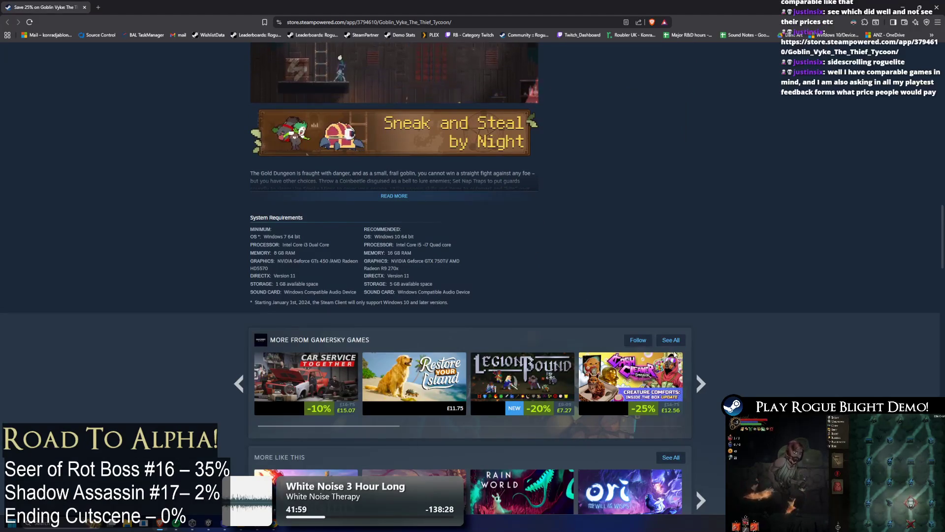
{"action": "scroll", "coordinate": [833, 369], "scroll_direction": "down", "scroll_amount": 7}
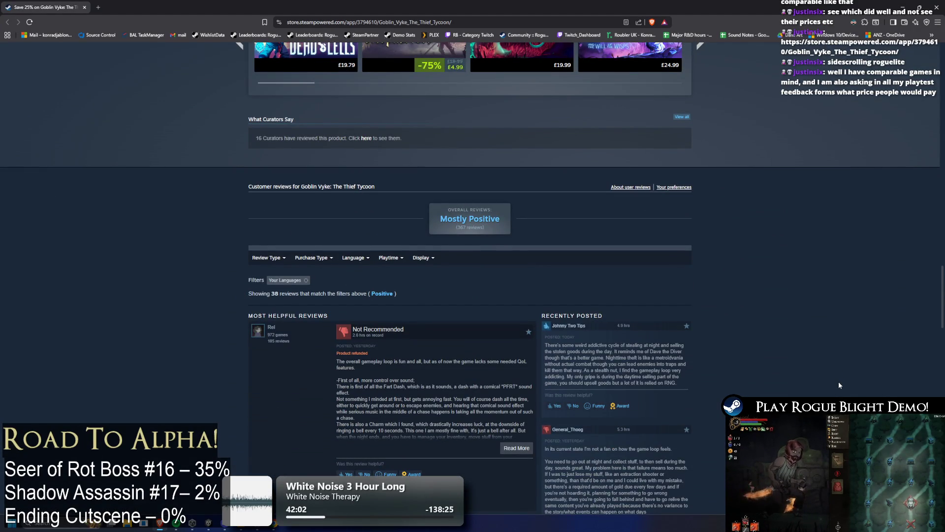
{"action": "scroll", "coordinate": [839, 385], "scroll_direction": "down", "scroll_amount": 10}
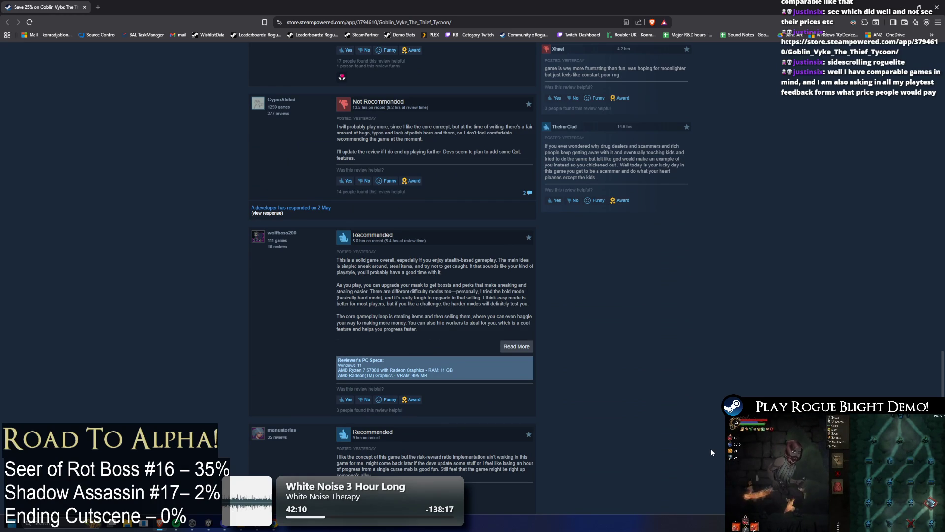
{"action": "scroll", "coordinate": [750, 274], "scroll_direction": "up", "scroll_amount": 2}
{"action": "scroll", "coordinate": [750, 273], "scroll_direction": "up", "scroll_amount": 20}
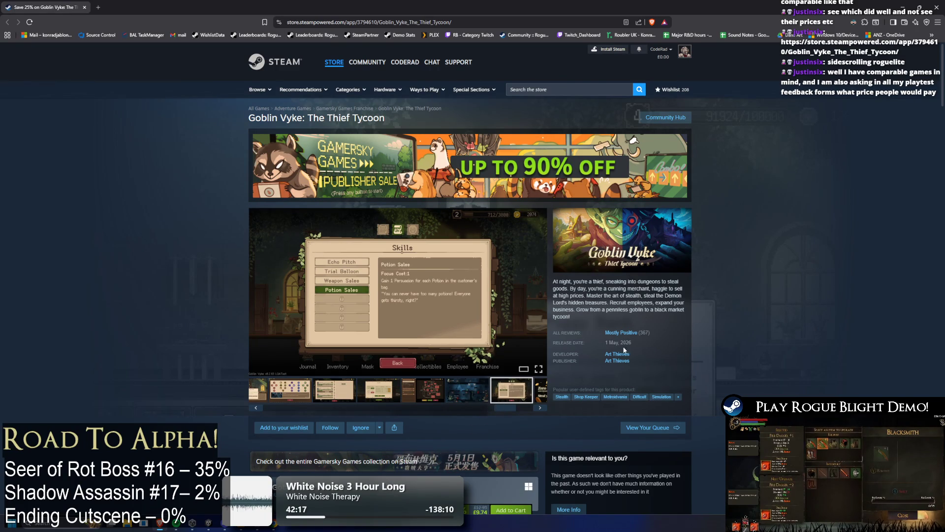
{"action": "mouse_move", "coordinate": [633, 333]}
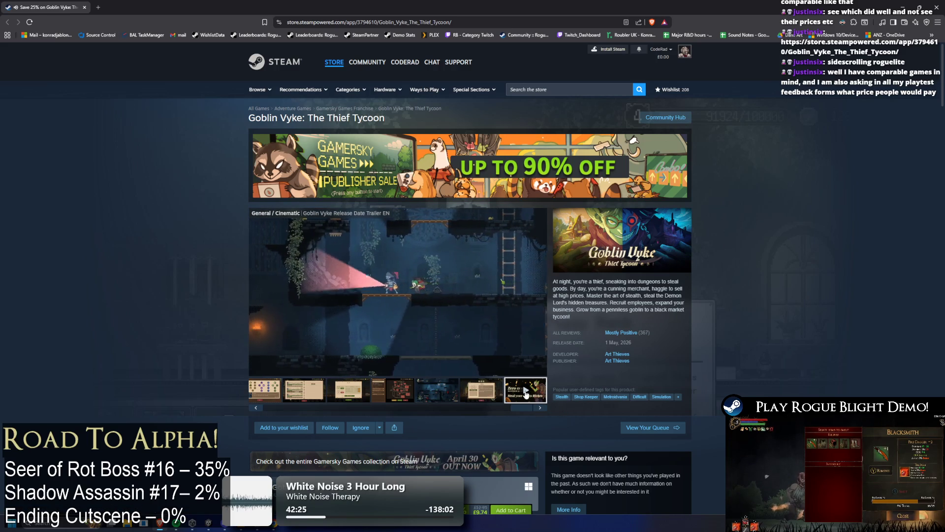
Step the screenshot strip to the elf dialogue shot, then return to the localization spreadsheet
{"action": "mouse_move", "coordinate": [518, 410]}
{"action": "left_mouse_down"}
{"action": "mouse_move", "coordinate": [427, 402]}
{"action": "mouse_move", "coordinate": [228, 424]}
{"action": "left_mouse_up"}
{"action": "left_click", "coordinate": [359, 390]}
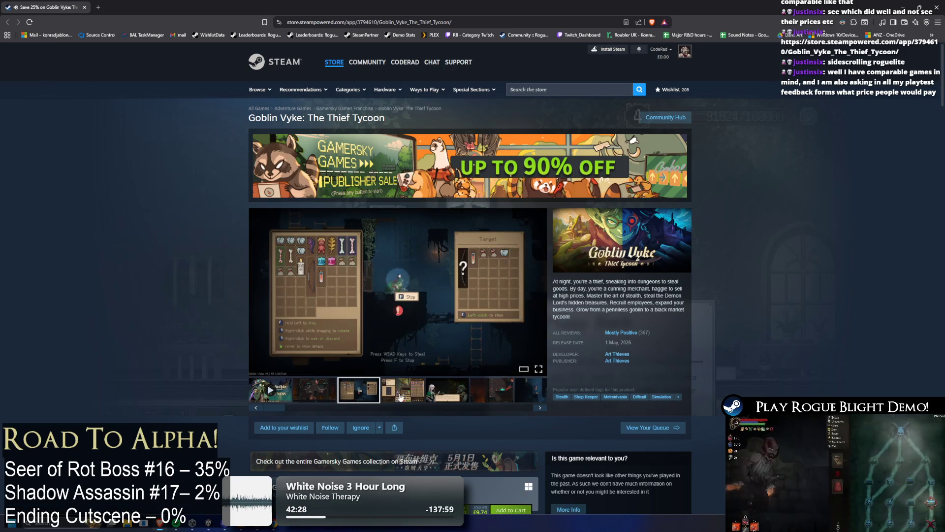
{"action": "left_click", "coordinate": [403, 390]}
{"action": "left_click", "coordinate": [447, 390]}
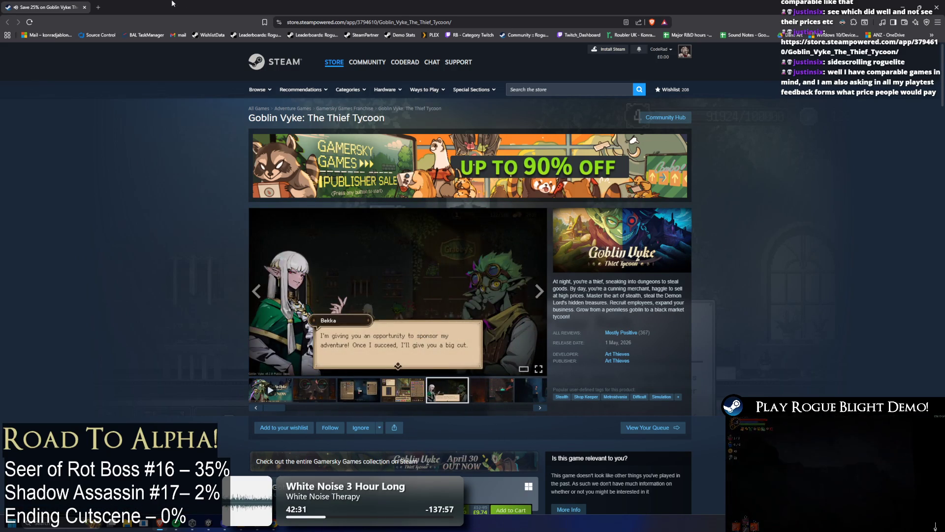
{"action": "key", "text": "alt+Tab"}
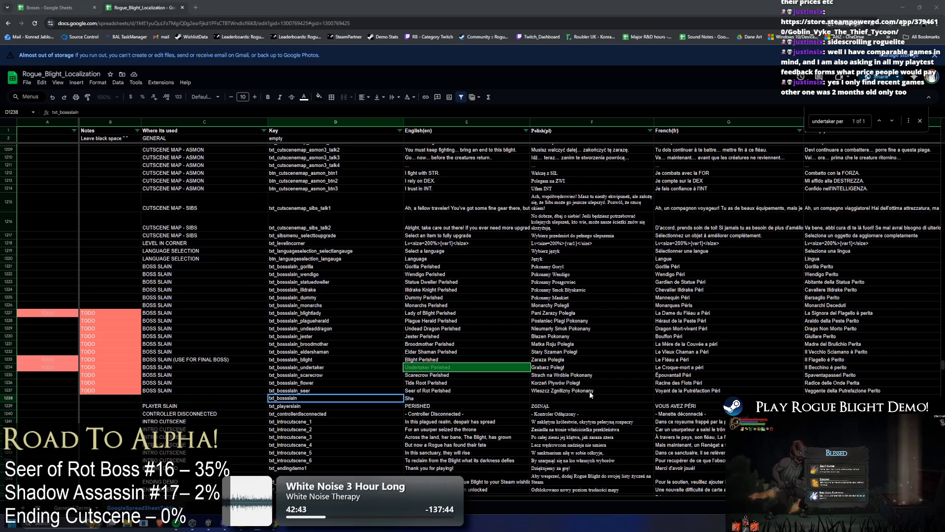
Extend the D1238 key into the Shadow Assassin boss-slain key
{"action": "double_click", "coordinate": [325, 399]}
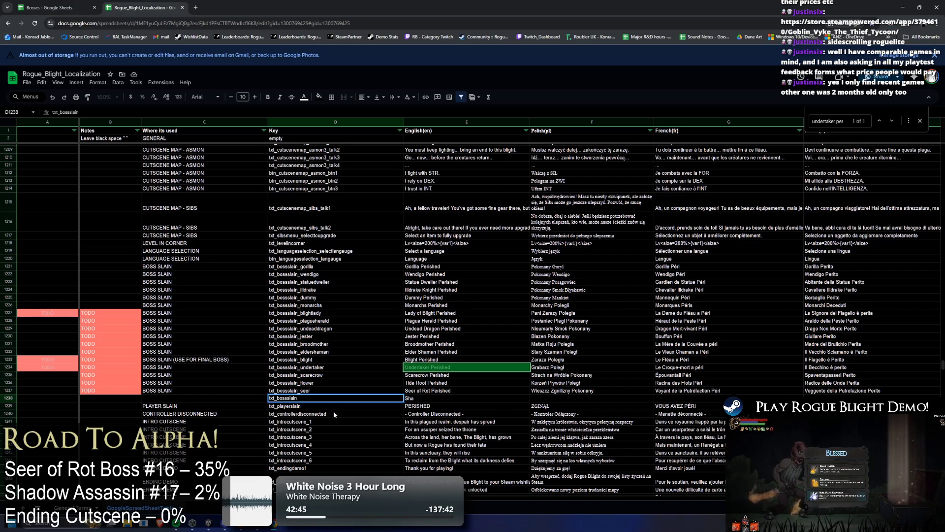
{"action": "type", "text": "_"}
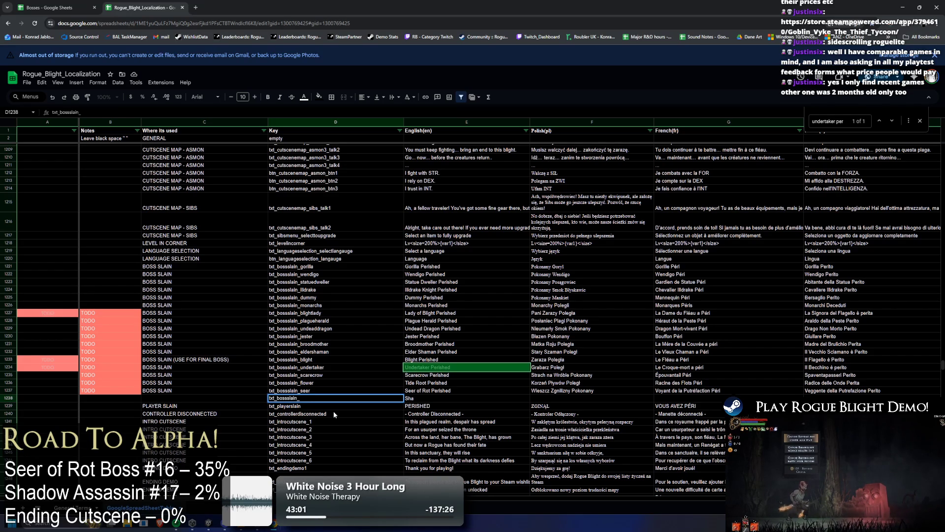
{"action": "type", "text": "shad"}
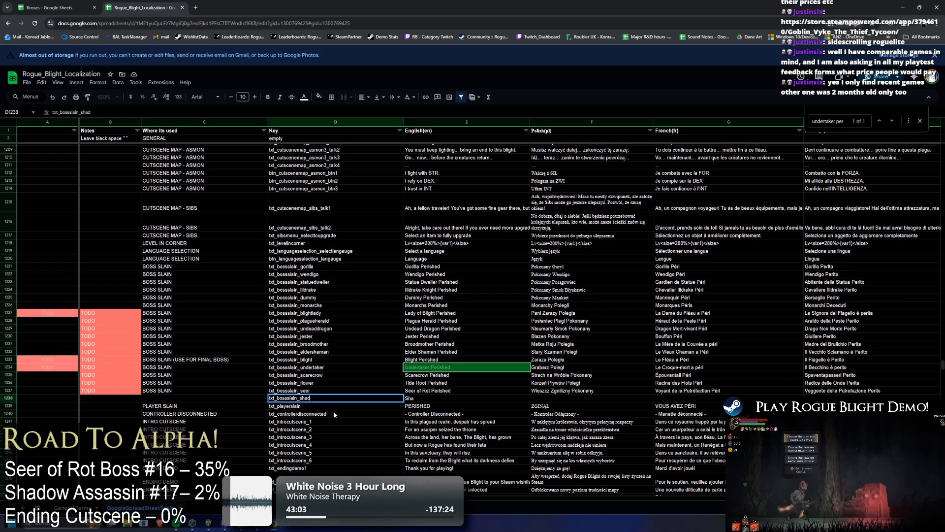
{"action": "type", "text": "ow_ass"}
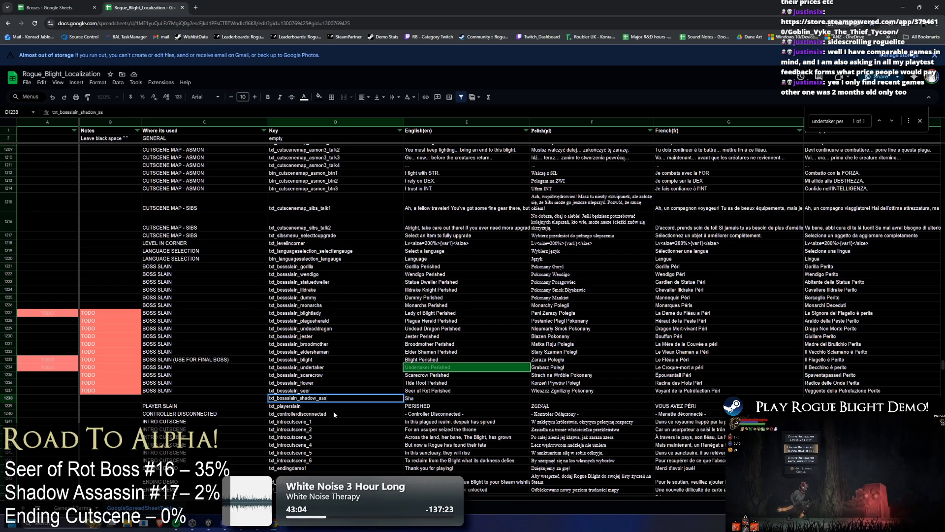
{"action": "key", "text": "BackSpace"}
{"action": "key", "text": "BackSpace"}
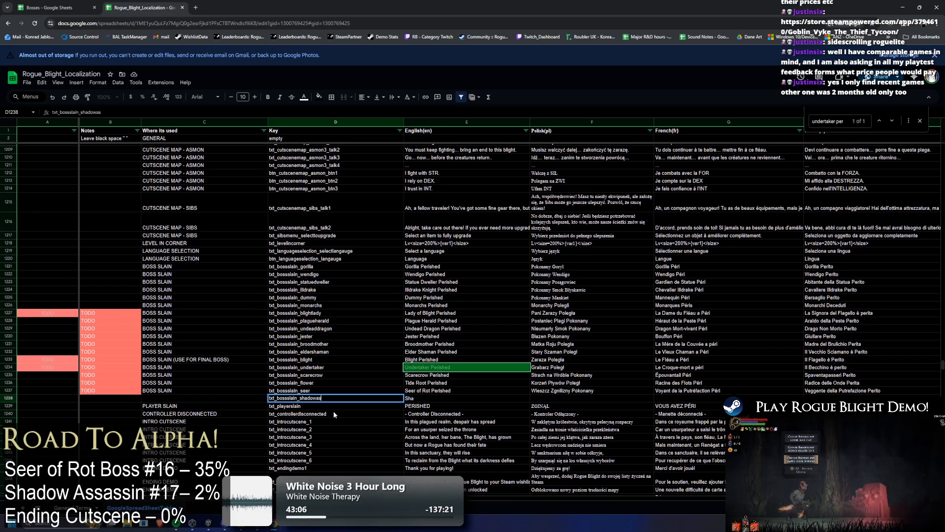
{"action": "type", "text": "sassin"}
Copy the BOSS SLAIN category from C1237 into C1238
{"action": "left_click", "coordinate": [161, 392]}
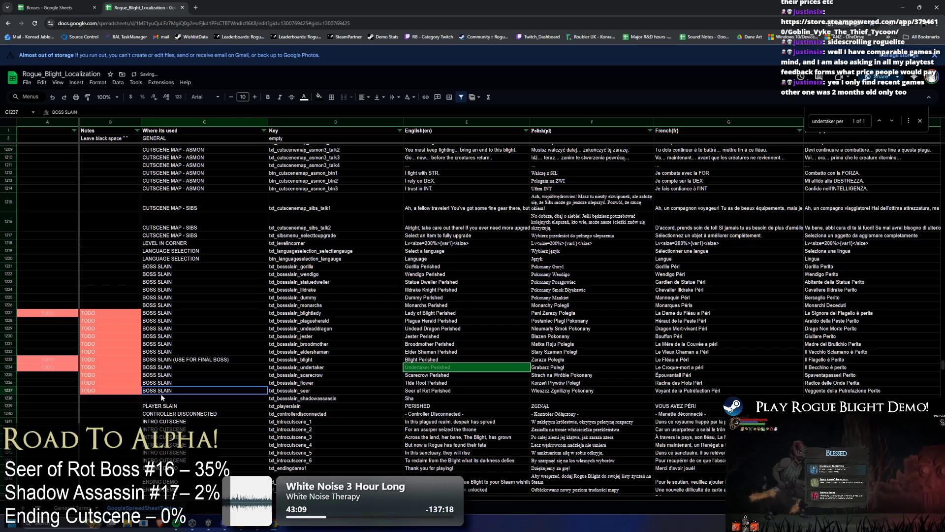
{"action": "key", "text": "ctrl+c"}
{"action": "left_click", "coordinate": [173, 396]}
{"action": "key", "text": "ctrl+v"}
{"action": "left_click", "coordinate": [274, 523]}
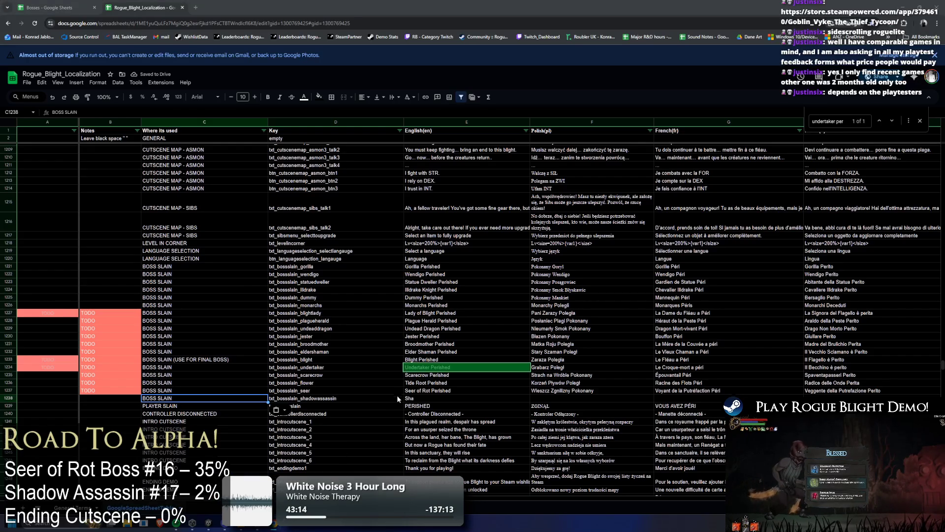
Enter 'Shadow Assassin Perished' as the English text in E1238
{"action": "left_click", "coordinate": [391, 400]}
{"action": "left_click", "coordinate": [432, 400]}
{"action": "double_click", "coordinate": [439, 399]}
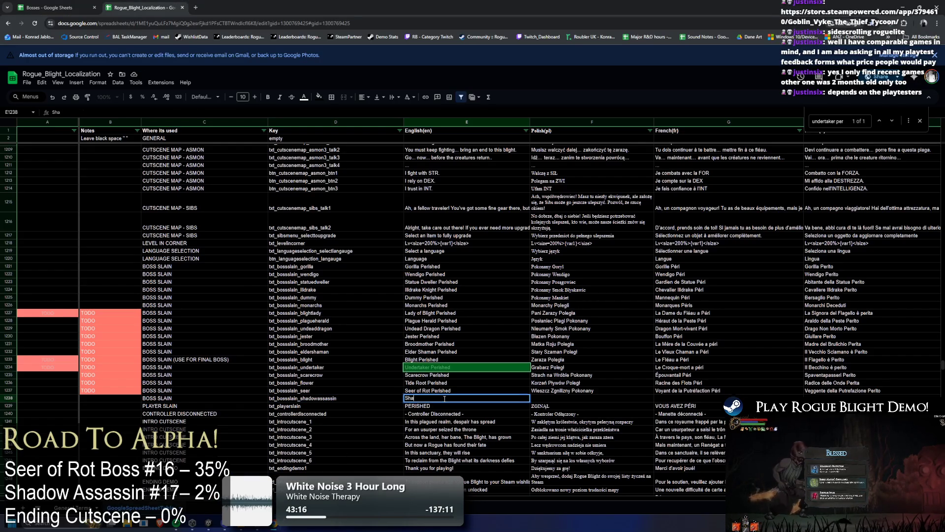
{"action": "type", "text": "a"}
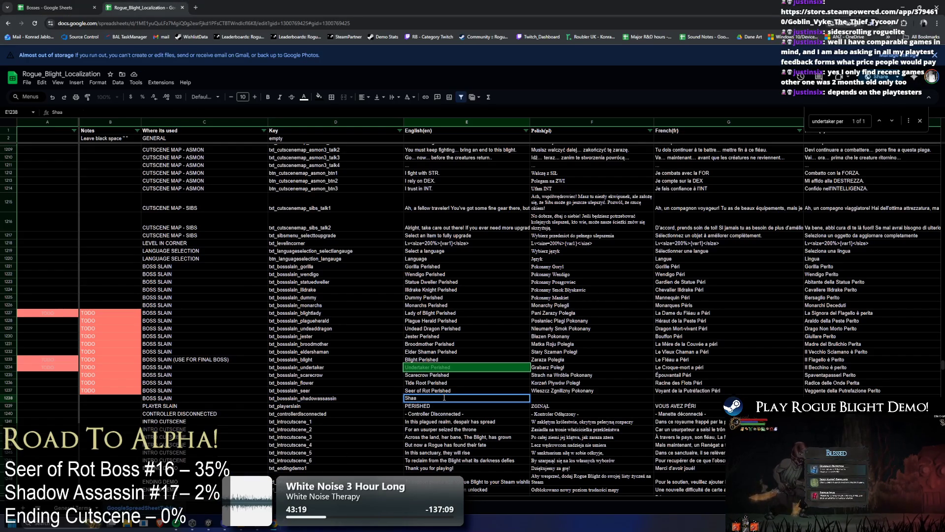
{"action": "key", "text": "BackSpace"}
{"action": "type", "text": "dow As"}
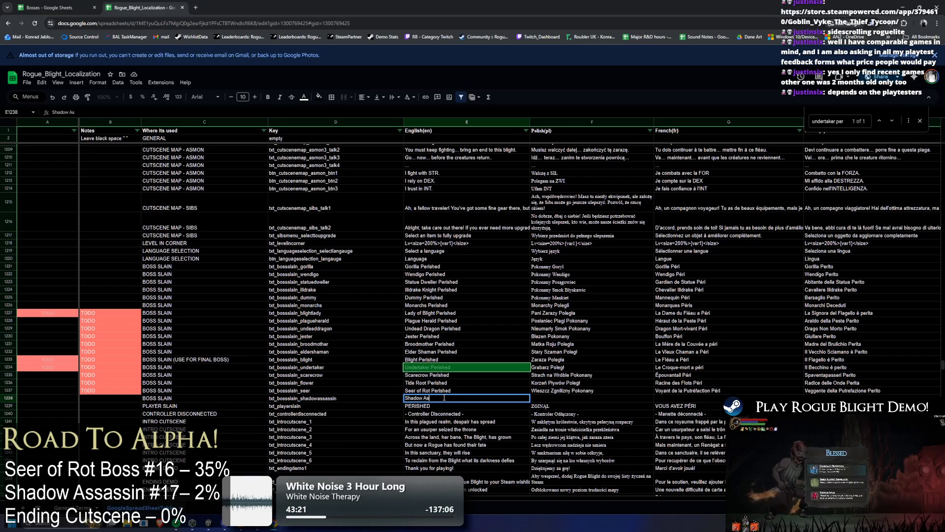
{"action": "type", "text": "sassin"}
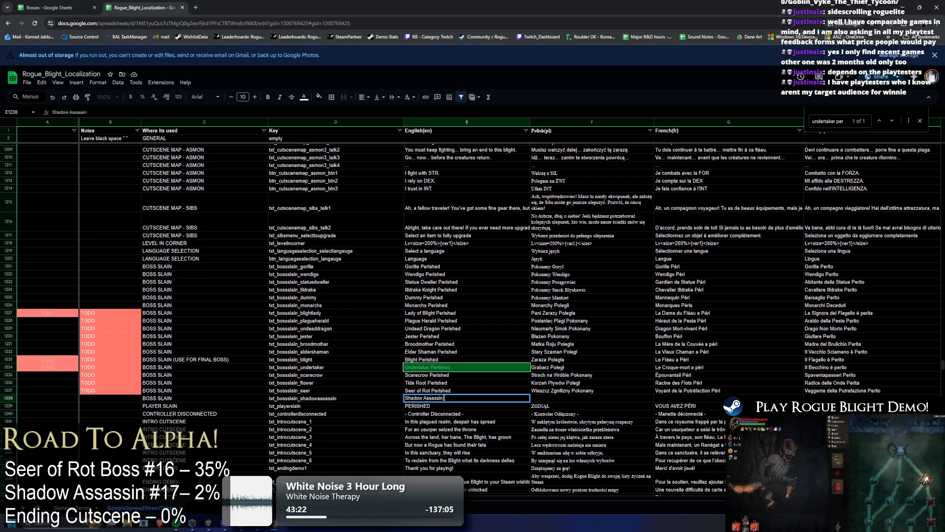
{"action": "type", "text": " Pre"}
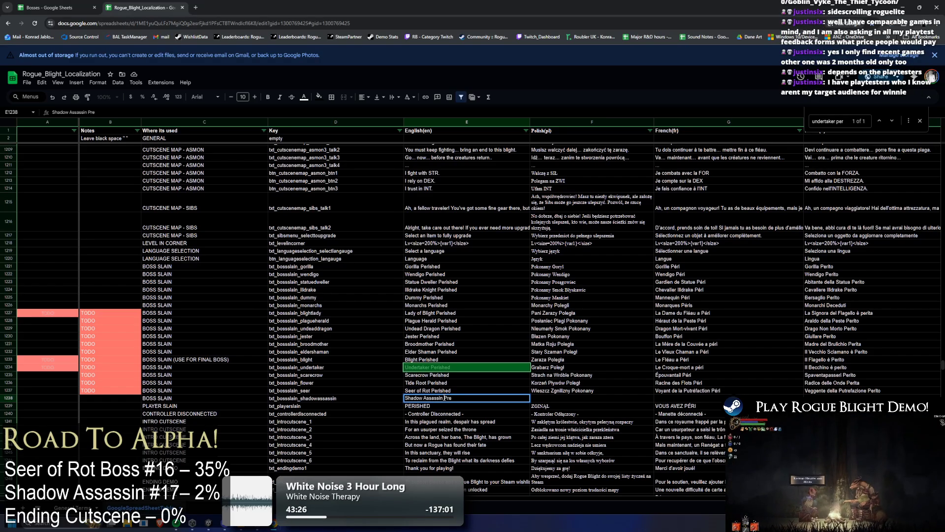
{"action": "type", "text": "er"}
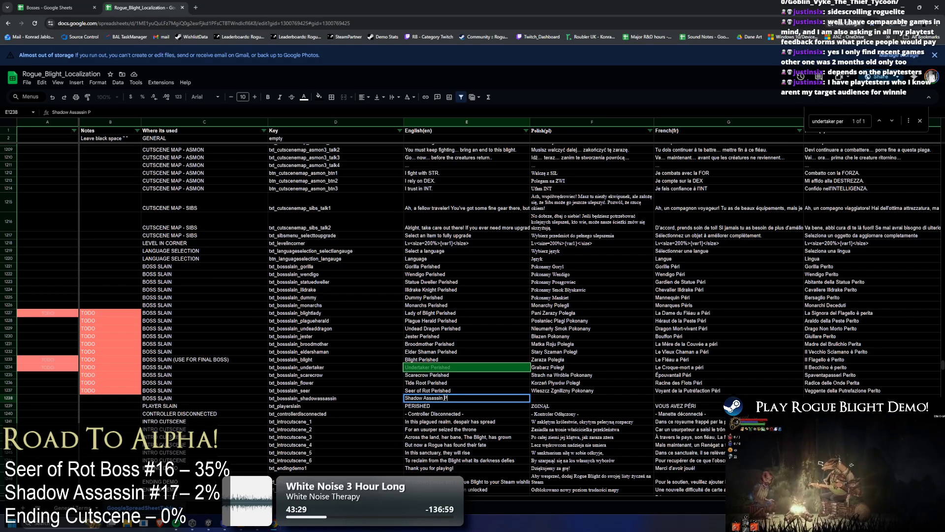
{"action": "type", "text": "ished"}
{"action": "key", "text": "Return"}
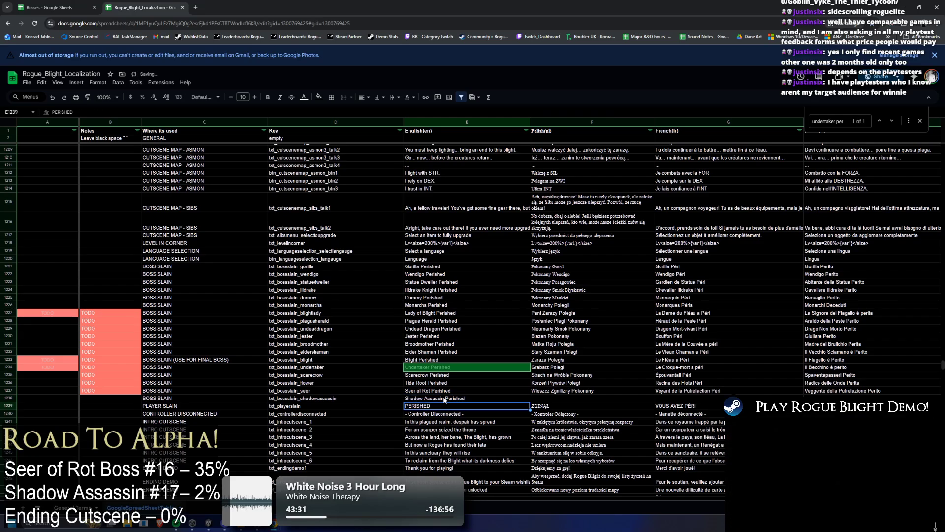
{"action": "left_click", "coordinate": [444, 401]}
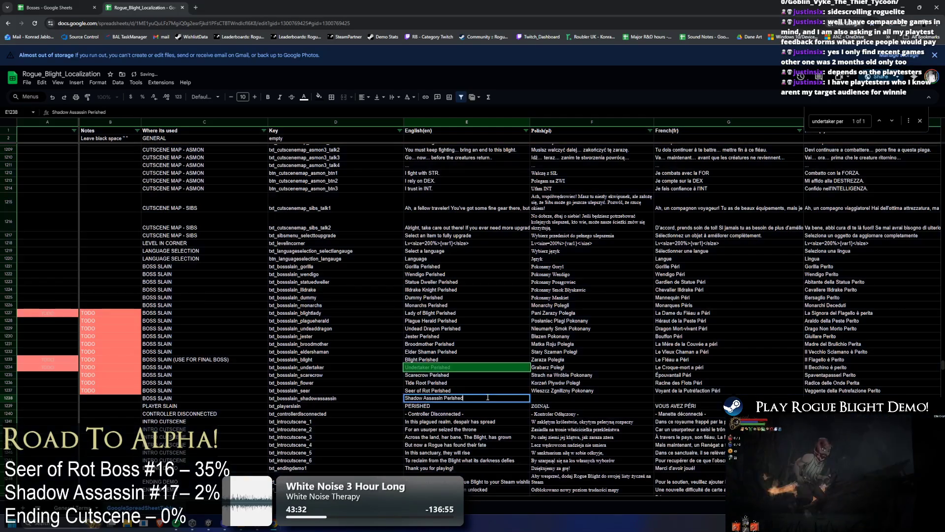
Check the new text, then select row 1237's Seer of Rot translations across the languages
{"action": "triple_click", "coordinate": [444, 401]}
{"action": "left_click", "coordinate": [456, 392]}
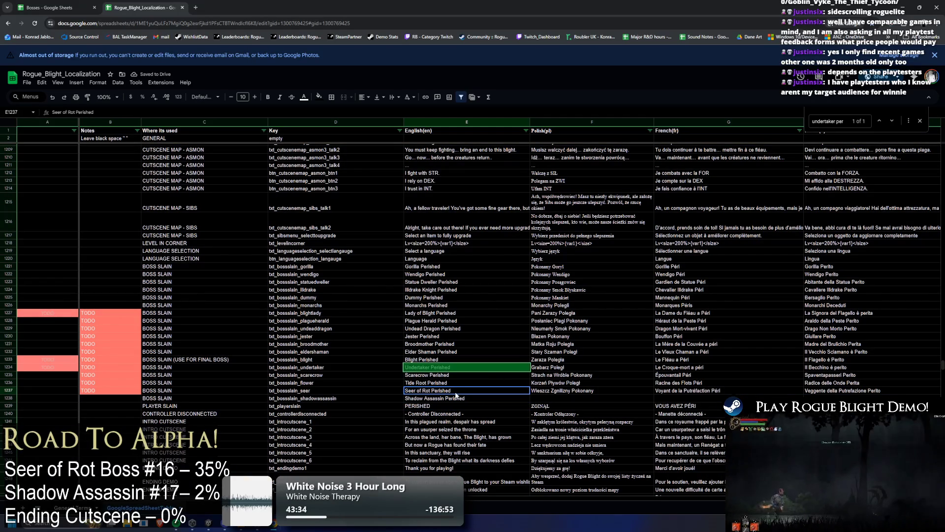
{"action": "key", "text": "ctrl+shift+Right"}
Copy the Seer of Rot translations and select the English-to-Hungarian language headers
{"action": "key", "text": "ctrl+c"}
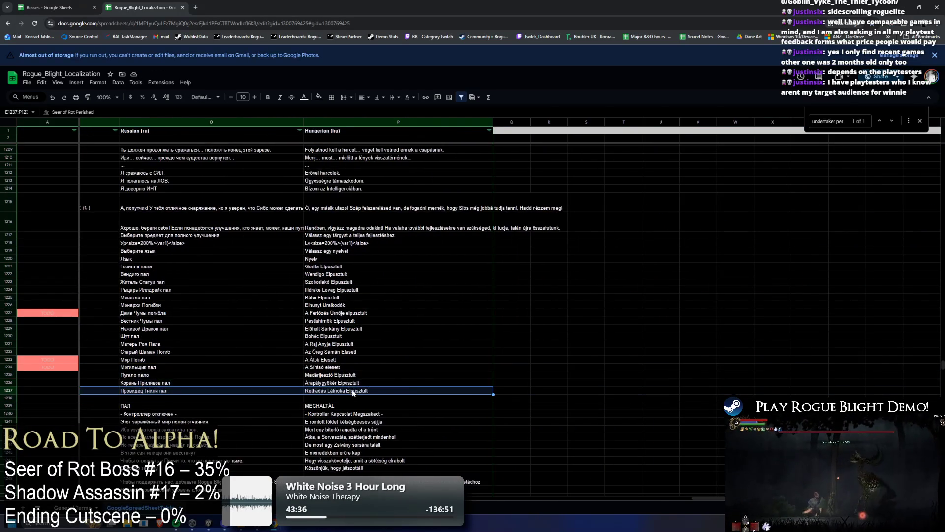
{"action": "key", "text": "alt+Tab"}
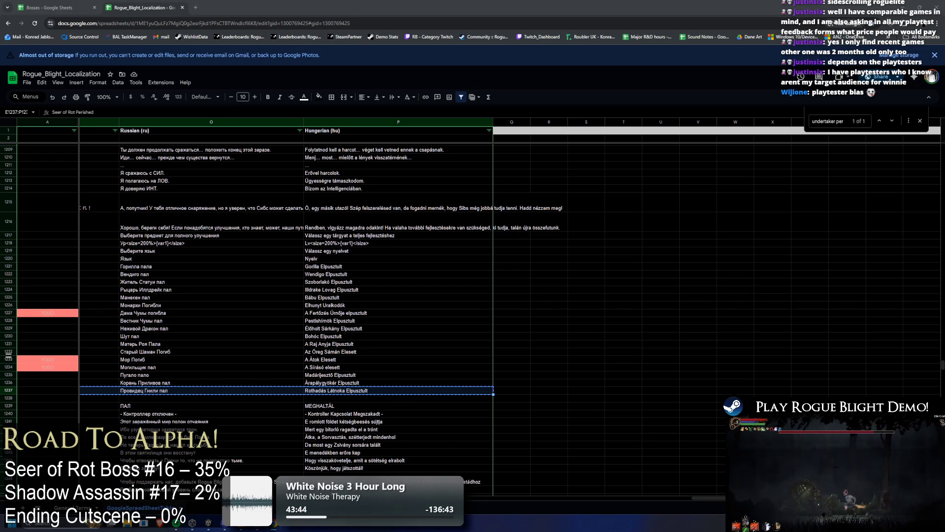
{"action": "mouse_move", "coordinate": [358, 133]}
{"action": "left_mouse_down"}
{"action": "mouse_move", "coordinate": [197, 129]}
{"action": "mouse_move", "coordinate": [430, 131]}
{"action": "left_mouse_up"}
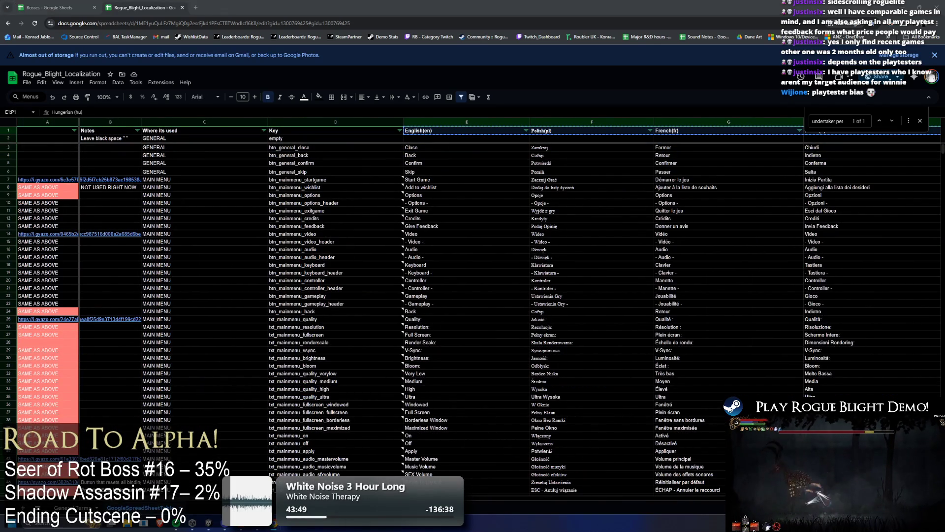
{"action": "scroll", "coordinate": [573, 243], "scroll_direction": "down", "scroll_amount": 10}
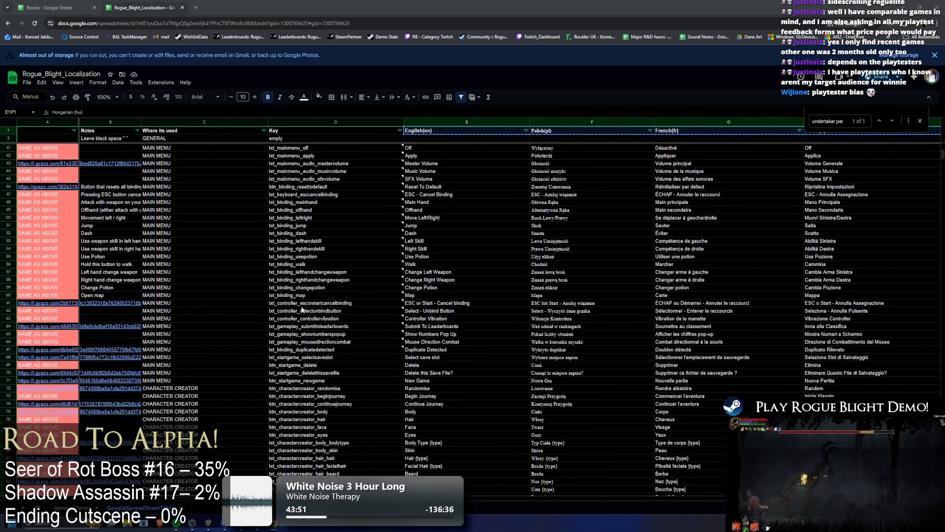
Search 'undertaker perish', select E1238's Shadow Assassin Perished text, and switch to Unity
{"action": "key", "text": "ctrl+f"}
{"action": "type", "text": "under"}
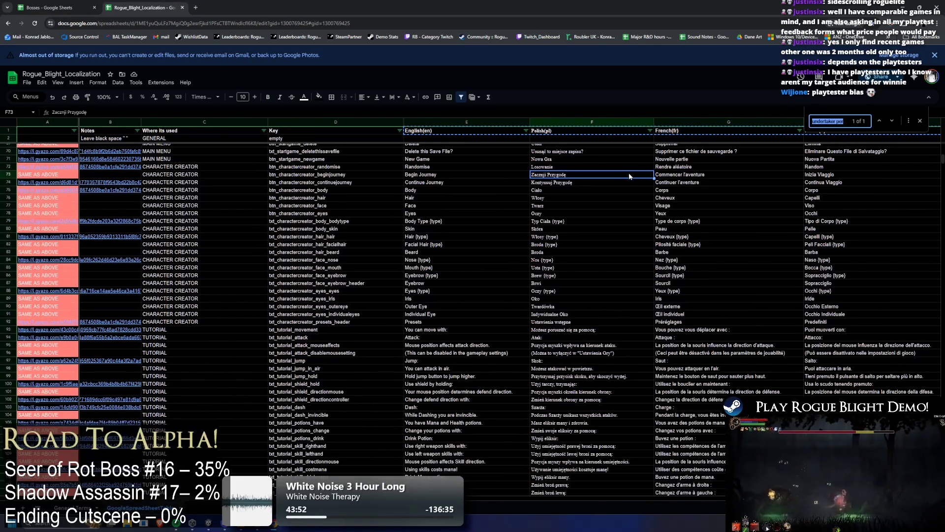
{"action": "type", "text": "take p"}
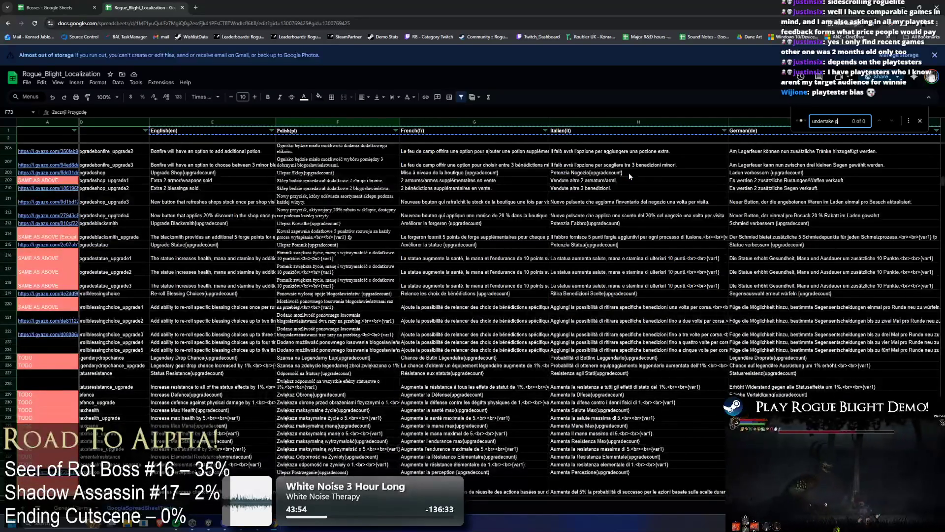
{"action": "key", "text": "BackSpace"}
{"action": "key", "text": "BackSpace"}
{"action": "type", "text": "r perish"}
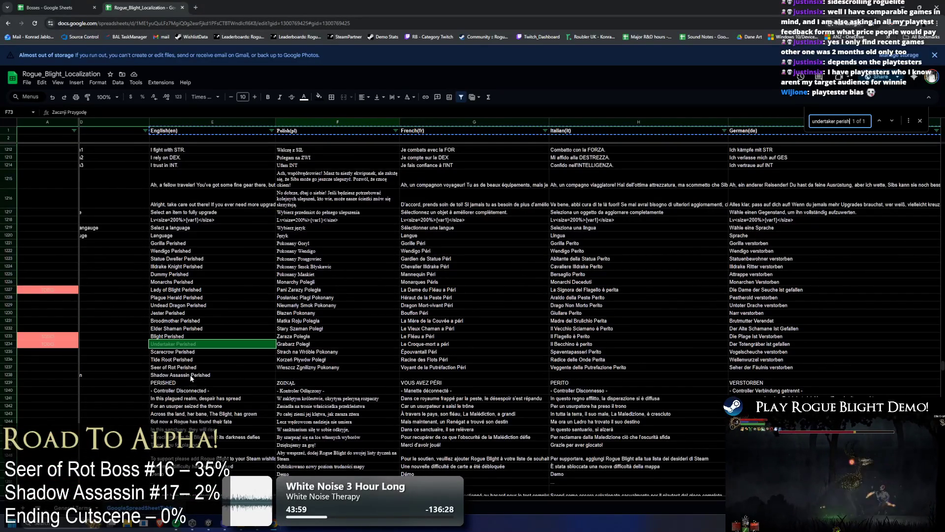
{"action": "triple_click", "coordinate": [196, 375]}
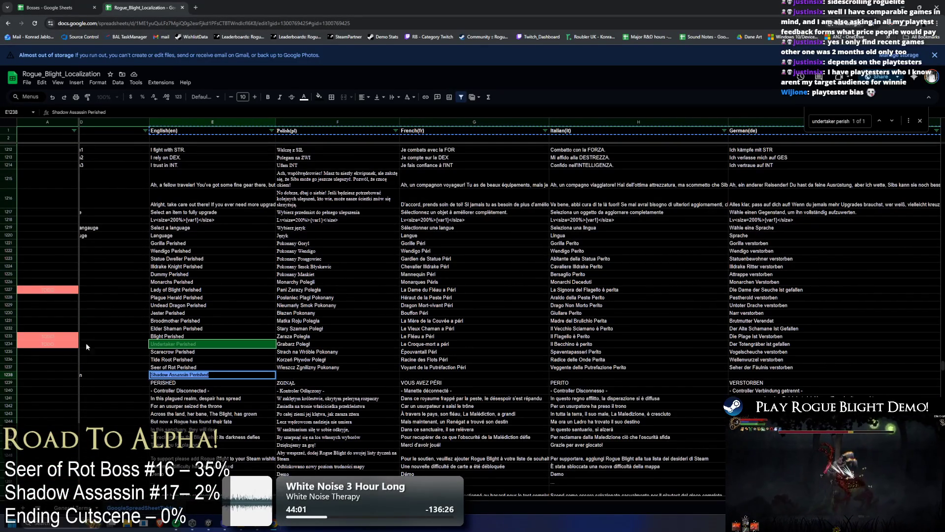
{"action": "key", "text": "alt+Tab"}
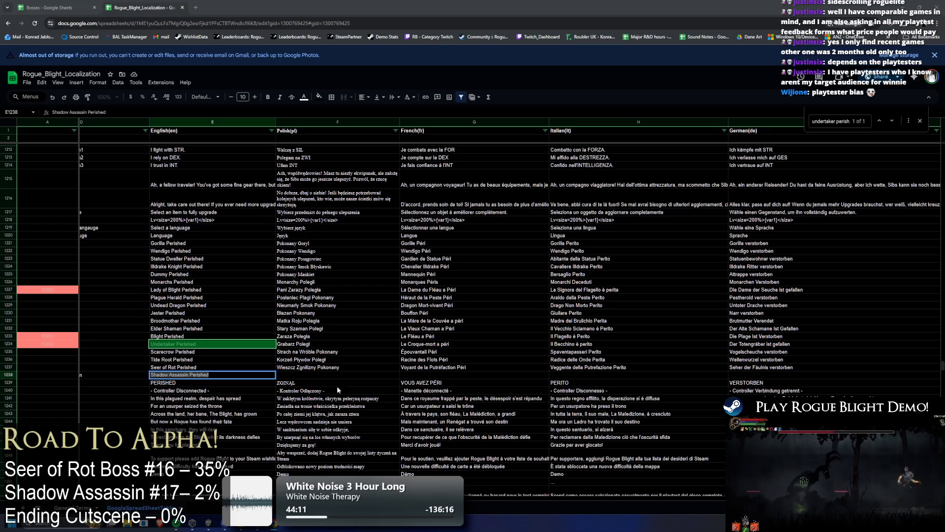
{"action": "key", "text": "Escape"}
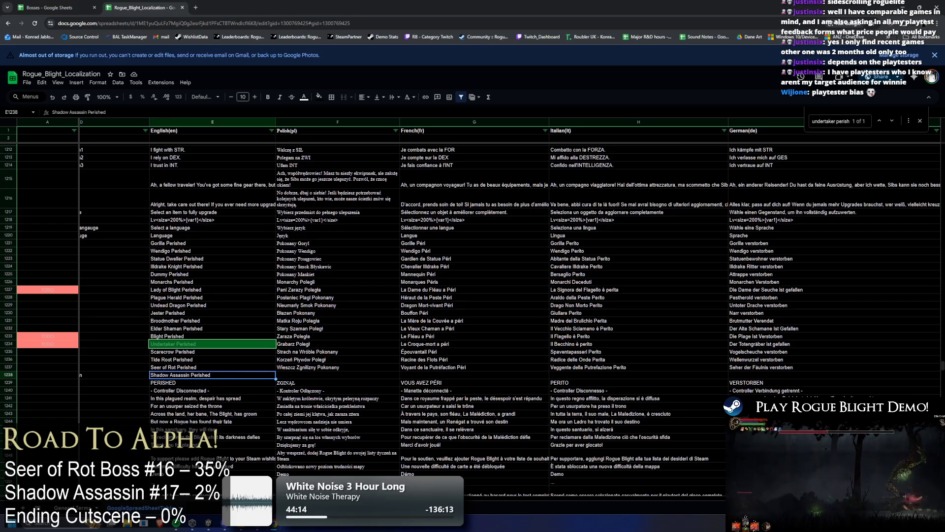
{"action": "left_click", "coordinate": [192, 523]}
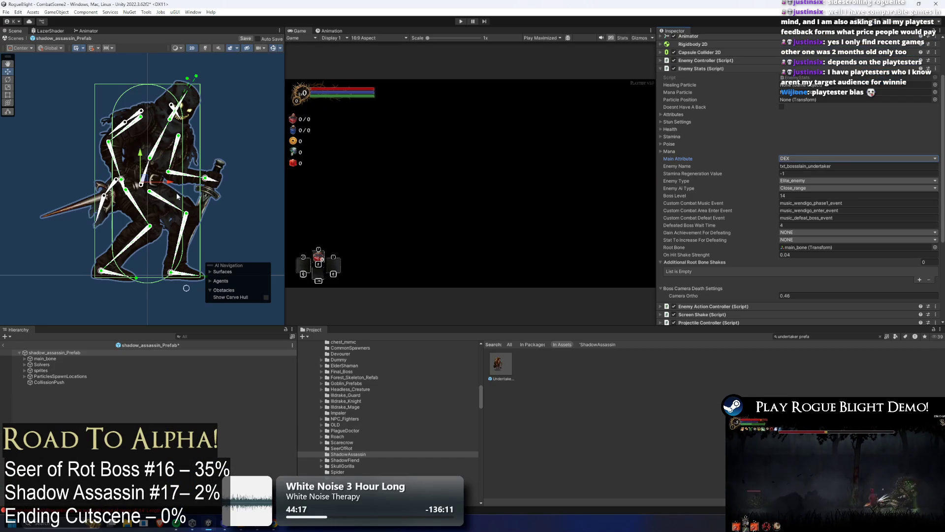
Deselect the shadow_assassin prefab in the Scene view and return to the spreadsheet
{"action": "left_click", "coordinate": [236, 114]}
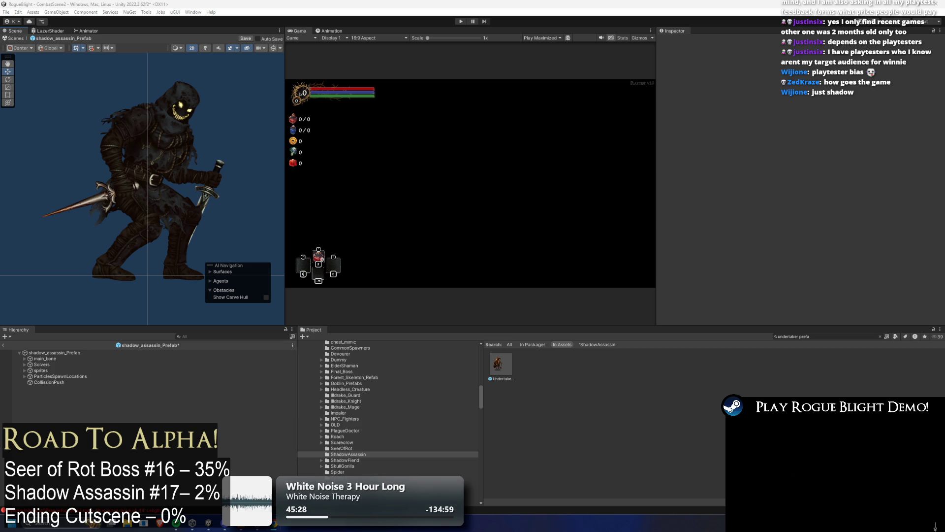
{"action": "left_click", "coordinate": [277, 527]}
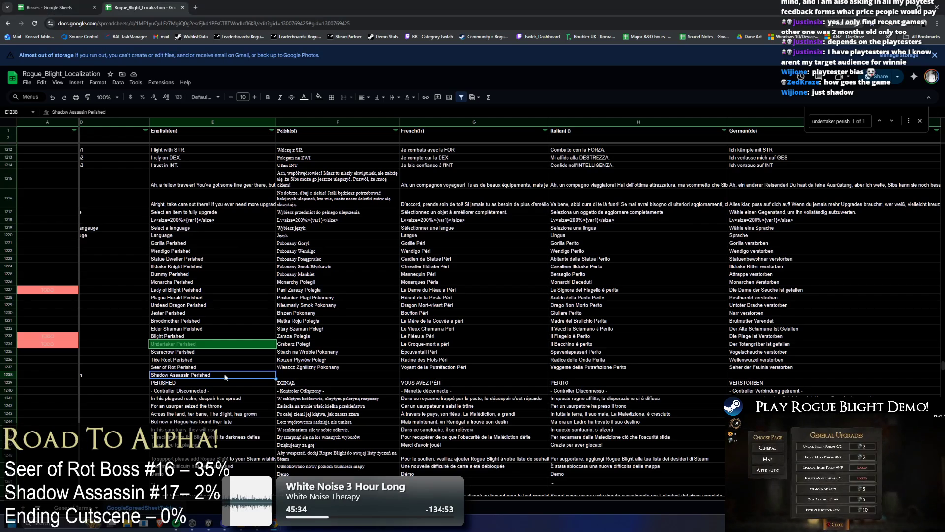
Paste Shadow Perished, Cień Pokonany, Ombre Péri and Ombra Perita into E1238–H1238
{"action": "key", "text": "ctrl+v"}
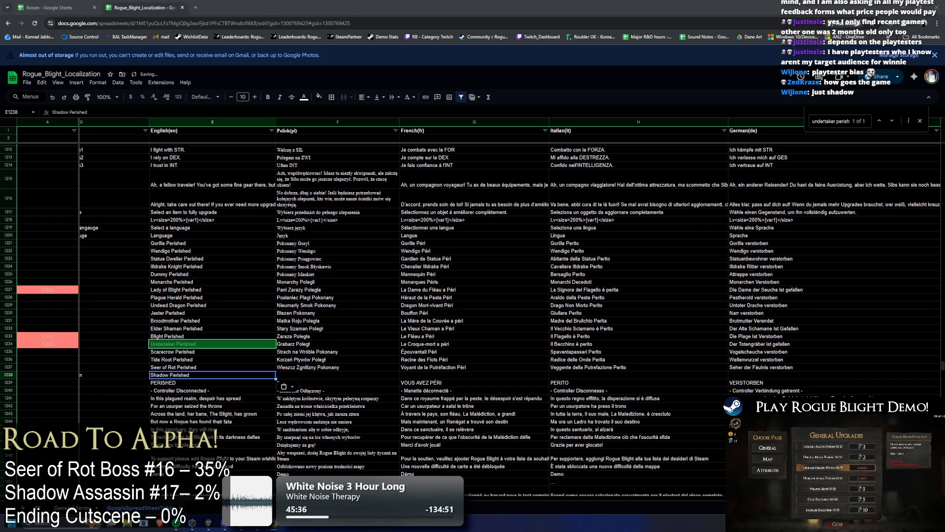
{"action": "key", "text": "Right"}
{"action": "key", "text": "ctrl+v"}
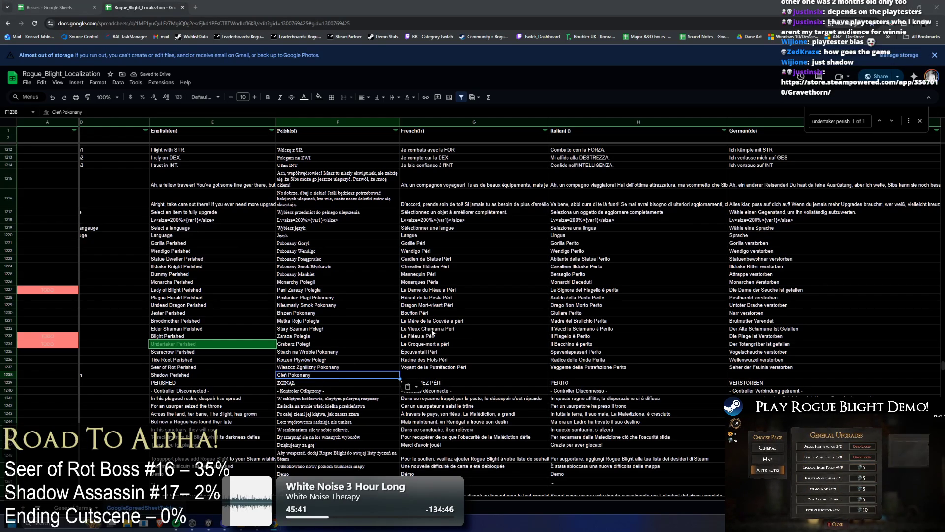
{"action": "key", "text": "Right"}
{"action": "key", "text": "ctrl+v"}
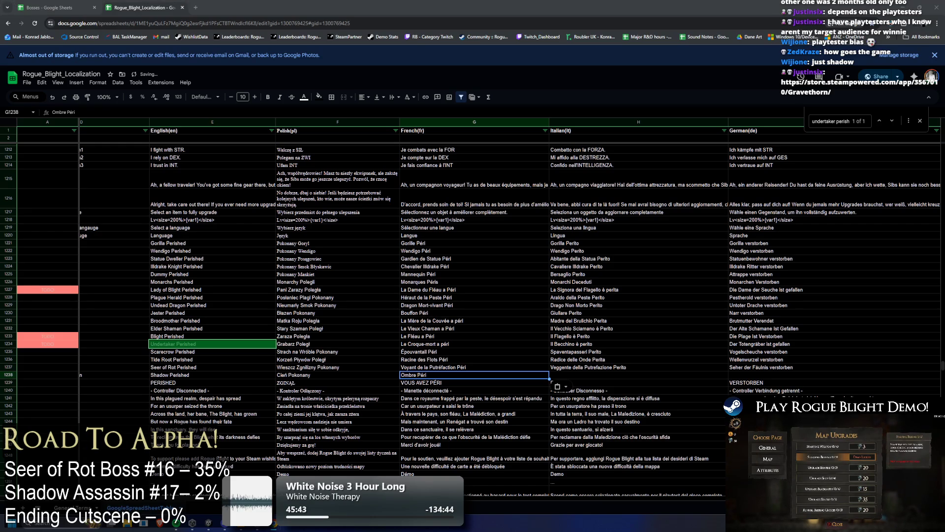
{"action": "key", "text": "Right"}
{"action": "key", "text": "ctrl+v"}
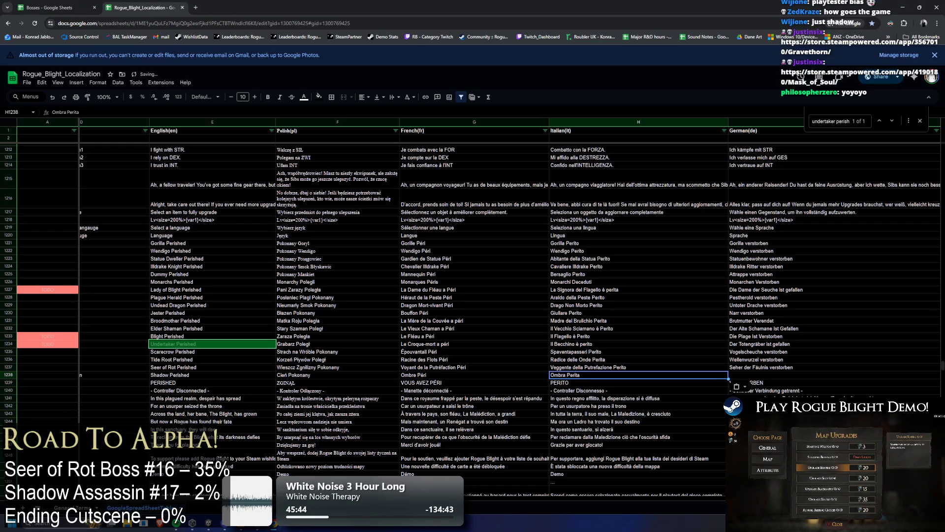
{"action": "scroll", "coordinate": [510, 315], "scroll_direction": "right", "scroll_amount": 8}
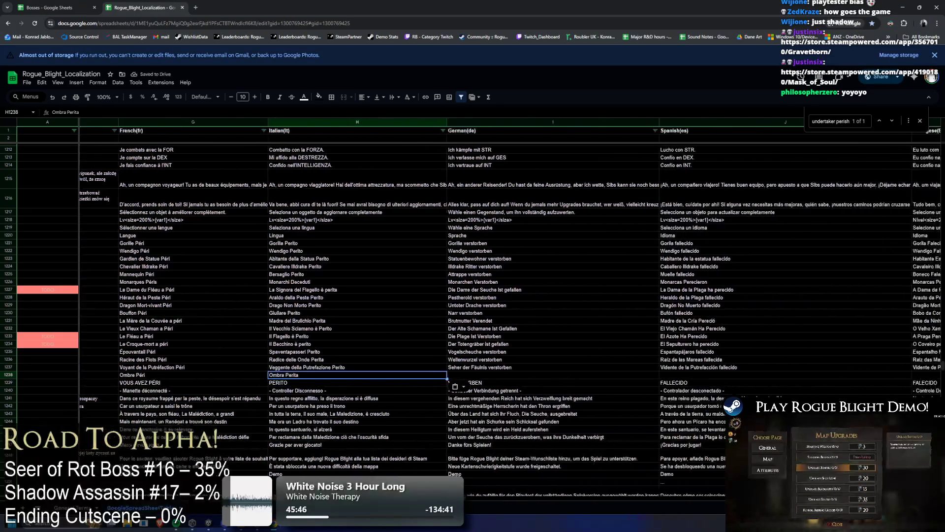
{"action": "scroll", "coordinate": [511, 315], "scroll_direction": "right", "scroll_amount": 3}
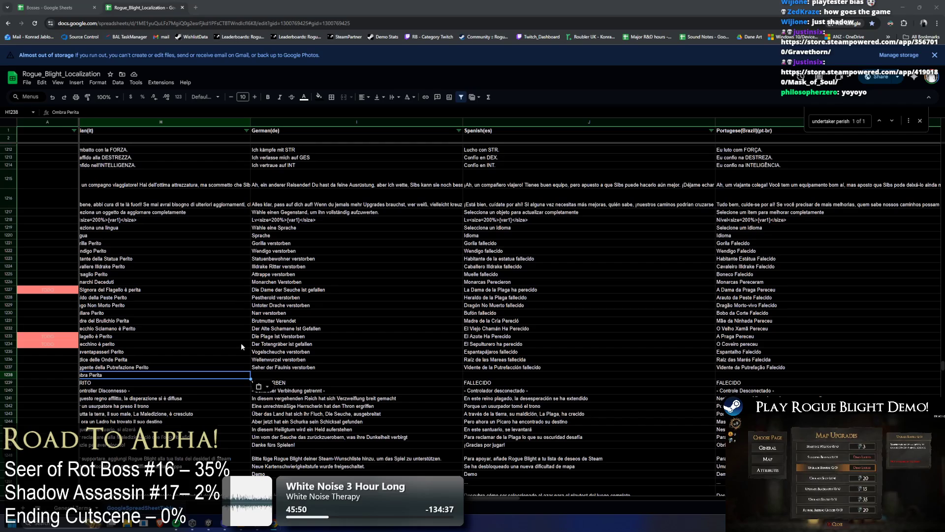
Paste Schatten verstorben, Sombra fallecida and Sombra Falecida into I1238–K1238
{"action": "key", "text": "Right"}
{"action": "key", "text": "ctrl+v"}
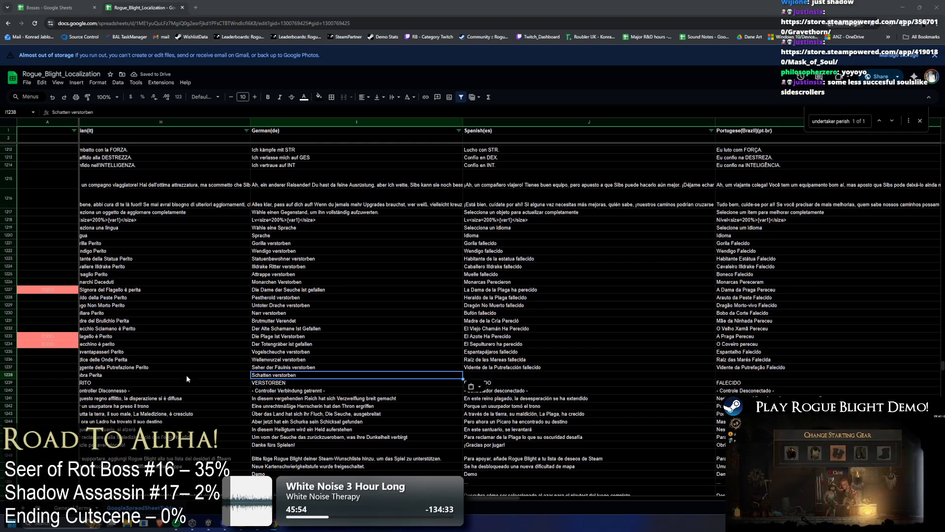
{"action": "key", "text": "Right"}
{"action": "key", "text": "ctrl+v"}
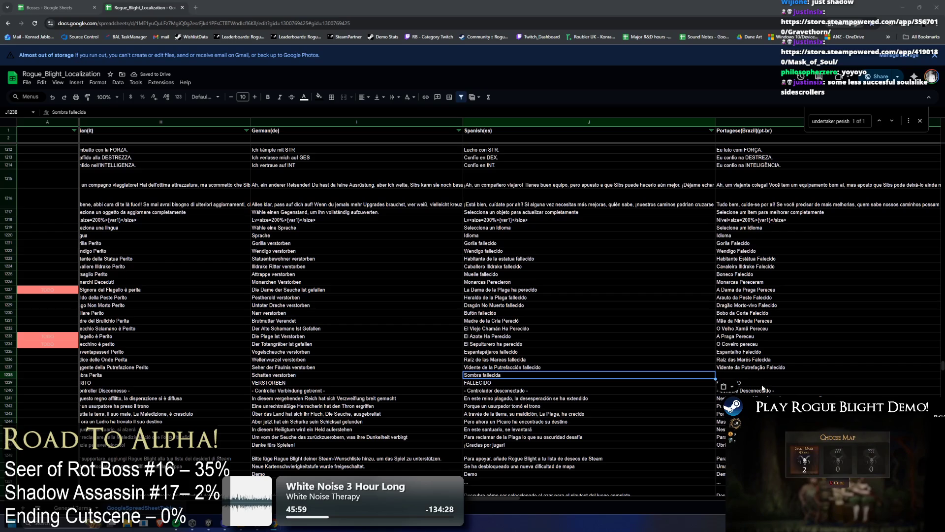
{"action": "key", "text": "Right"}
{"action": "key", "text": "ctrl+v"}
{"action": "scroll", "coordinate": [505, 502], "scroll_direction": "right", "scroll_amount": 5}
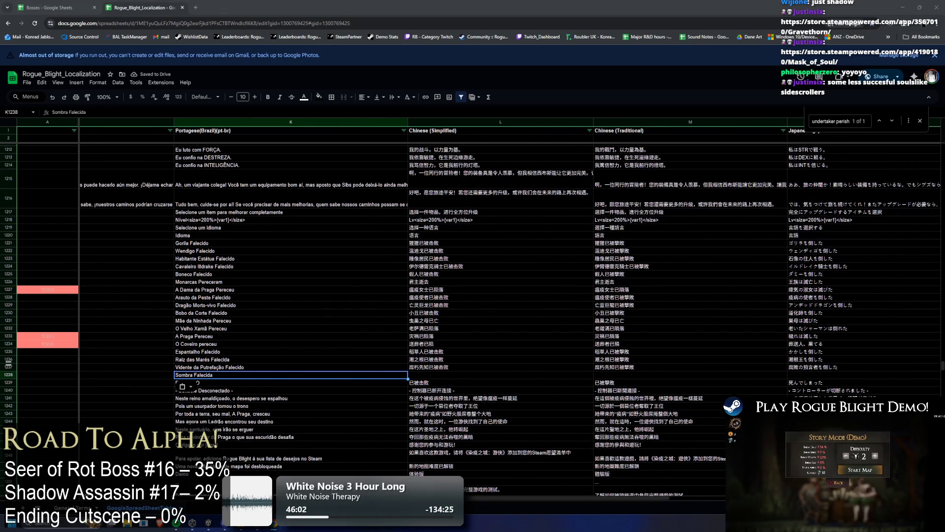
Paste 暗影已被击败, 暗影已被擊敗, Тень пала and Árnyék Elpusztult into the Chinese, Russian and Hungarian cells
{"action": "left_click", "coordinate": [477, 375]}
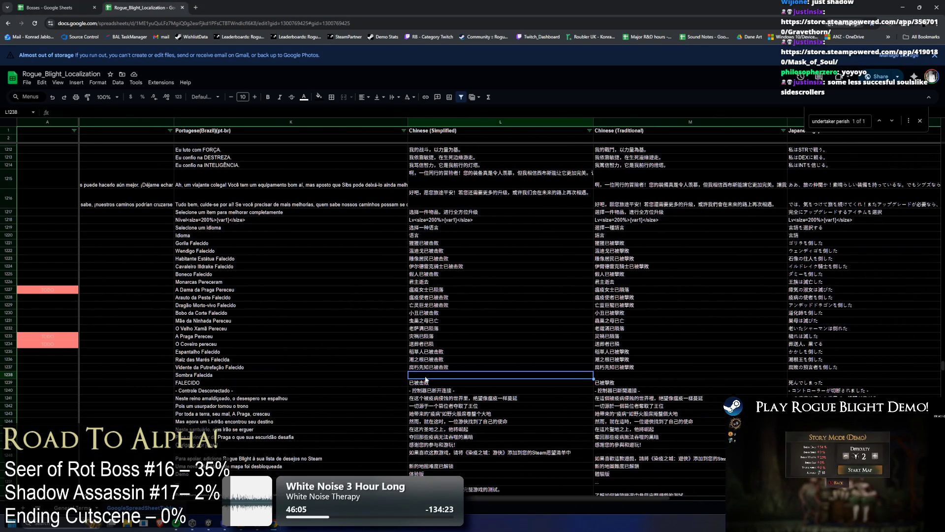
{"action": "type", "text": "暗影已被击败"}
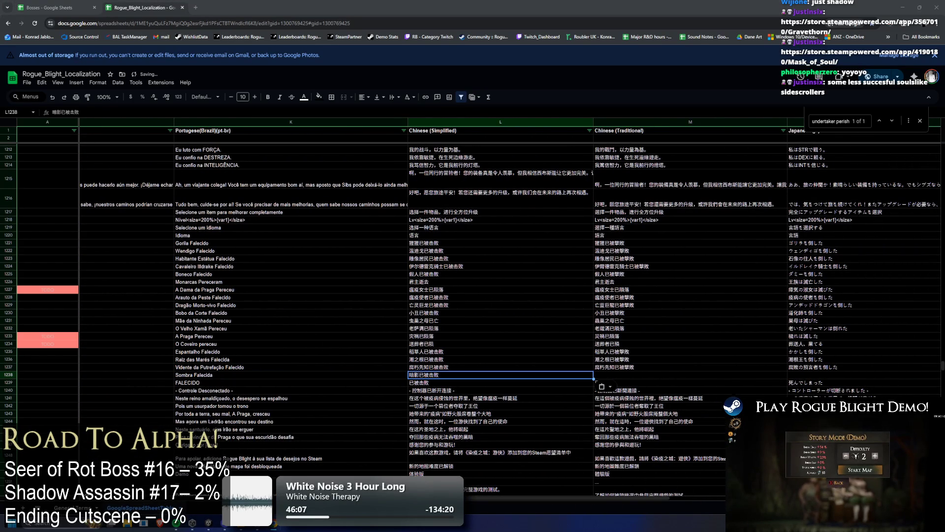
{"action": "left_click", "coordinate": [610, 375]}
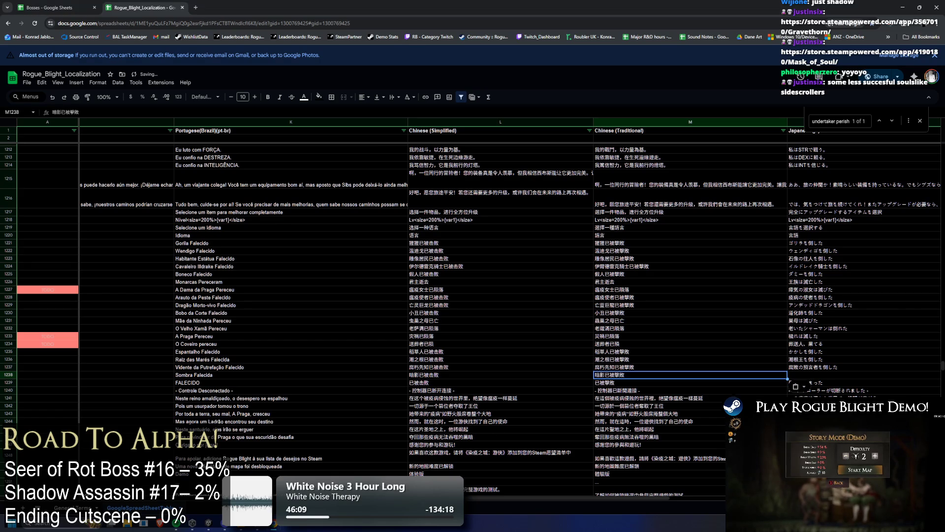
{"action": "key", "text": "ctrl+v"}
{"action": "left_click_drag", "start_coordinate": [492, 498], "coordinate": [591, 503]}
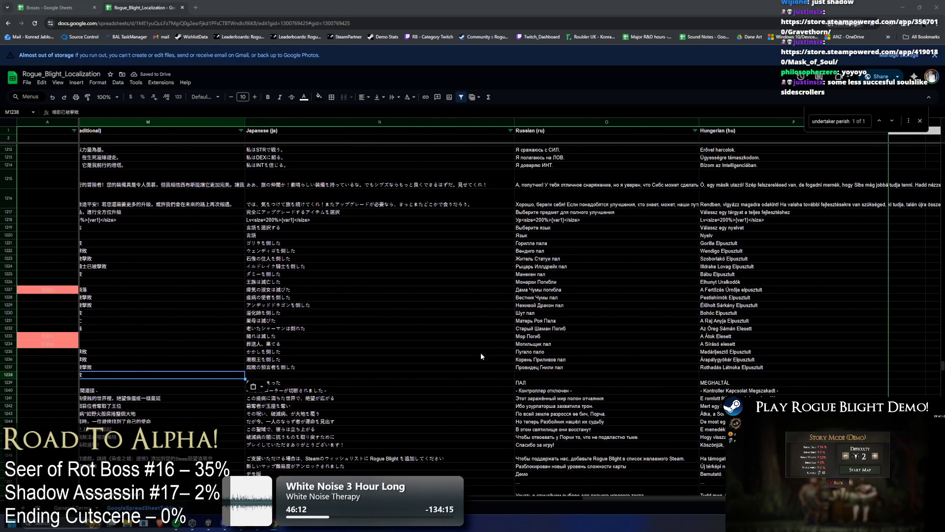
{"action": "left_click", "coordinate": [307, 376]}
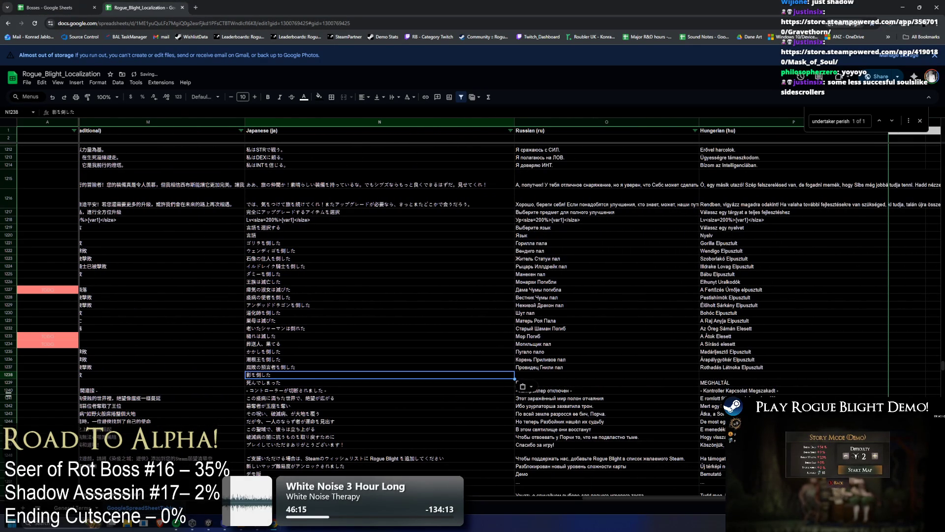
{"action": "key", "text": "Right"}
{"action": "type", "text": "Тень пала"}
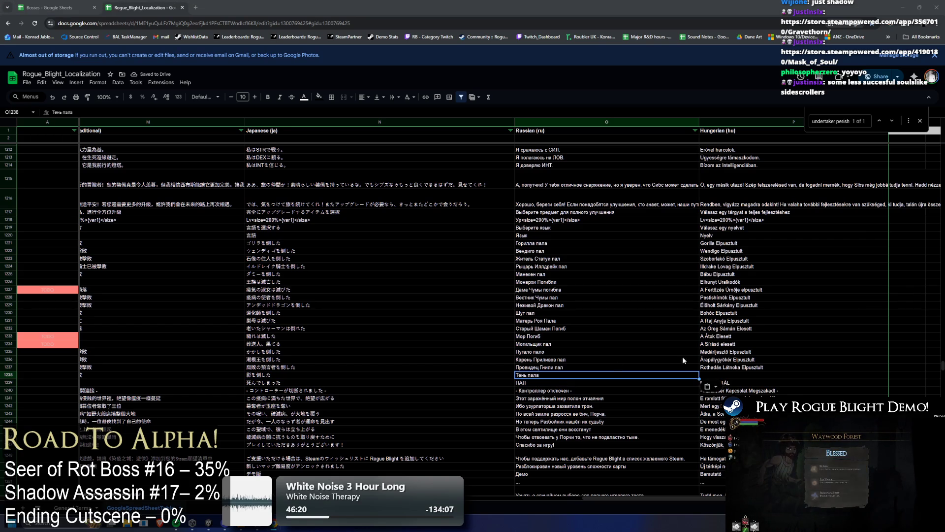
{"action": "left_click", "coordinate": [793, 382]}
{"action": "type", "text": "Árnyék Elpusztult"}
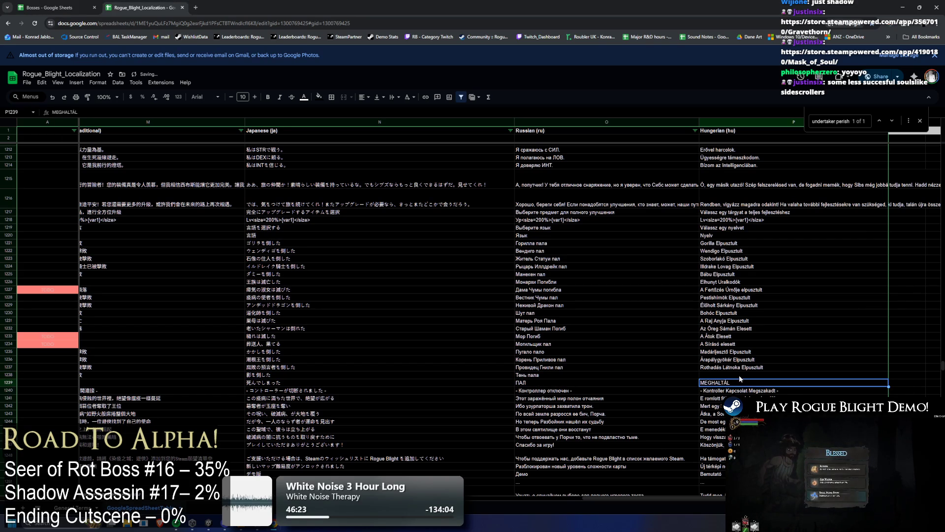
{"action": "left_click", "coordinate": [754, 375]}
{"action": "type", "text": "Árnyék Elpusztult"}
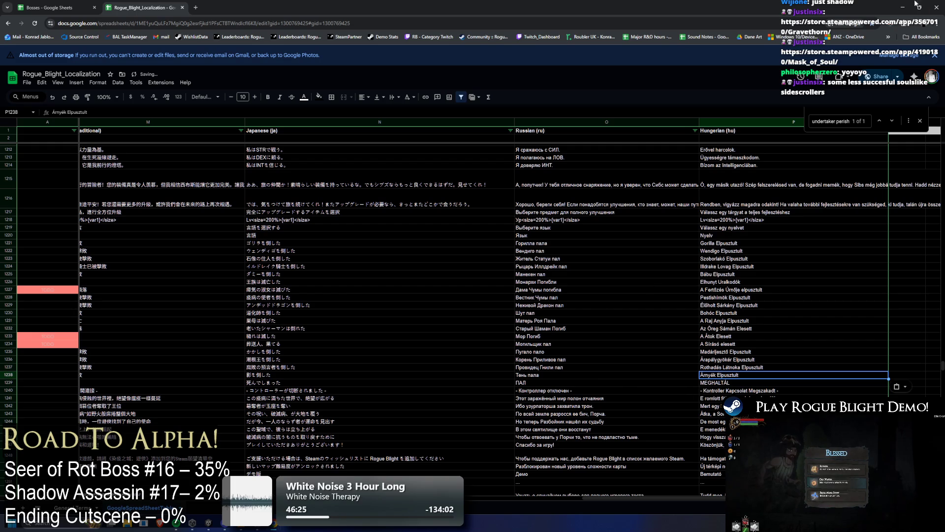
Set the D1238 key to txt_bossslain_shadow, then minimize Chrome back to Unity
{"action": "left_click", "coordinate": [902, 7]}
{"action": "key", "text": "alt+Tab"}
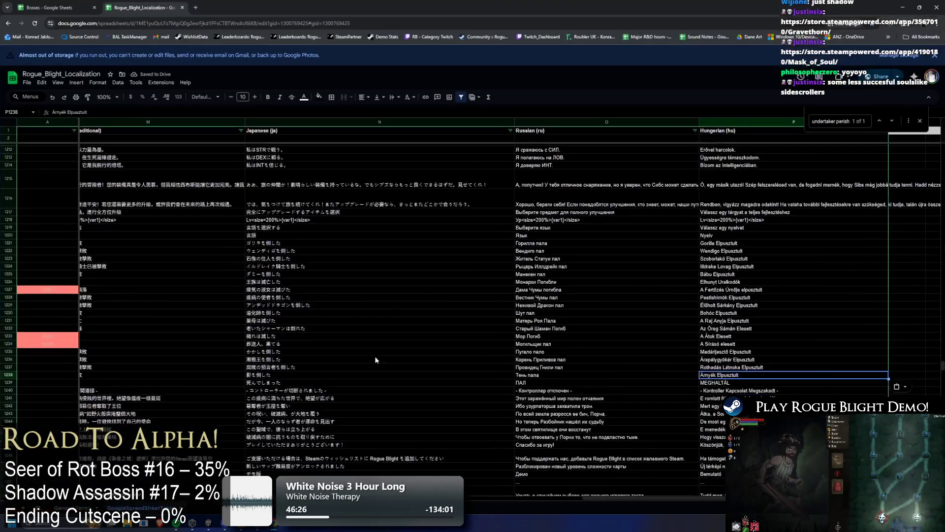
{"action": "left_click_drag", "start_coordinate": [621, 499], "coordinate": [84, 498]}
{"action": "double_click", "coordinate": [338, 375]}
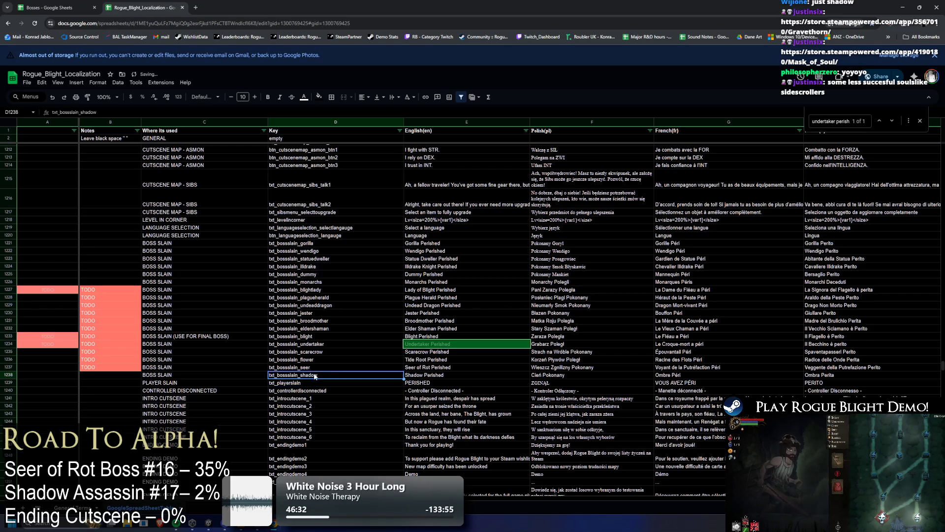
{"action": "double_click", "coordinate": [391, 374]}
{"action": "key", "text": "ctrl+c"}
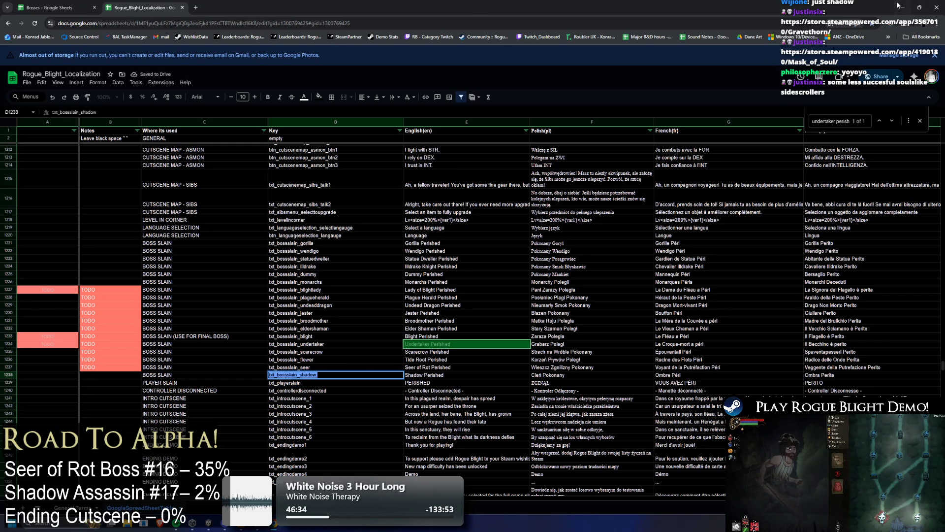
{"action": "left_click", "coordinate": [901, 7]}
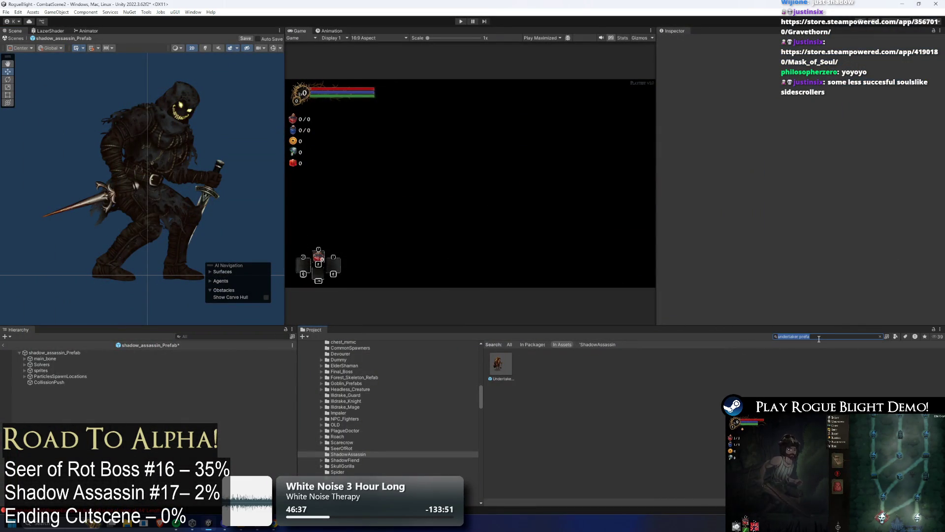
Find the GoogleSpreadSheetTable asset with a 'google' search and Pull the latest sheet data
{"action": "type", "text": "google"}
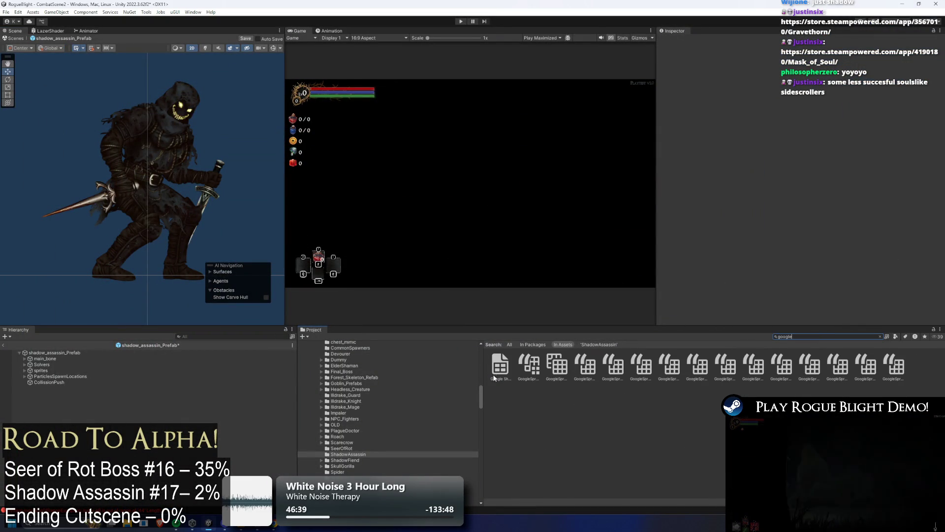
{"action": "key", "text": "Down"}
{"action": "left_click", "coordinate": [540, 356]}
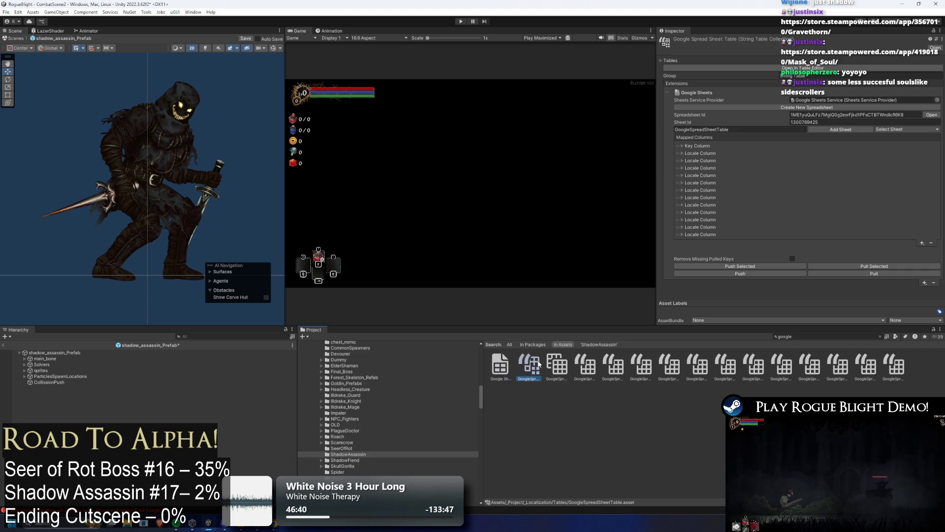
{"action": "left_click", "coordinate": [881, 276]}
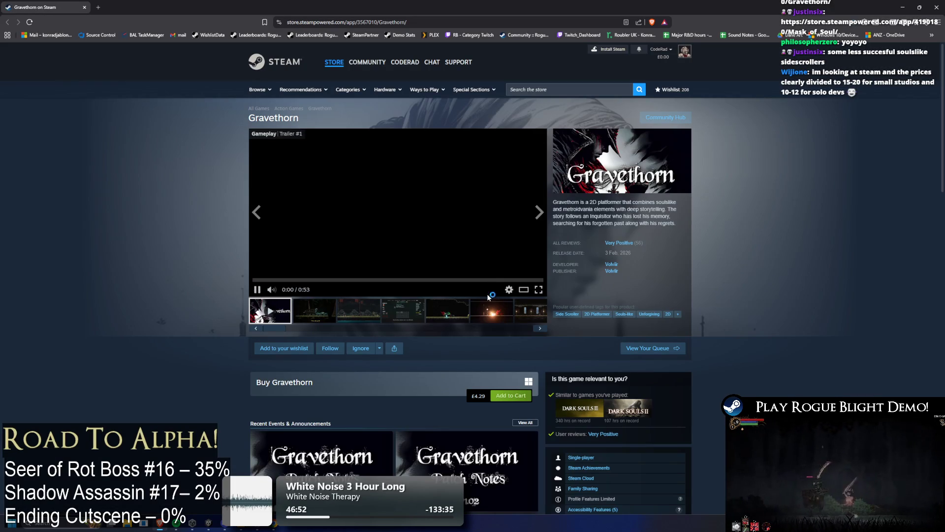
Browse the Gravethorn screenshots, including the orange-glow, castle, notes-menu and carriage images
{"action": "left_click", "coordinate": [351, 314]}
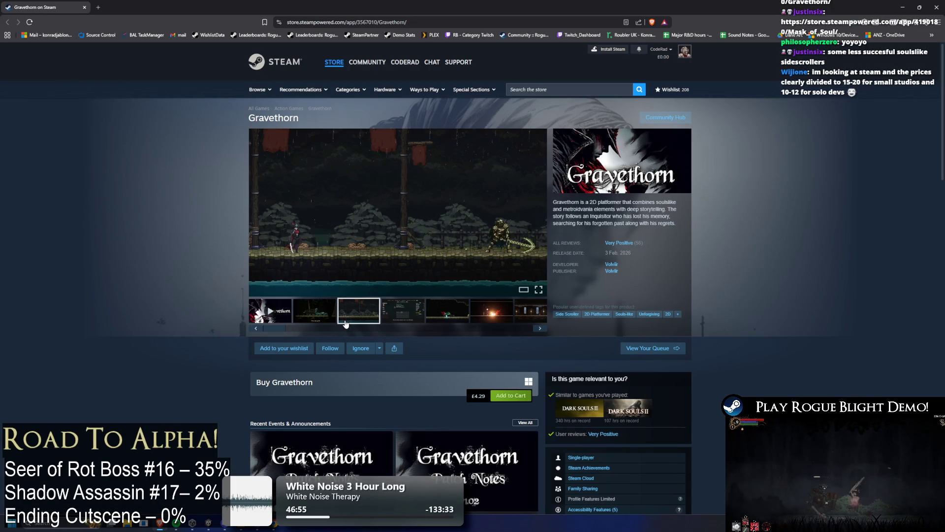
{"action": "left_click", "coordinate": [412, 314]}
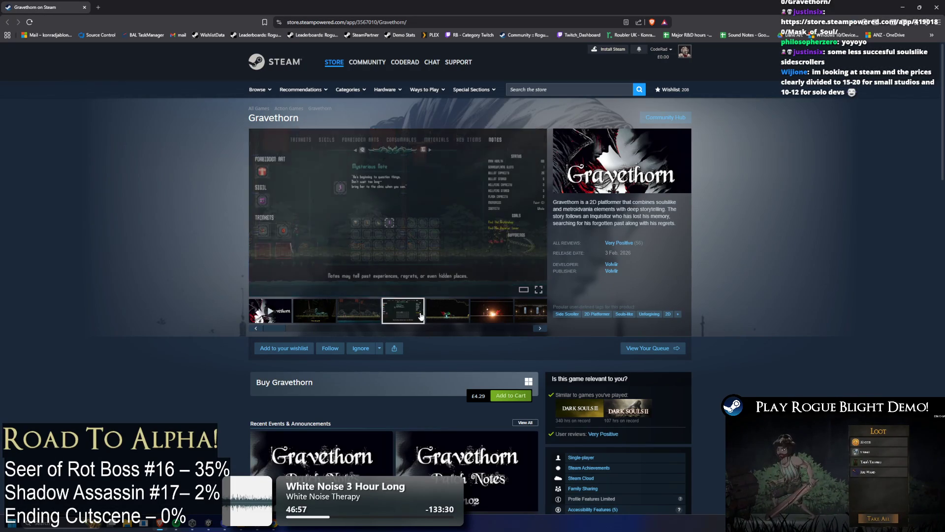
{"action": "left_click", "coordinate": [451, 314]}
{"action": "left_click", "coordinate": [503, 323]}
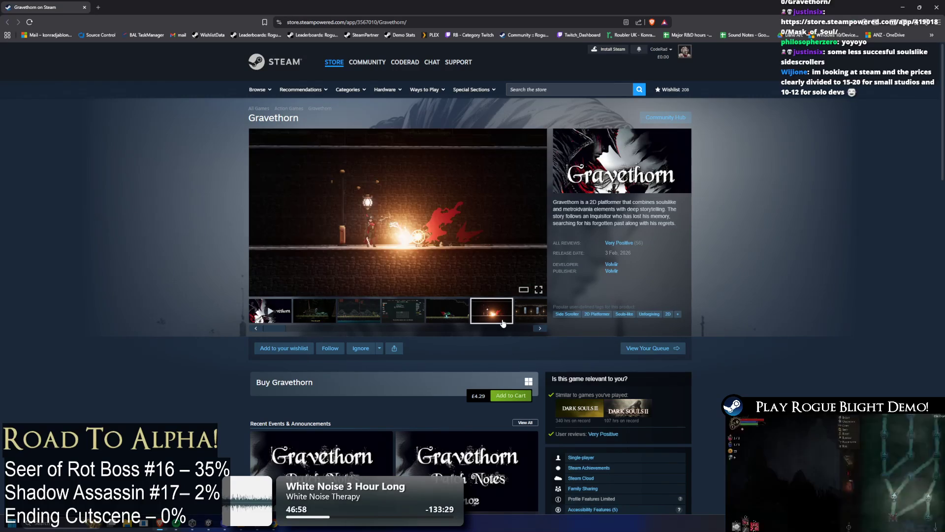
{"action": "left_click", "coordinate": [532, 319]}
{"action": "left_click", "coordinate": [531, 319]}
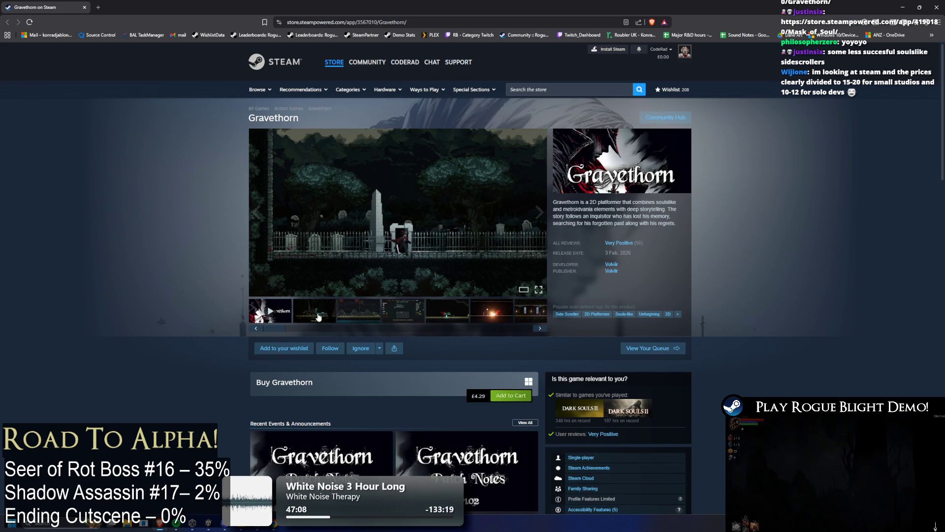
{"action": "left_click", "coordinate": [354, 315]}
{"action": "left_click", "coordinate": [314, 312]}
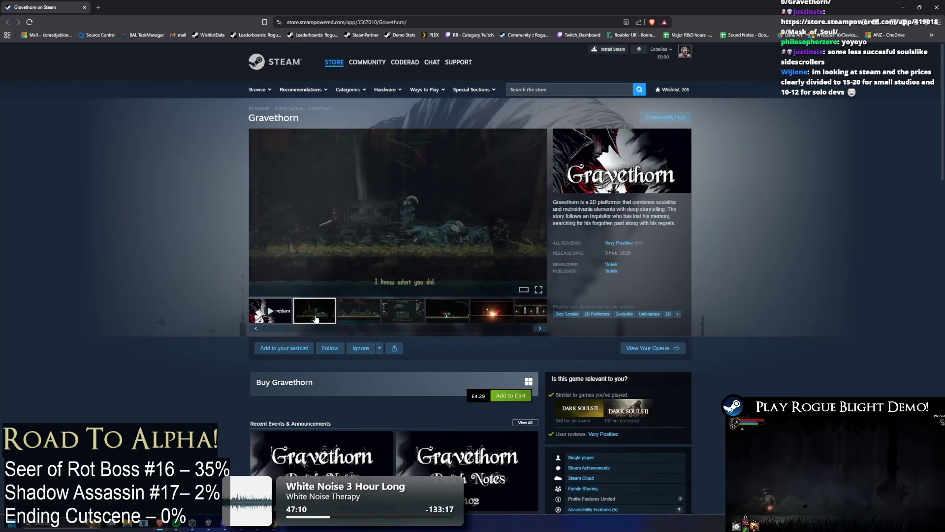
Play the Gravethorn trailer, skip to about 0:35, pause it, then go back to the Mask of Soul page
{"action": "left_click", "coordinate": [259, 316]}
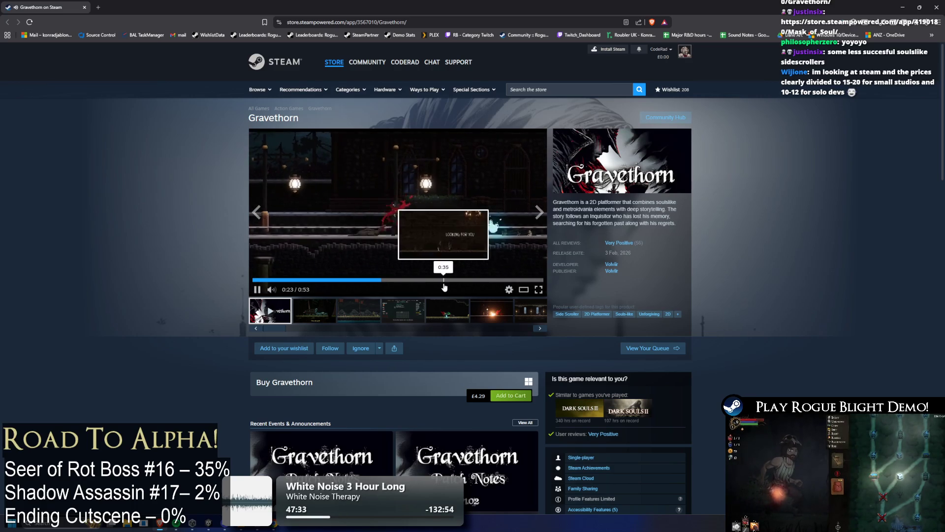
{"action": "left_click", "coordinate": [445, 285]}
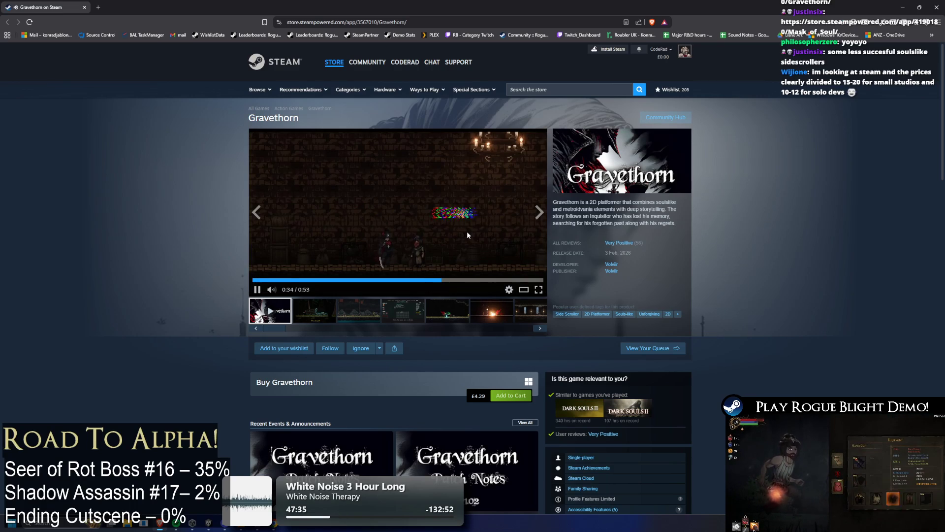
{"action": "left_click", "coordinate": [445, 253]}
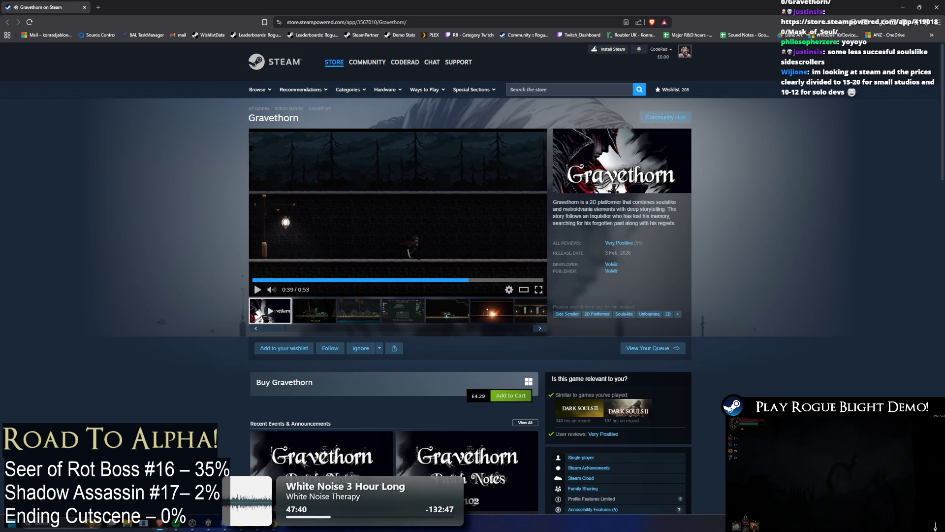
{"action": "key", "text": "alt+Left"}
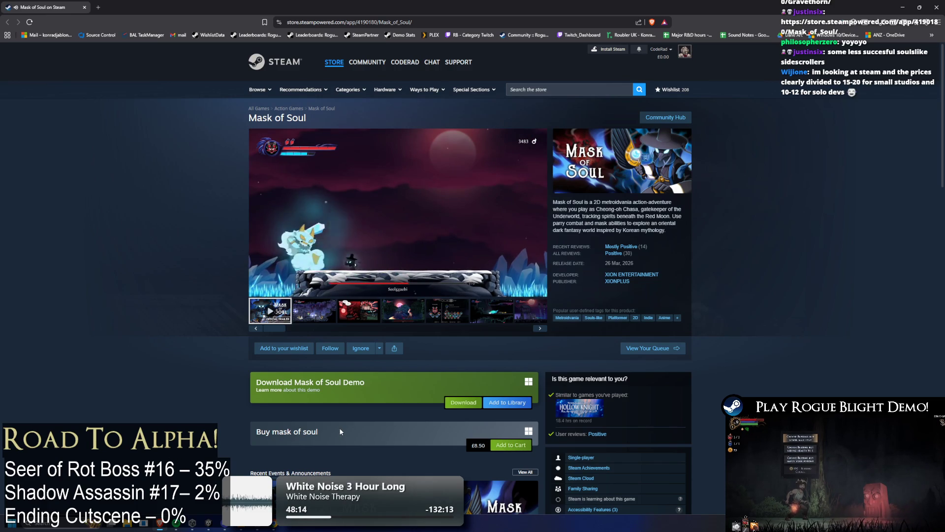
Scroll down the Mask of Soul page through its customer reviews, then return to Unity
{"action": "right_click", "coordinate": [315, 432]}
{"action": "left_click", "coordinate": [751, 346]}
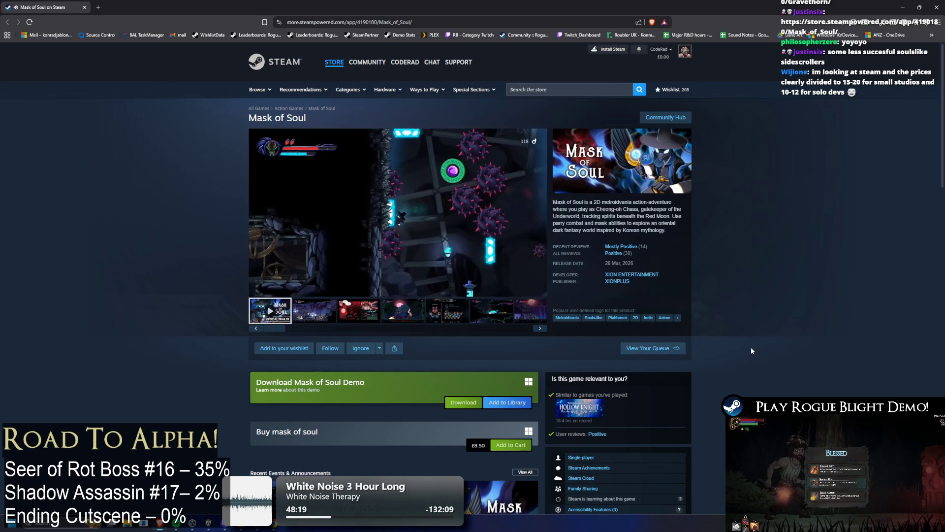
{"action": "scroll", "coordinate": [734, 326], "scroll_direction": "down", "scroll_amount": 15}
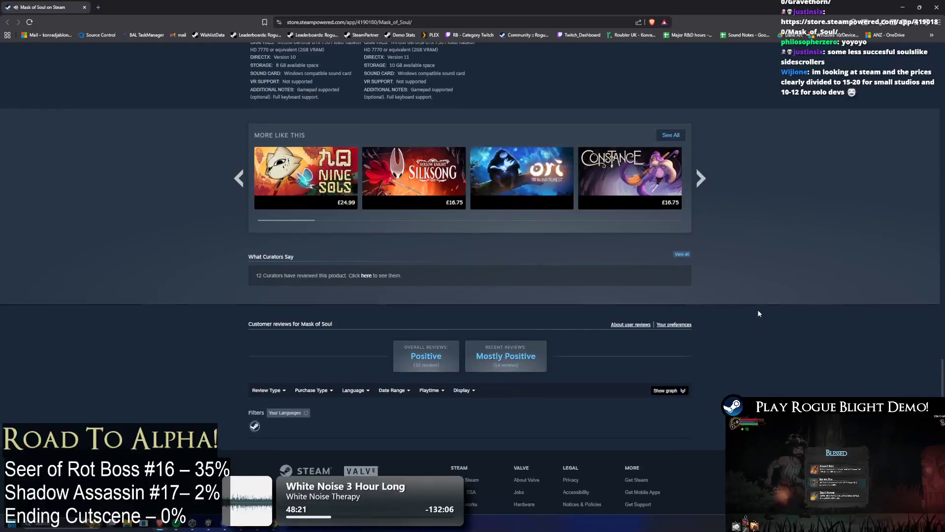
{"action": "scroll", "coordinate": [752, 394], "scroll_direction": "down", "scroll_amount": 2}
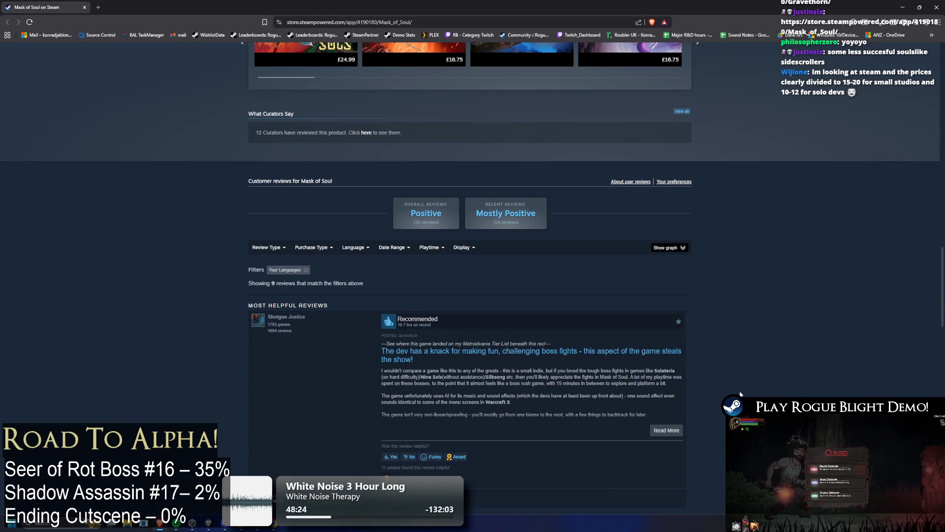
{"action": "scroll", "coordinate": [540, 292], "scroll_direction": "down", "scroll_amount": 12}
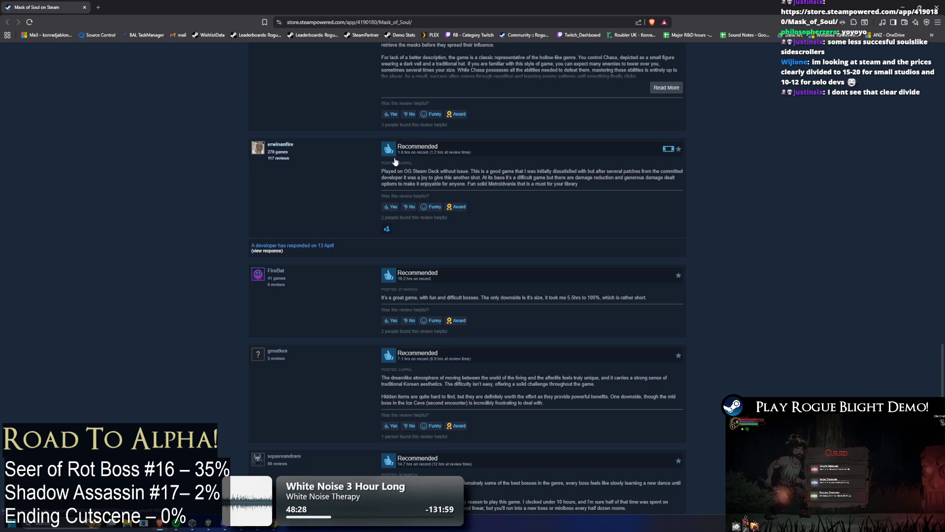
{"action": "key", "text": "alt+Tab"}
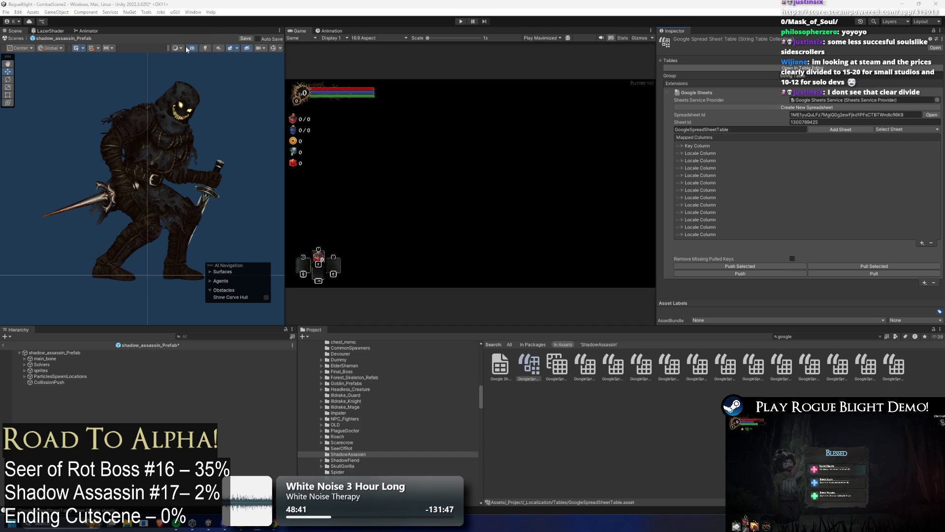
Paste txt_bossslain_shadow over the Enemy Name of shadow_assassin_Prefab in Enemy Stats
{"action": "left_click", "coordinate": [55, 353]}
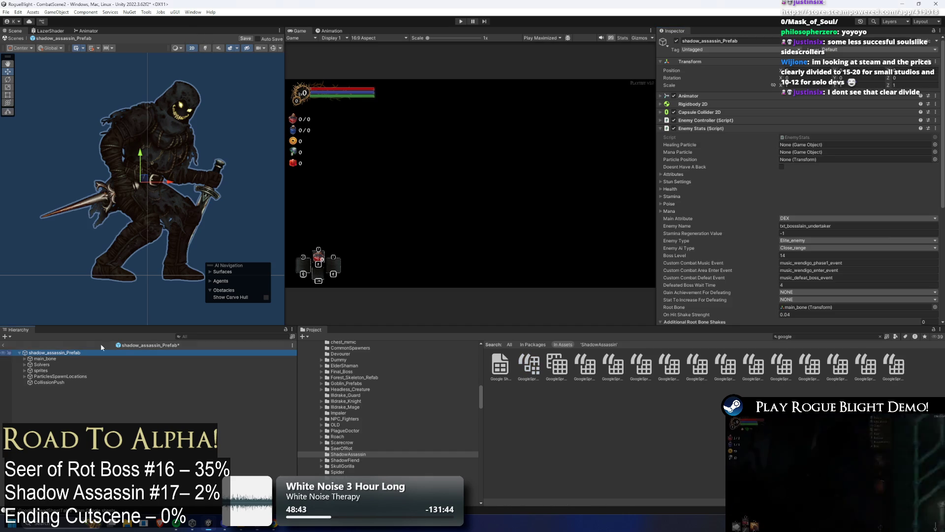
{"action": "left_click", "coordinate": [843, 225]}
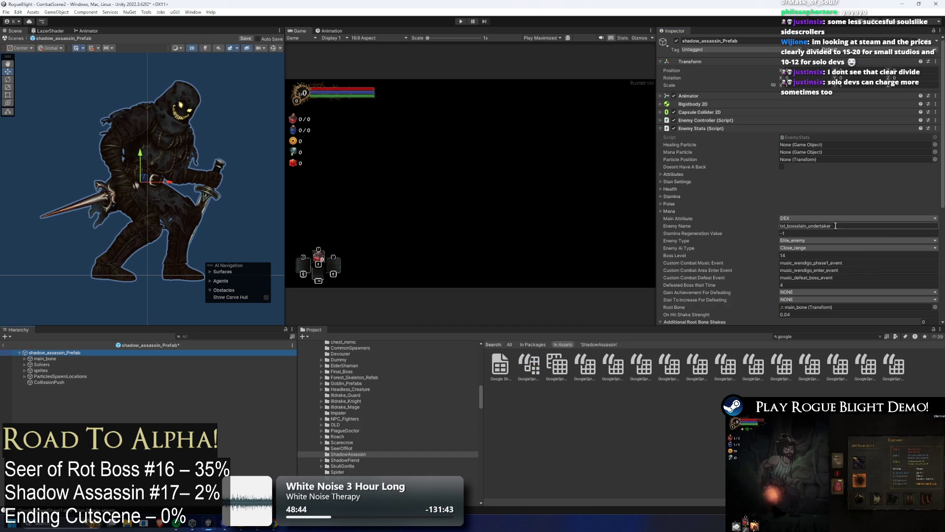
{"action": "key", "text": "ctrl+v"}
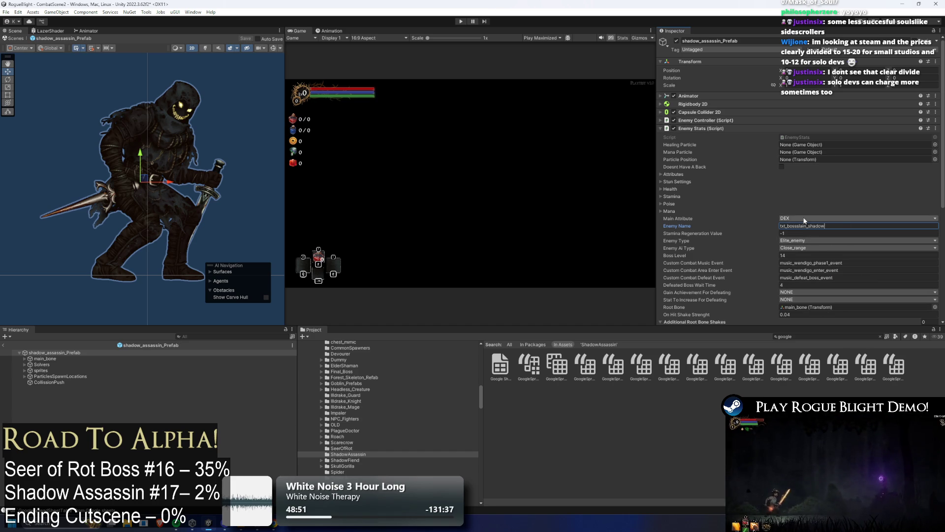
{"action": "scroll", "coordinate": [808, 199], "scroll_direction": "down", "scroll_amount": 2}
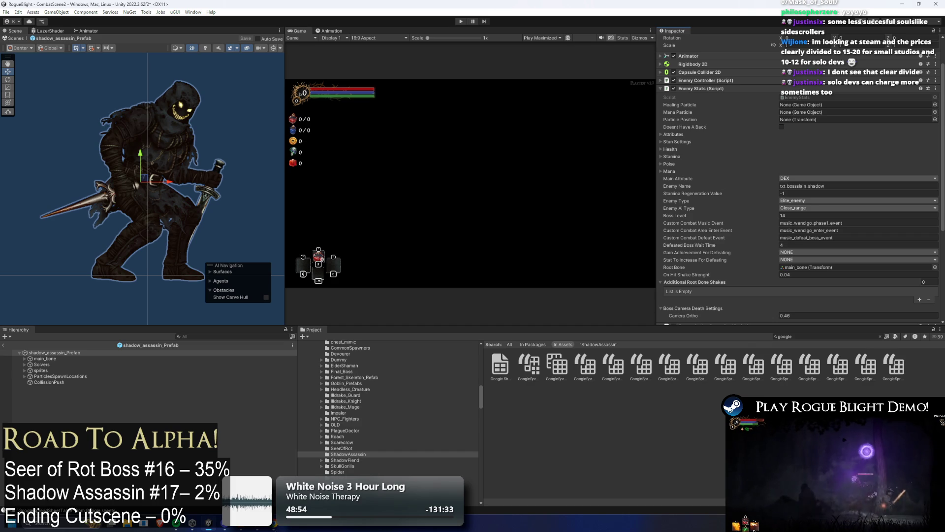
Bring the Bosses spreadsheet forward and open its All Bosses sheet
{"action": "mouse_move", "coordinate": [275, 523]}
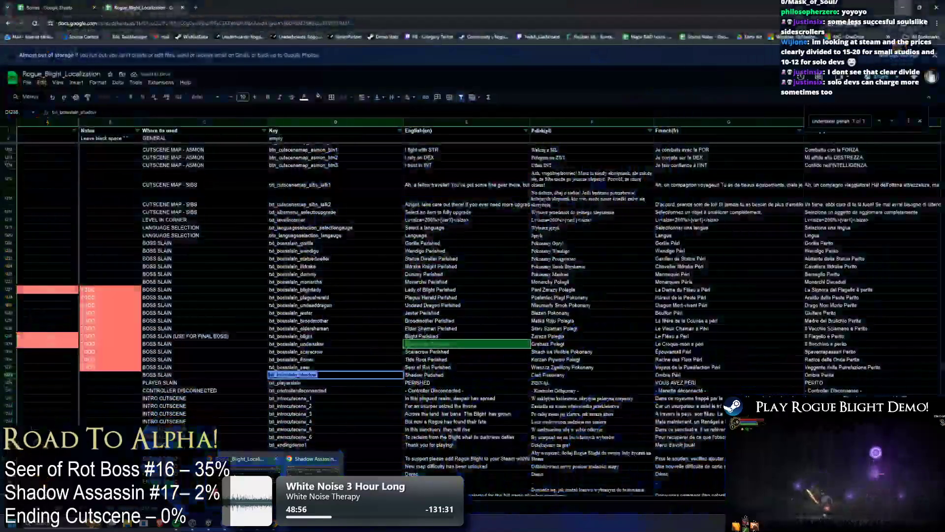
{"action": "left_click", "coordinate": [249, 485]}
{"action": "left_click", "coordinate": [49, 8]}
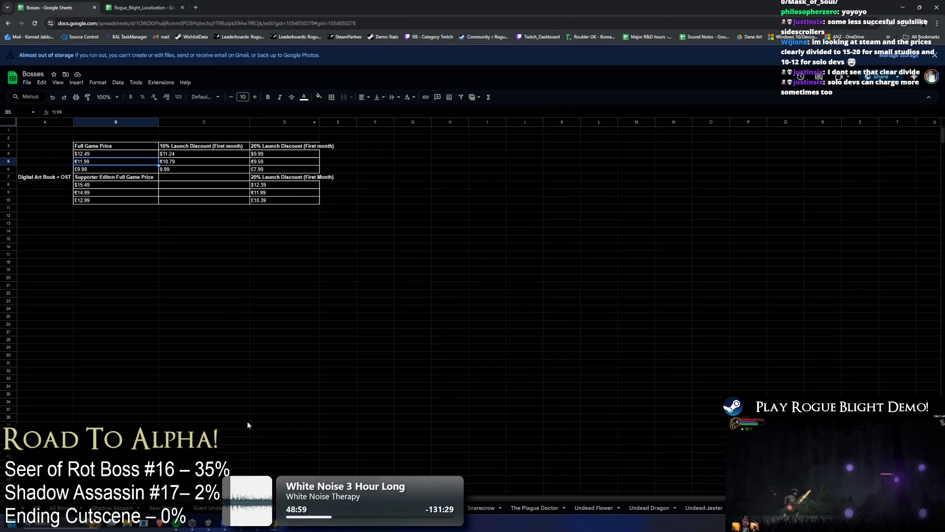
{"action": "left_click", "coordinate": [59, 510]}
{"action": "scroll", "coordinate": [141, 184], "scroll_direction": "up", "scroll_amount": 3}
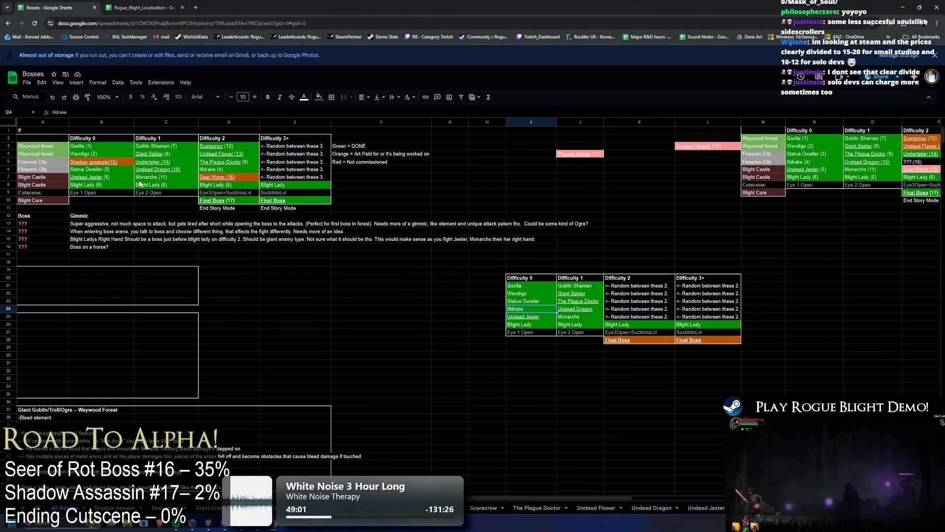
{"action": "scroll", "coordinate": [127, 173], "scroll_direction": "up", "scroll_amount": 4}
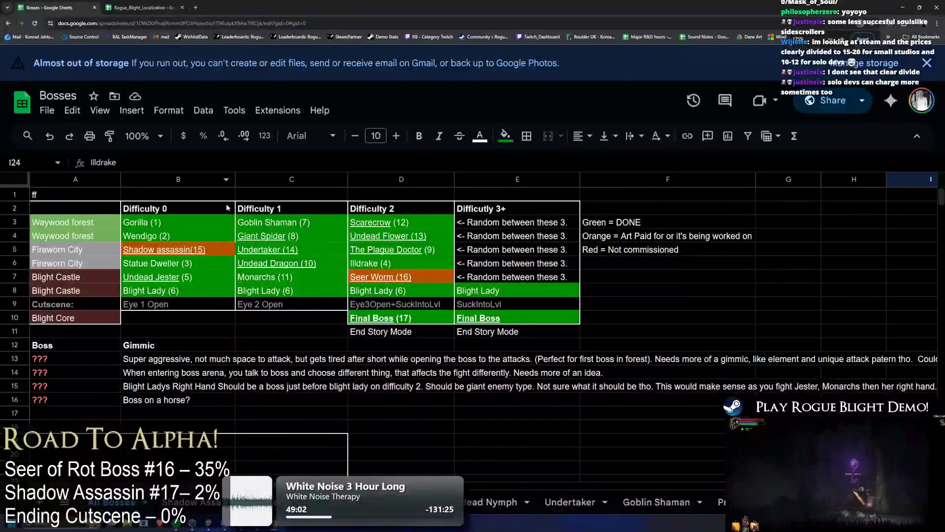
{"action": "mouse_move", "coordinate": [262, 237]}
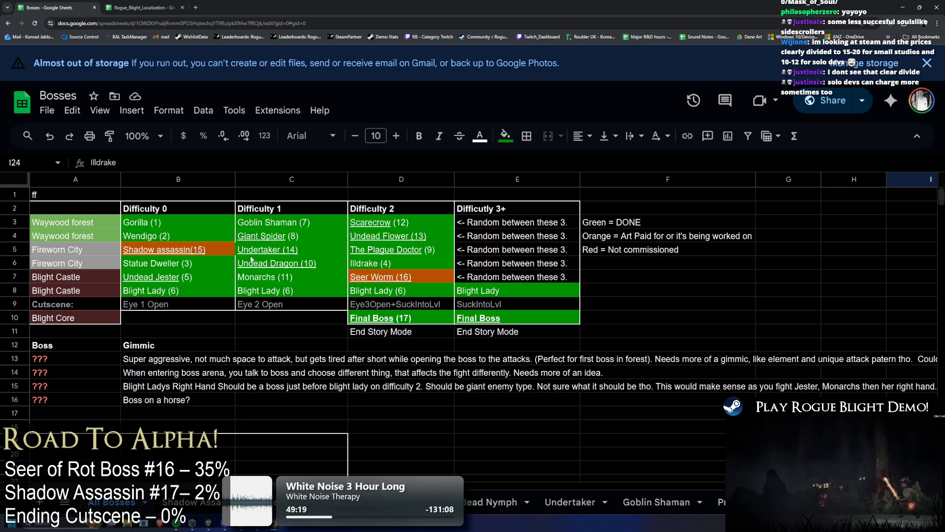
{"action": "mouse_move", "coordinate": [292, 261]}
Park Illdrake (4) in B11 and move Undead Dragon (10) from C6 to D6
{"action": "left_click", "coordinate": [400, 262]}
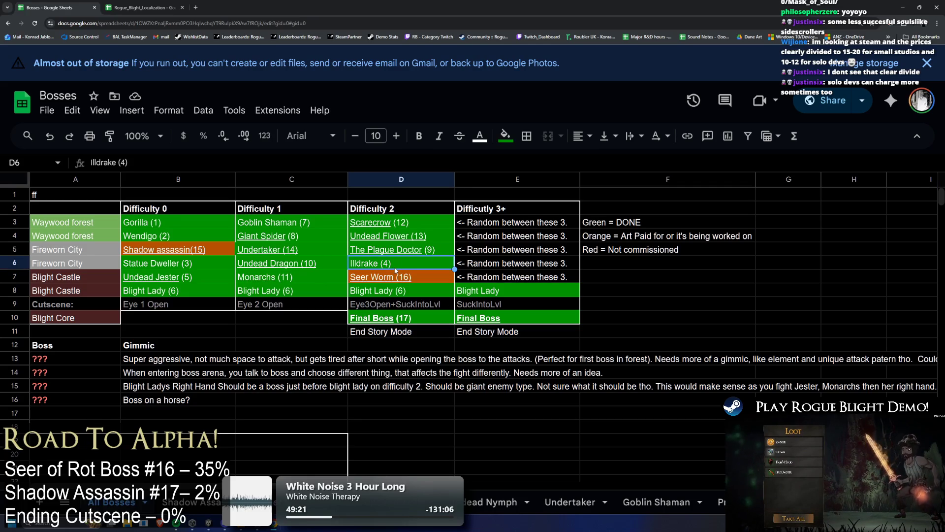
{"action": "key", "text": "ctrl+x"}
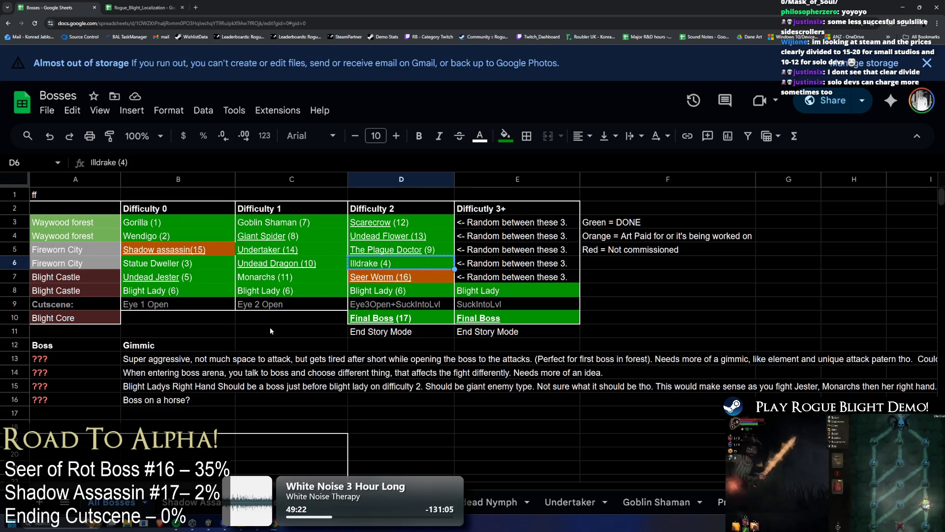
{"action": "left_click", "coordinate": [270, 327]}
{"action": "key", "text": "Left"}
{"action": "key", "text": "ctrl+v"}
{"action": "left_click", "coordinate": [296, 258]}
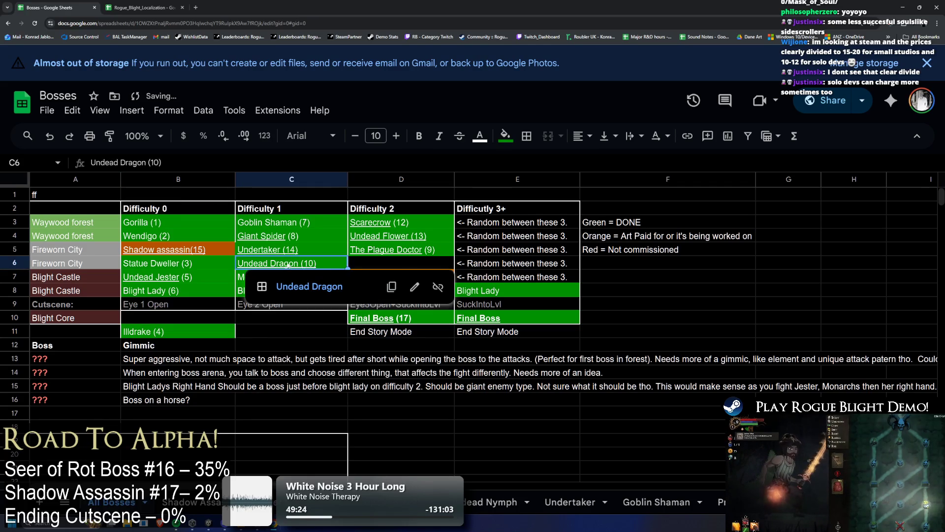
{"action": "key", "text": "ctrl+x"}
{"action": "key", "text": "Right"}
{"action": "key", "text": "ctrl+v"}
Move the parked Illdrake (4) from B11 into C6
{"action": "left_click", "coordinate": [161, 321]}
{"action": "left_click", "coordinate": [166, 332]}
{"action": "key", "text": "ctrl+x"}
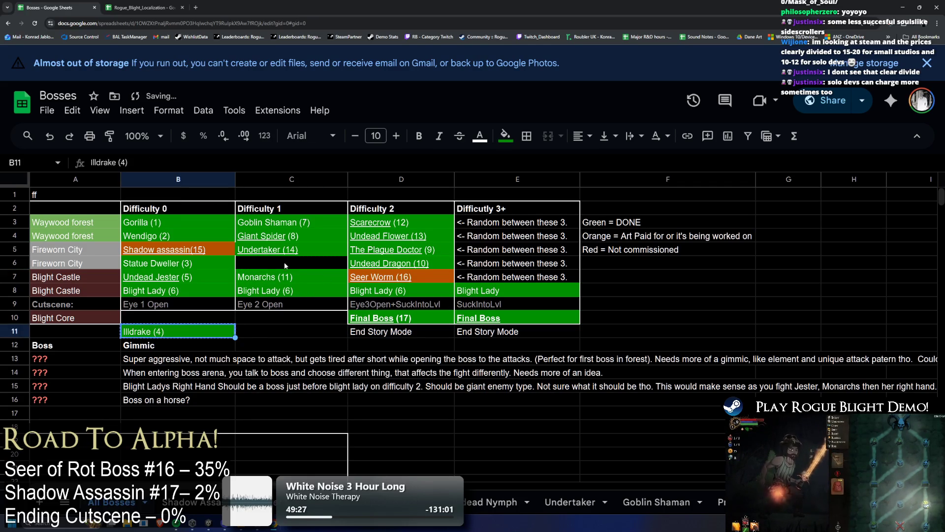
{"action": "left_click", "coordinate": [285, 262]}
{"action": "key", "text": "ctrl+v"}
{"action": "key", "text": "Right"}
{"action": "key", "text": "Right"}
{"action": "key", "text": "Up"}
{"action": "key", "text": "Up"}
{"action": "key", "text": "Up"}
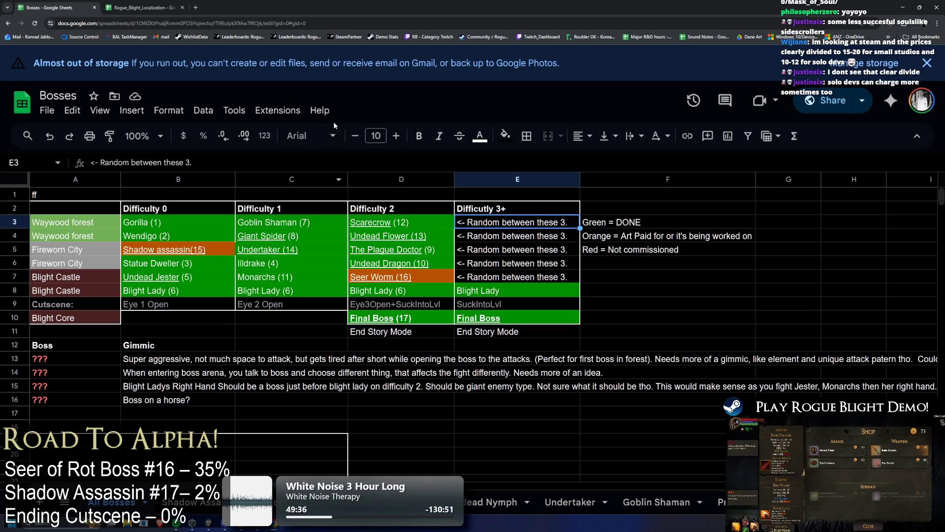
Set the shadow assassin prefab's Boss Level to 3 in Unity
{"action": "key", "text": "super+Down"}
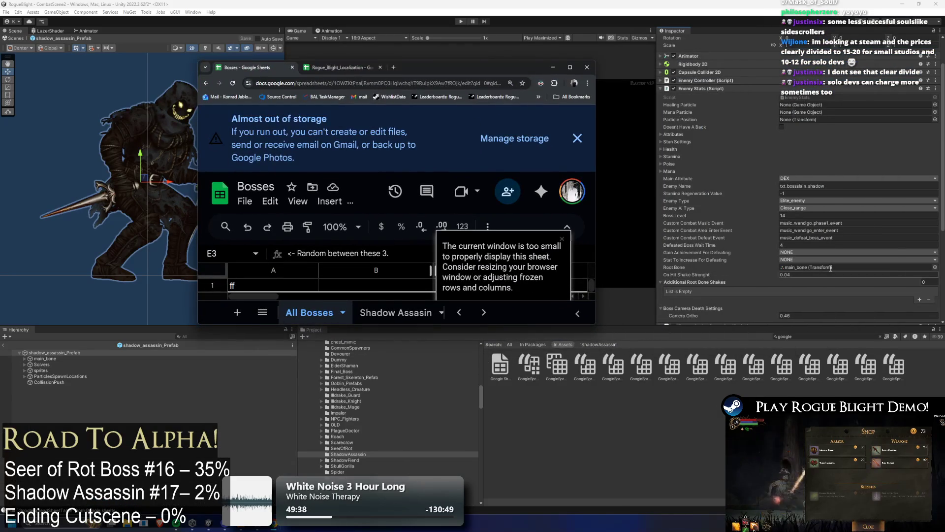
{"action": "left_click", "coordinate": [832, 215]}
{"action": "type", "text": "3"}
{"action": "key", "text": "alt+Tab"}
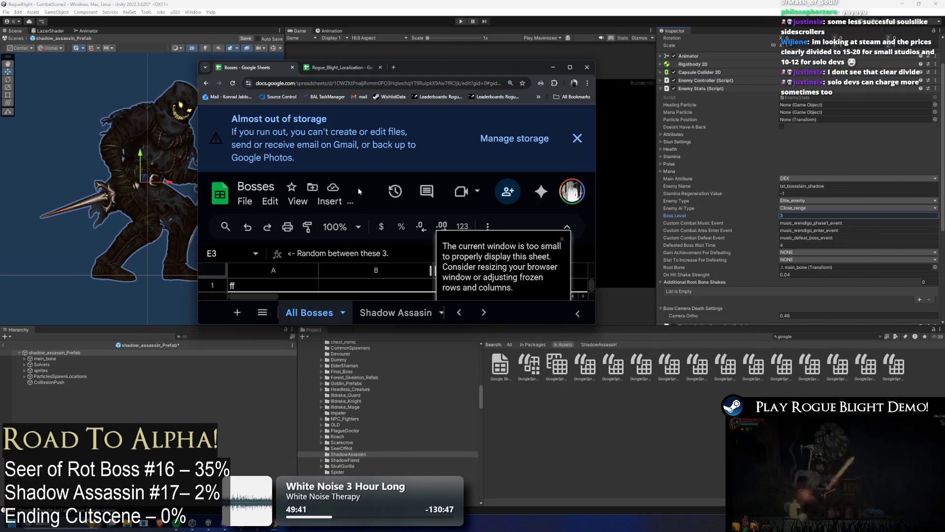
Change the sheet's Undertaker (14) entry to Undertaker (9), then return to Unity
{"action": "double_click", "coordinate": [453, 70]}
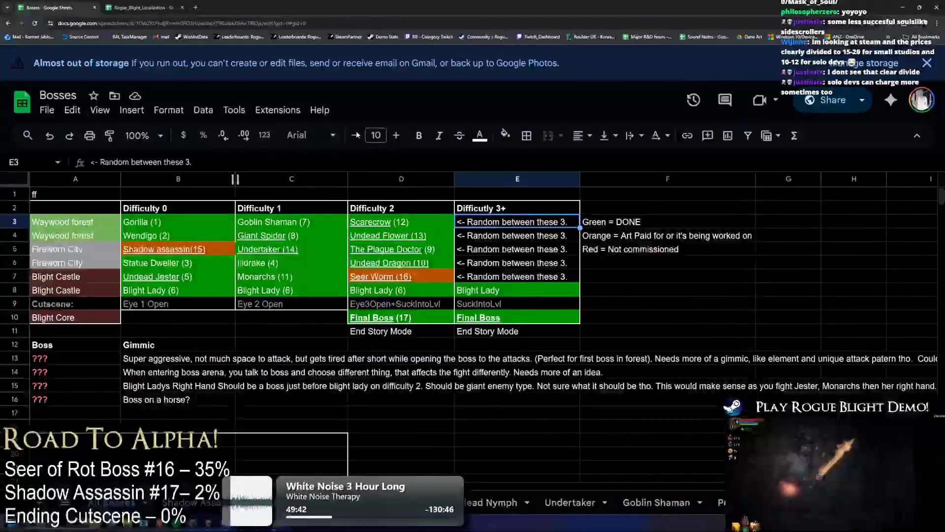
{"action": "left_click", "coordinate": [242, 255]}
{"action": "left_click", "coordinate": [285, 241]}
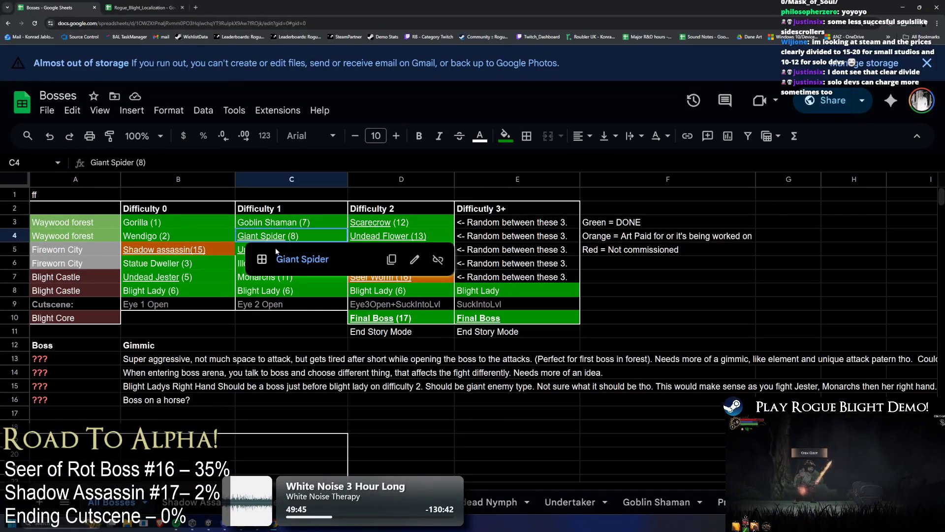
{"action": "double_click", "coordinate": [290, 248]}
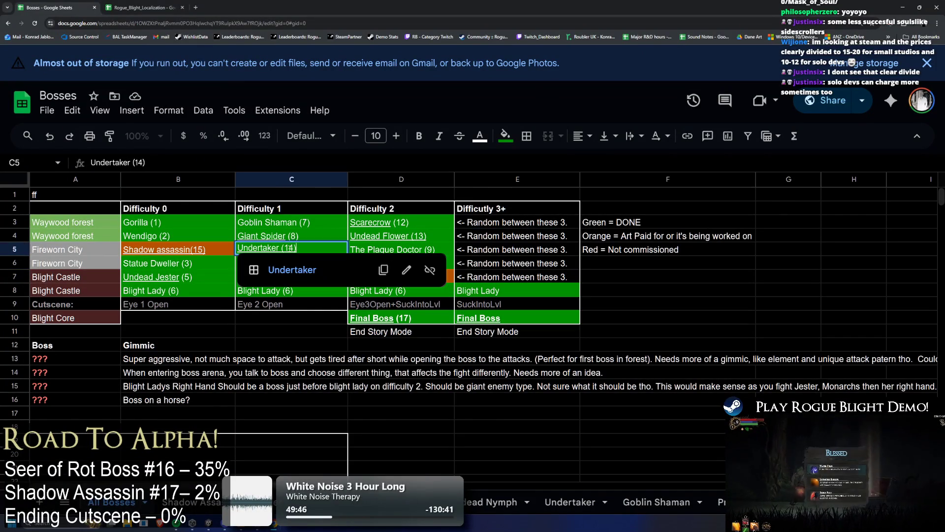
{"action": "key", "text": "BackSpace"}
{"action": "key", "text": "BackSpace"}
{"action": "type", "text": "9"}
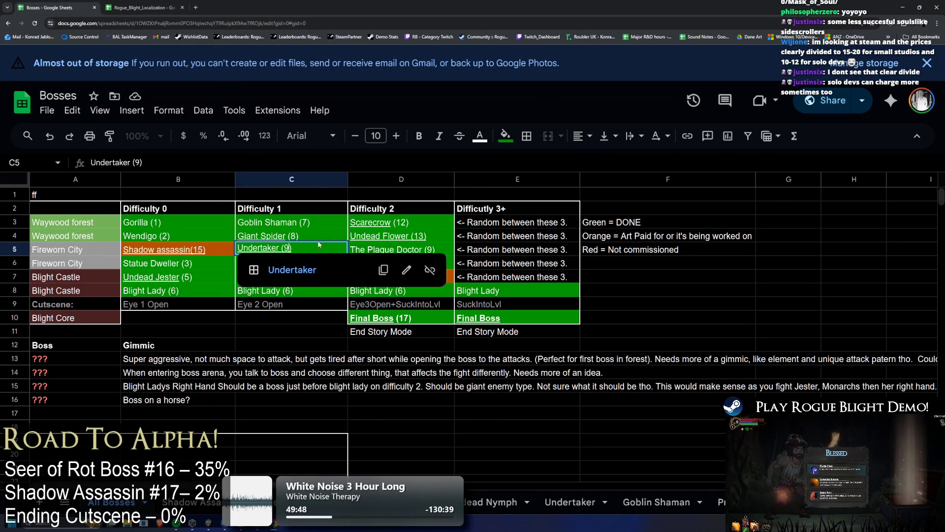
{"action": "left_click", "coordinate": [319, 239]}
{"action": "key", "text": "alt+Tab"}
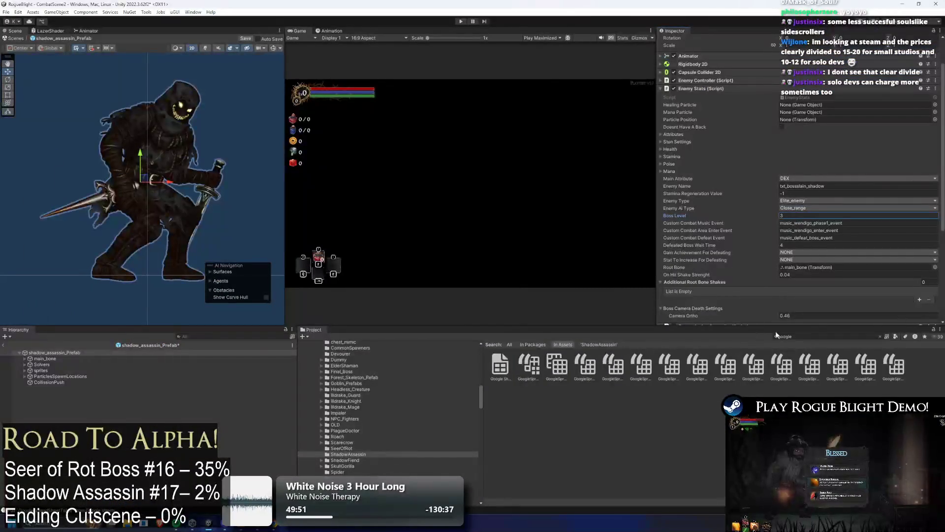
Search the Project for the Undertaker prefab and set its Boss Level to 9
{"action": "left_click", "coordinate": [812, 336]}
{"action": "type", "text": "undertaker prefa"}
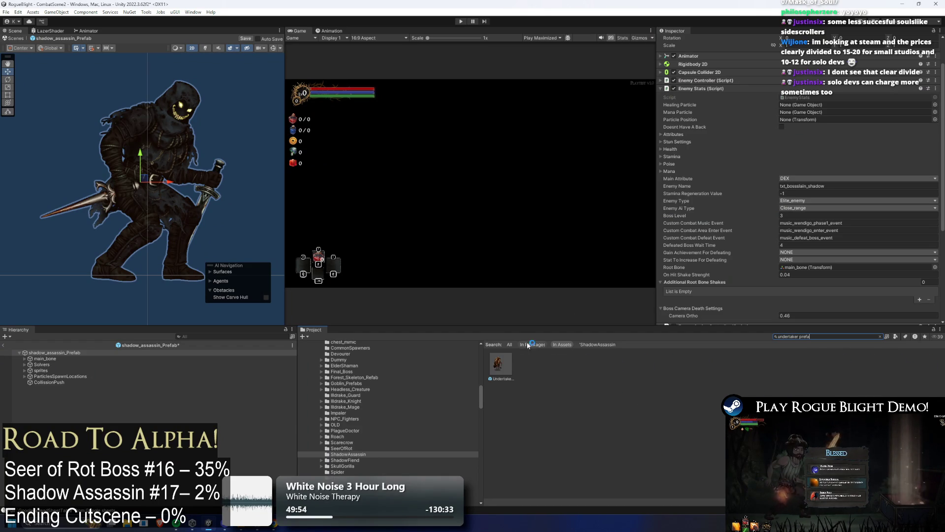
{"action": "left_click", "coordinate": [501, 364]}
{"action": "scroll", "coordinate": [812, 179], "scroll_direction": "down", "scroll_amount": 2}
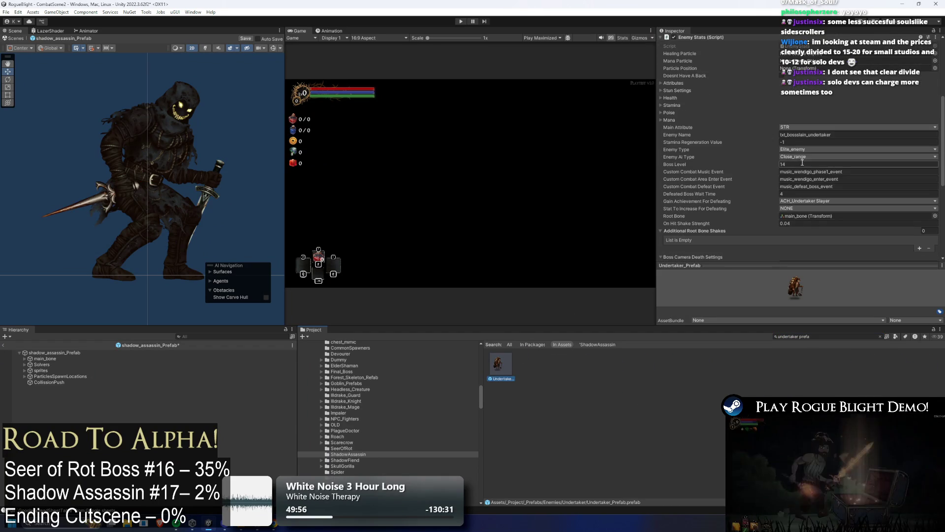
{"action": "left_click", "coordinate": [808, 163]}
{"action": "type", "text": "9"}
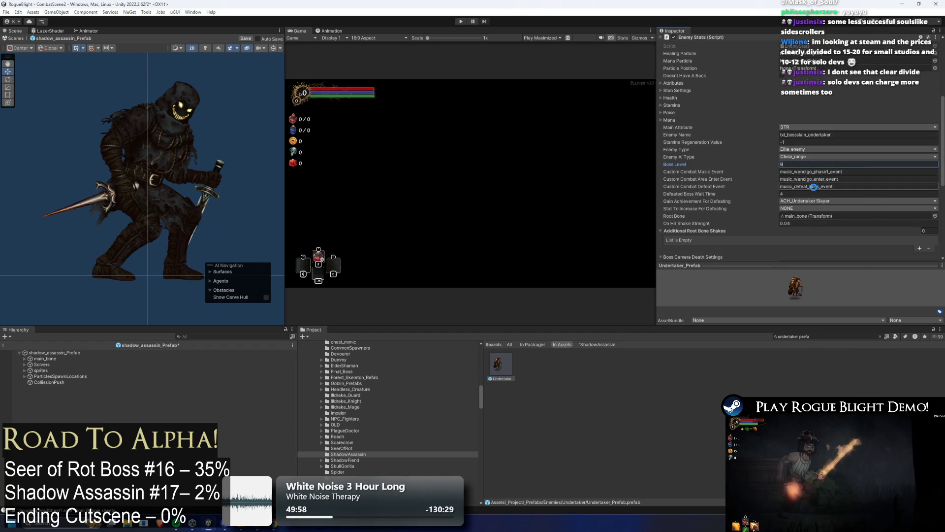
Renumber the Illdrake (4) cell in the Bosses sheet to Illdrake (10)
{"action": "key", "text": "alt+Tab"}
{"action": "double_click", "coordinate": [270, 262]}
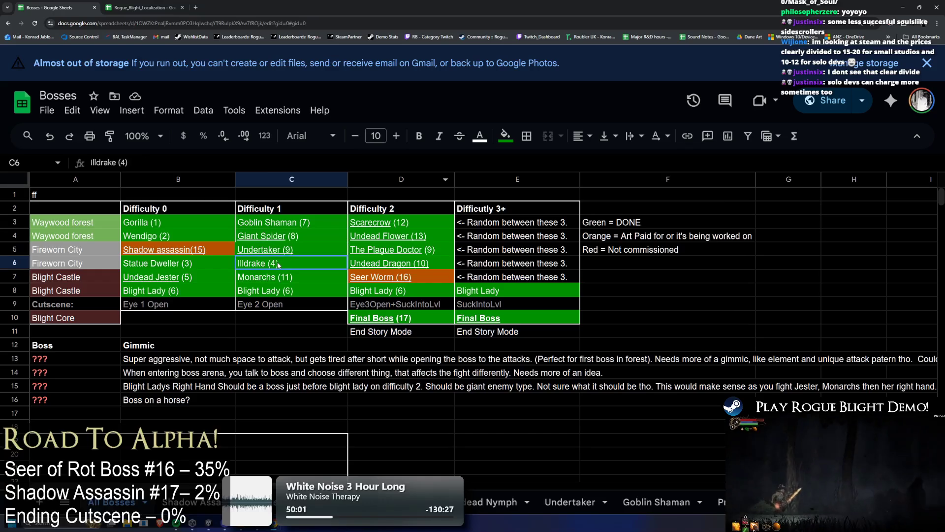
{"action": "key", "text": "BackSpace"}
{"action": "type", "text": "10"}
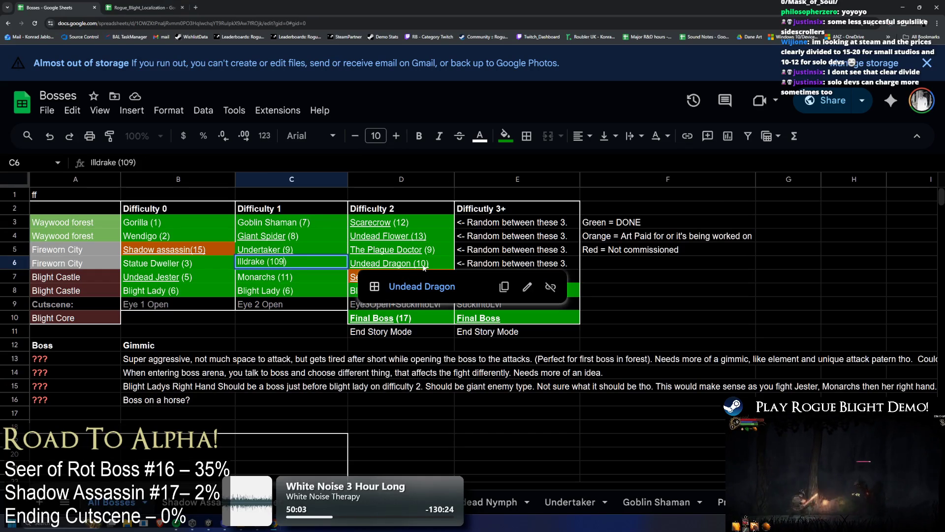
{"action": "key", "text": "Return"}
Find the Illdrake Knight prefab, give it Boss Level 10, and check its Defeated Boss Wait Time
{"action": "key", "text": "alt+Tab"}
{"action": "left_click", "coordinate": [814, 337]}
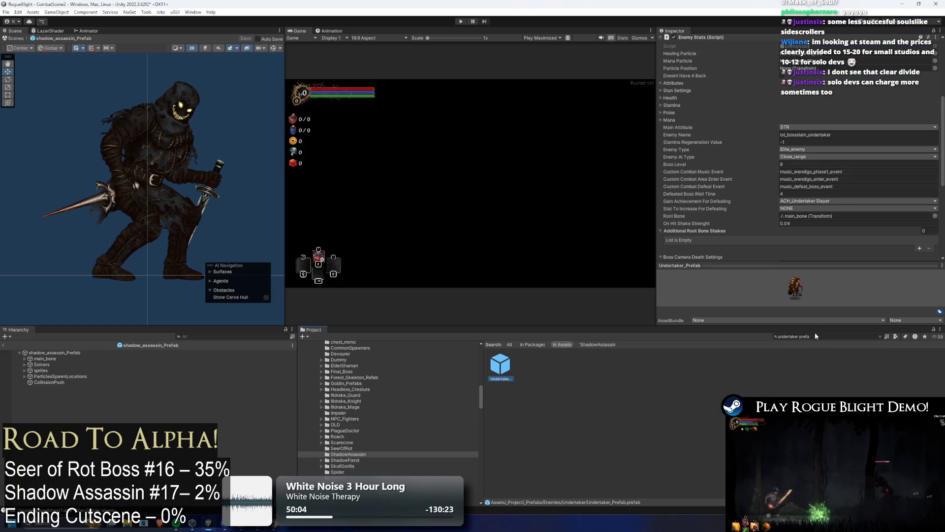
{"action": "key", "text": "ctrl+a"}
{"action": "key", "text": "BackSpace"}
{"action": "type", "text": "ake knight"}
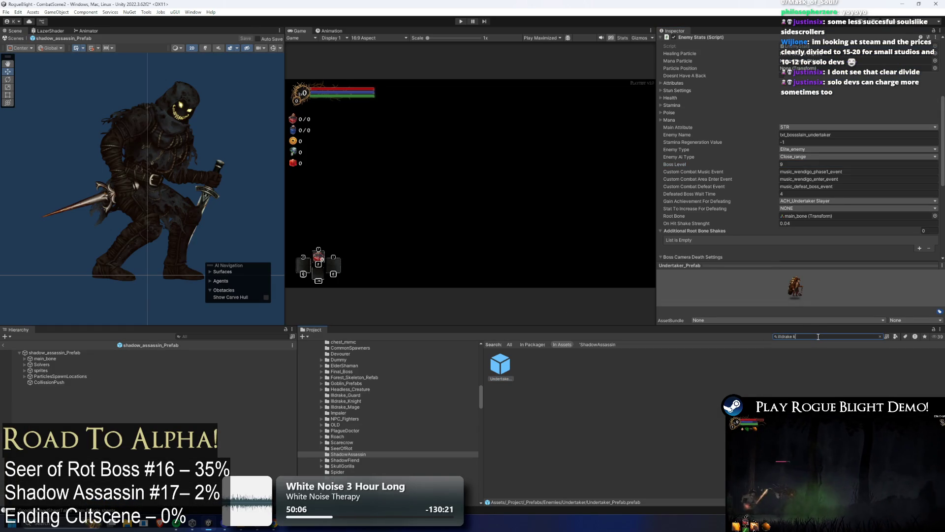
{"action": "left_click", "coordinate": [500, 365]}
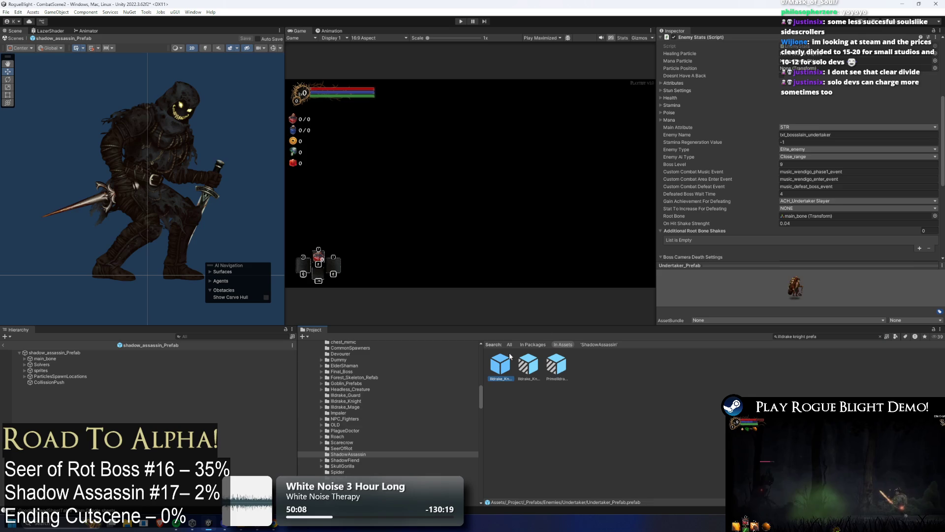
{"action": "left_click", "coordinate": [807, 172]}
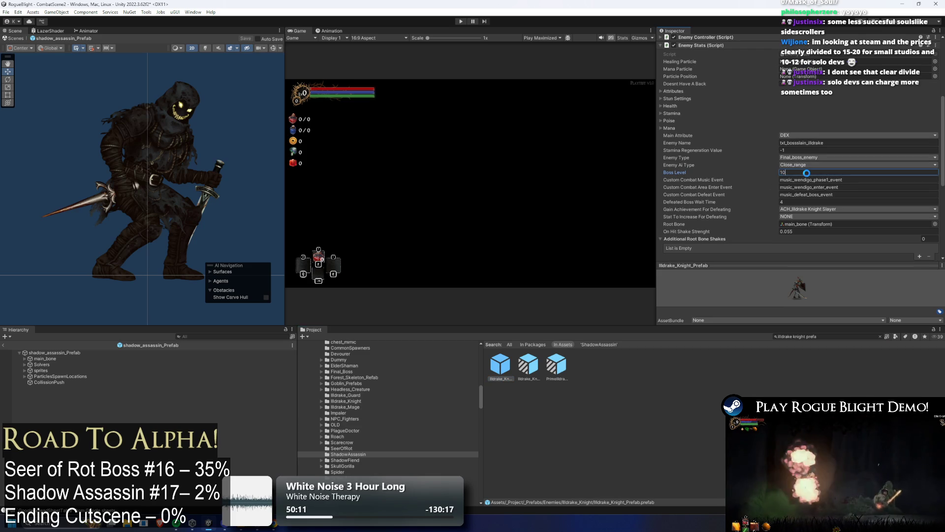
{"action": "key", "text": "alt+Tab"}
{"action": "key", "text": "alt+Tab"}
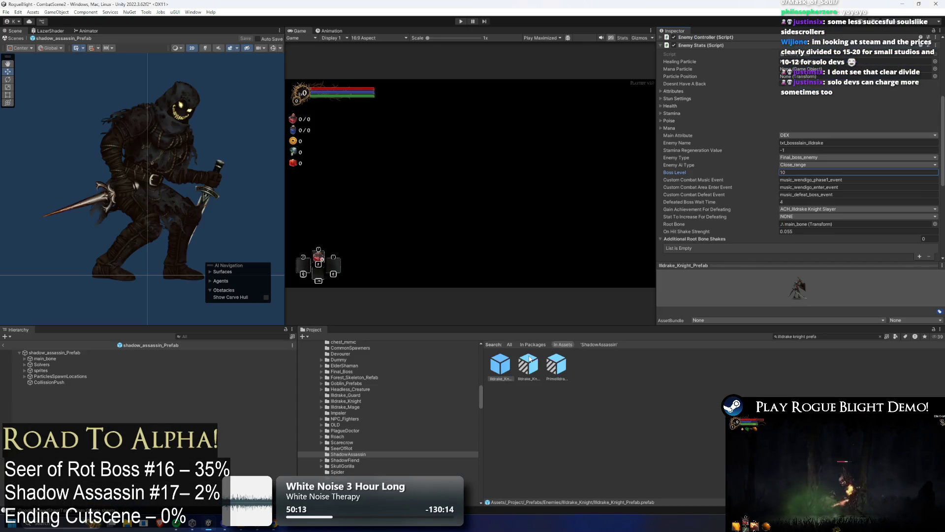
{"action": "left_click", "coordinate": [800, 208]}
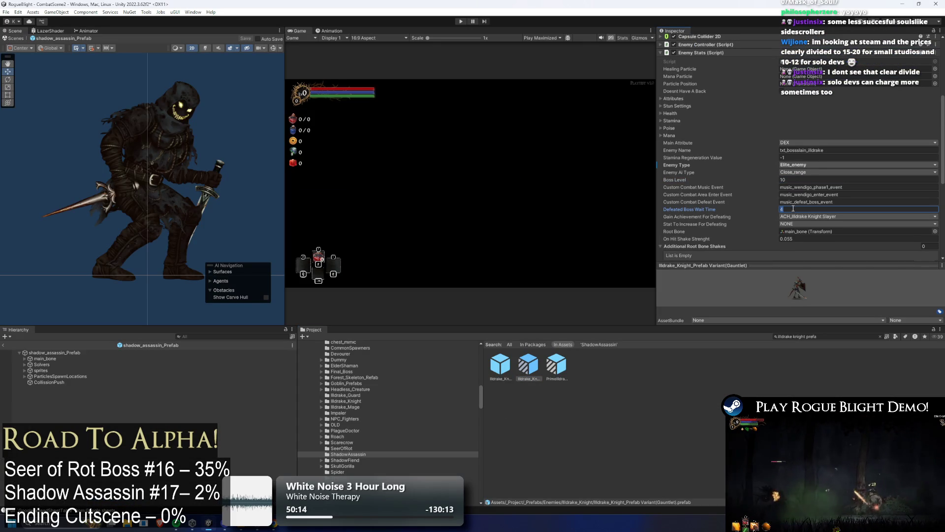
{"action": "left_click", "coordinate": [506, 370]}
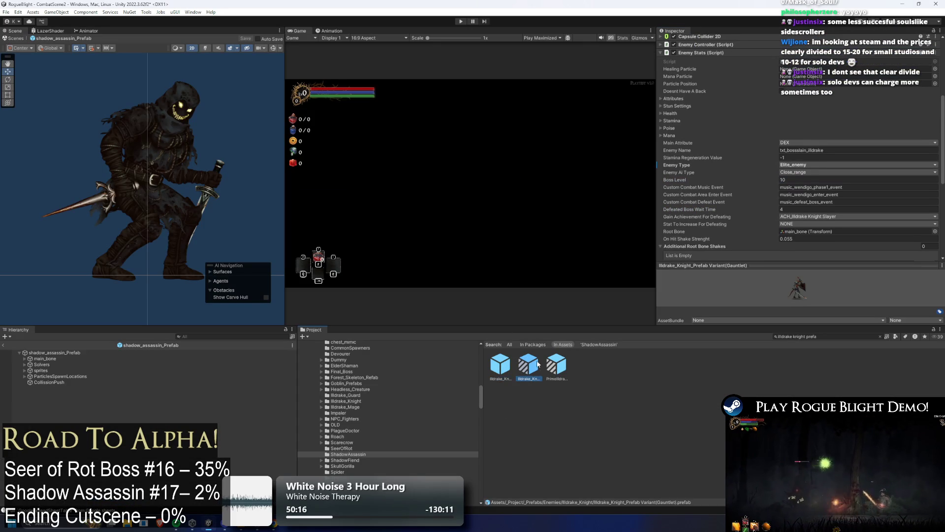
{"action": "key", "text": "alt+Tab"}
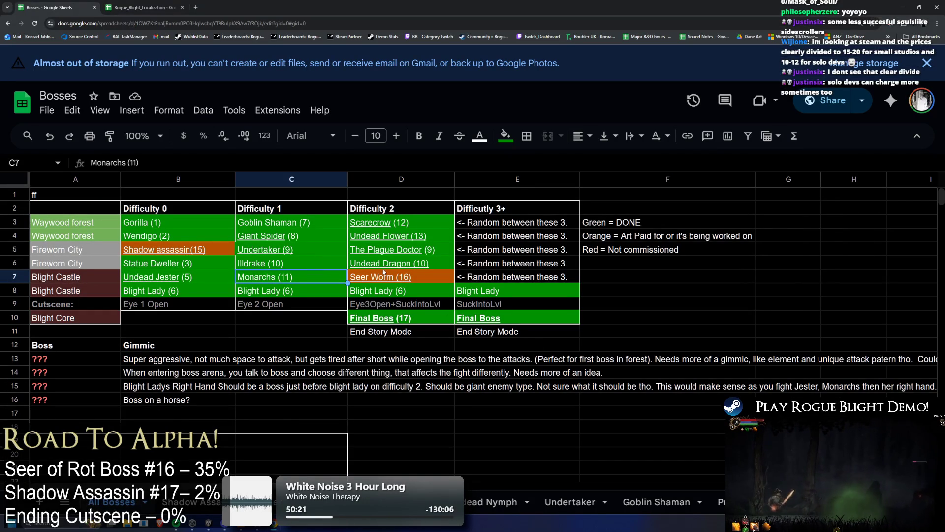
{"action": "left_click", "coordinate": [414, 266]}
{"action": "double_click", "coordinate": [414, 266]}
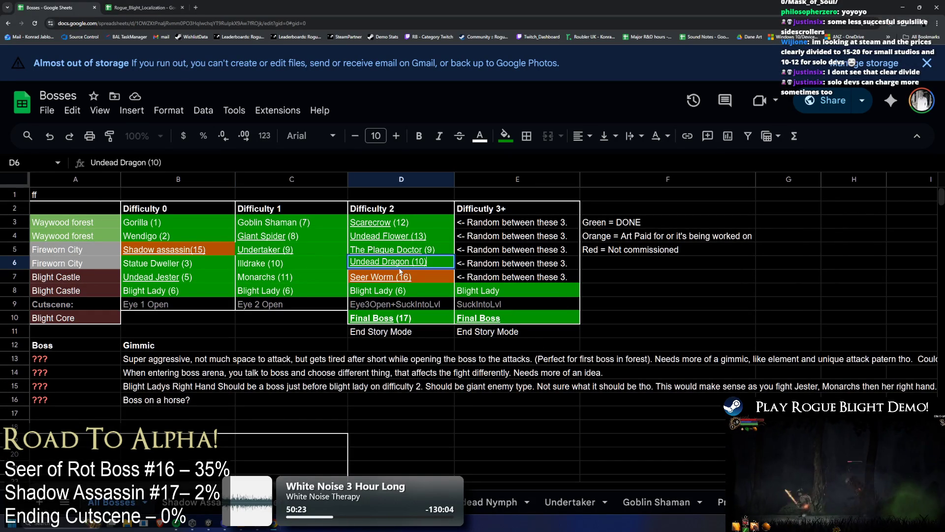
{"action": "mouse_move", "coordinate": [429, 251]}
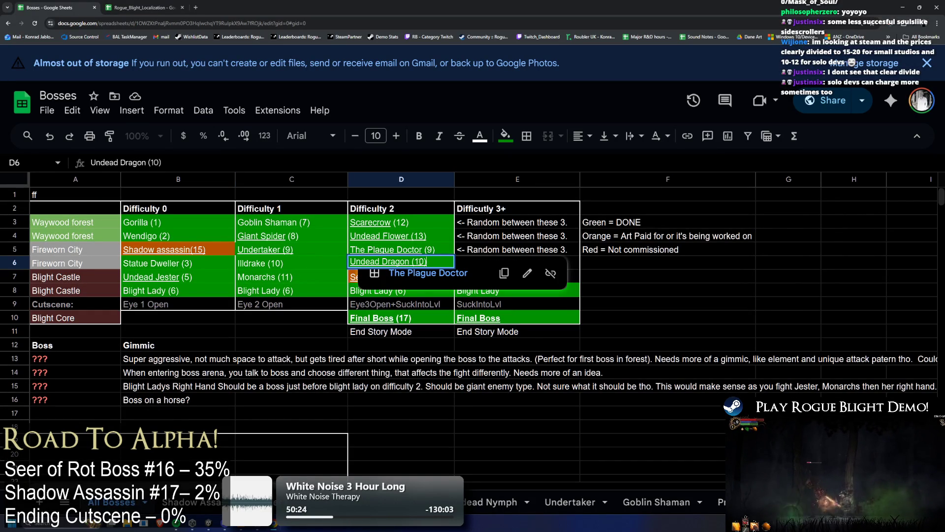
{"action": "key", "text": "BackSpace"}
{"action": "type", "text": "4"}
{"action": "left_click", "coordinate": [436, 238]}
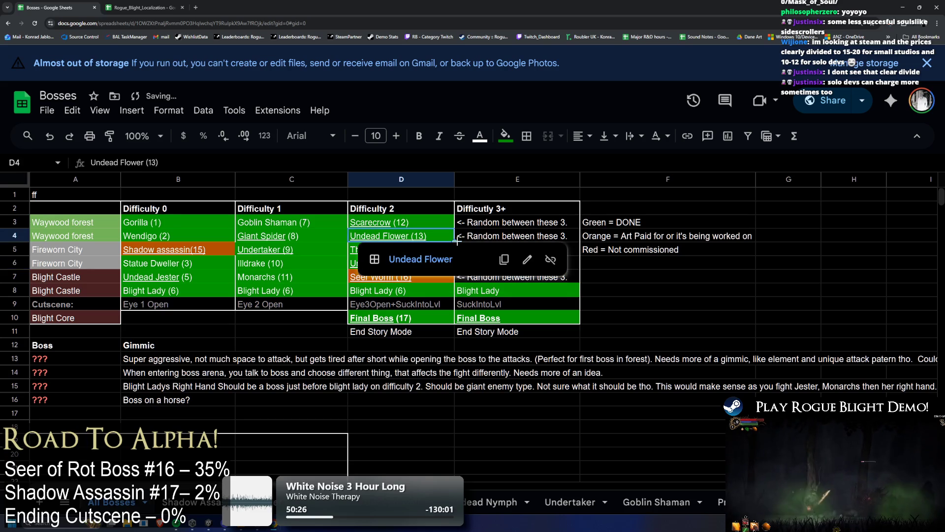
{"action": "left_click", "coordinate": [627, 239]}
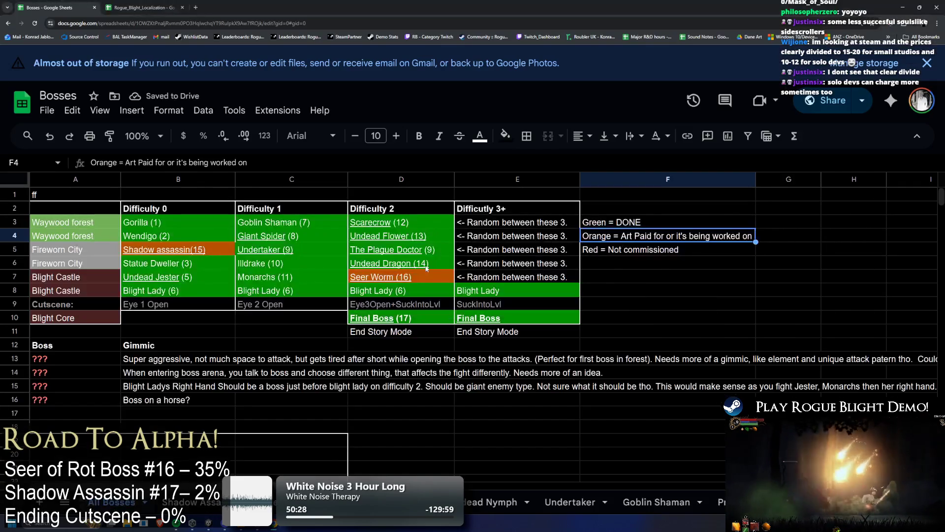
{"action": "left_click", "coordinate": [432, 250]}
{"action": "double_click", "coordinate": [430, 249]}
{"action": "double_click", "coordinate": [427, 248]}
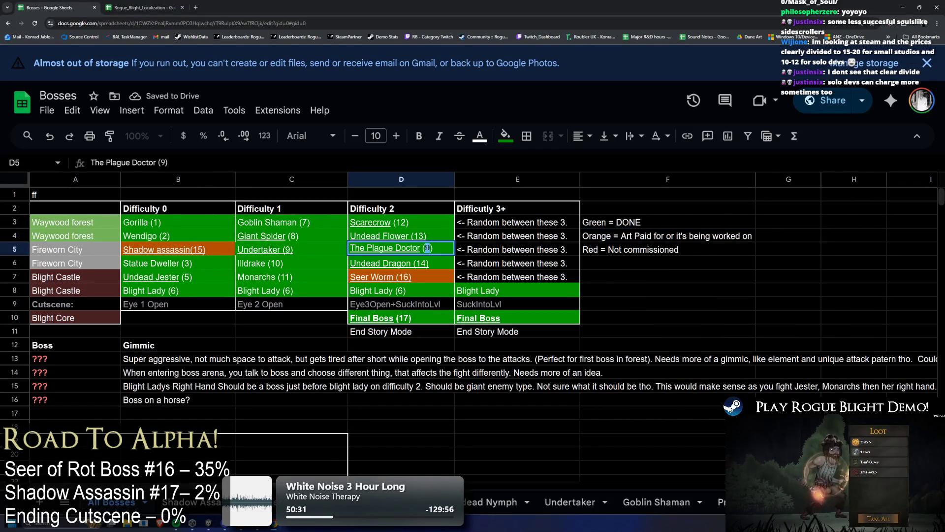
{"action": "key", "text": "Return"}
{"action": "key", "text": "Up"}
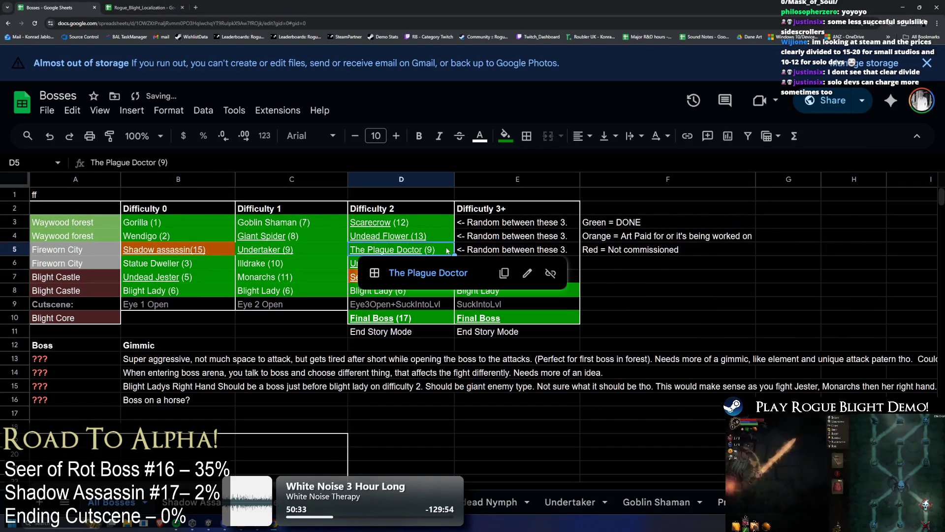
{"action": "key", "text": "alt+Tab"}
{"action": "left_click", "coordinate": [813, 337]}
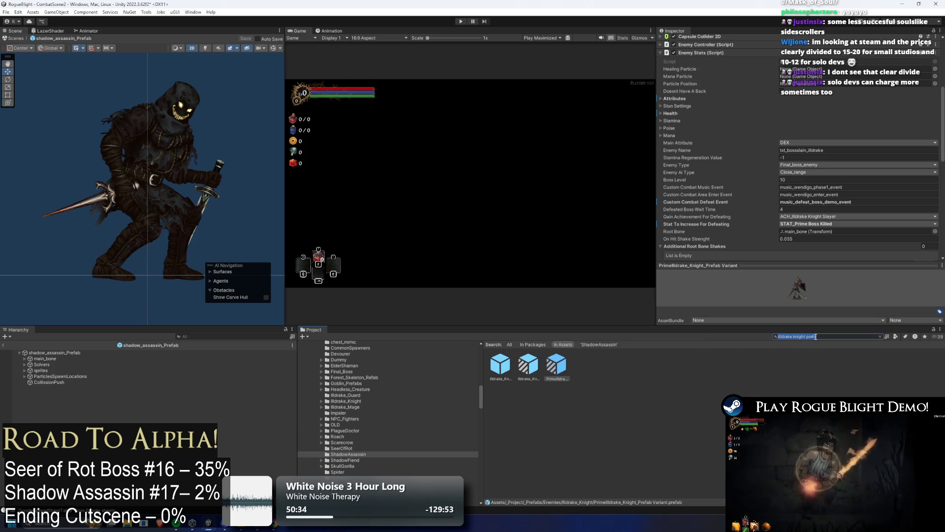
{"action": "type", "text": "undea"}
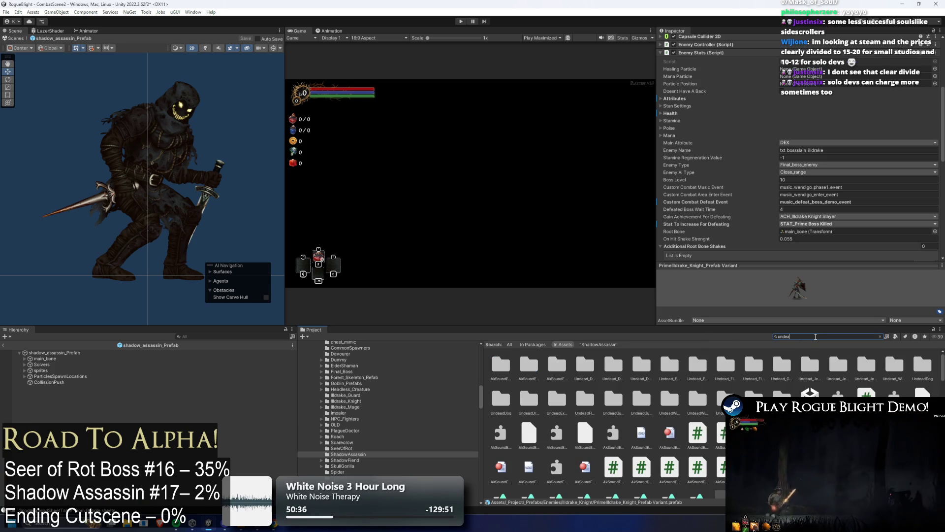
{"action": "type", "text": "d dragon prefab"}
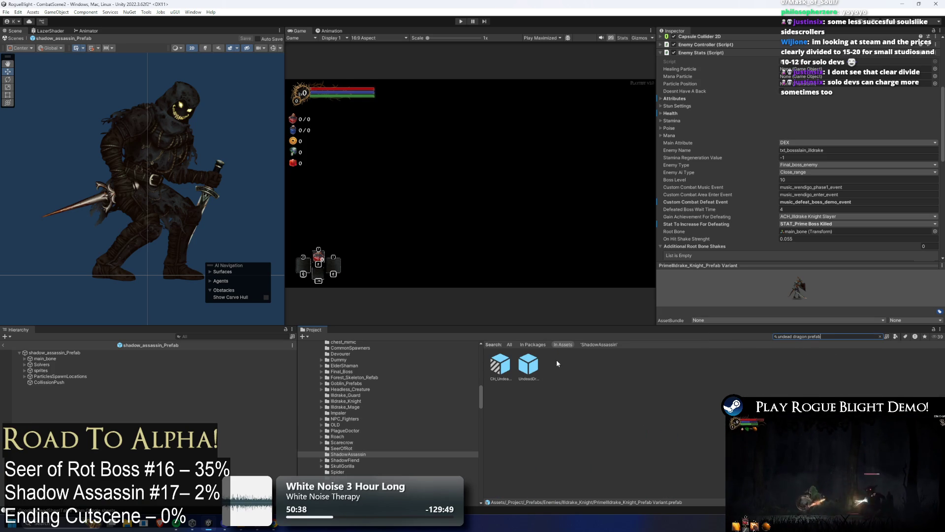
{"action": "left_click", "coordinate": [528, 364]}
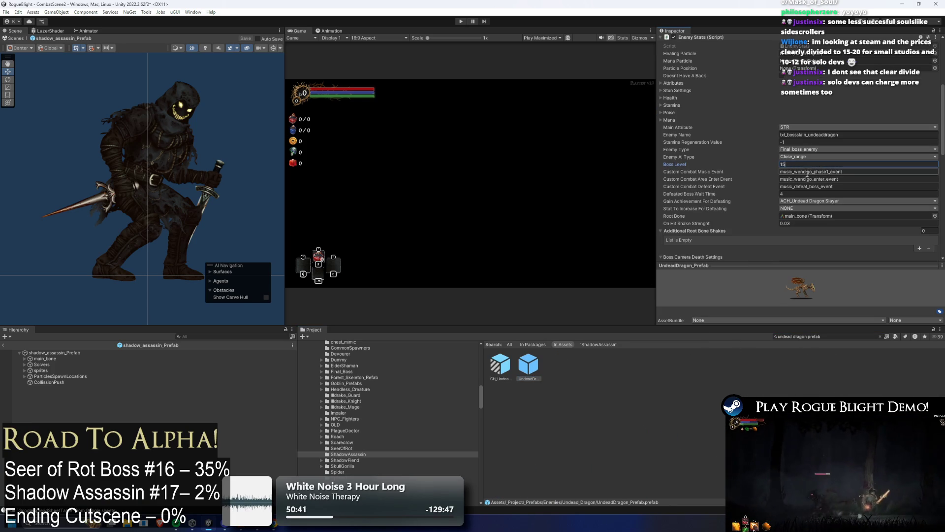
{"action": "key", "text": "alt+Tab"}
{"action": "double_click", "coordinate": [433, 249]}
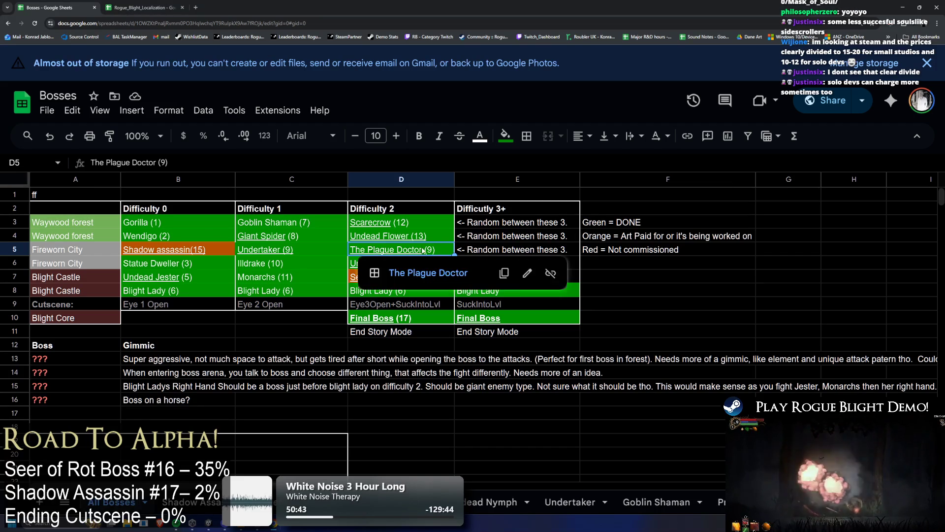
{"action": "key", "text": "BackSpace"}
{"action": "key", "text": "BackSpace"}
{"action": "type", "text": "14)"}
{"action": "key", "text": "Return"}
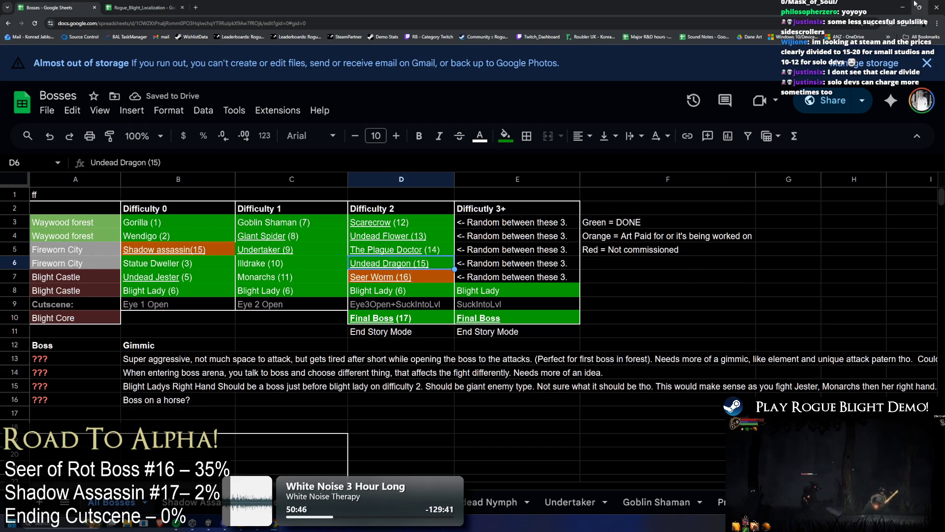
{"action": "key", "text": "alt+Tab"}
{"action": "key", "text": "ctrl+s"}
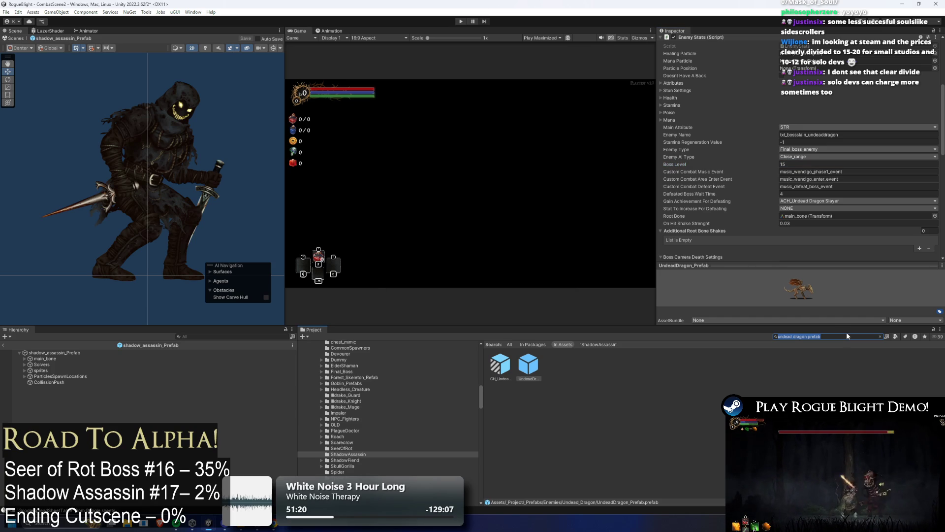
Cross-check boss numbers in the Bosses sheet, including the Seer Worm (16) entry
{"action": "type", "text": "ppl"}
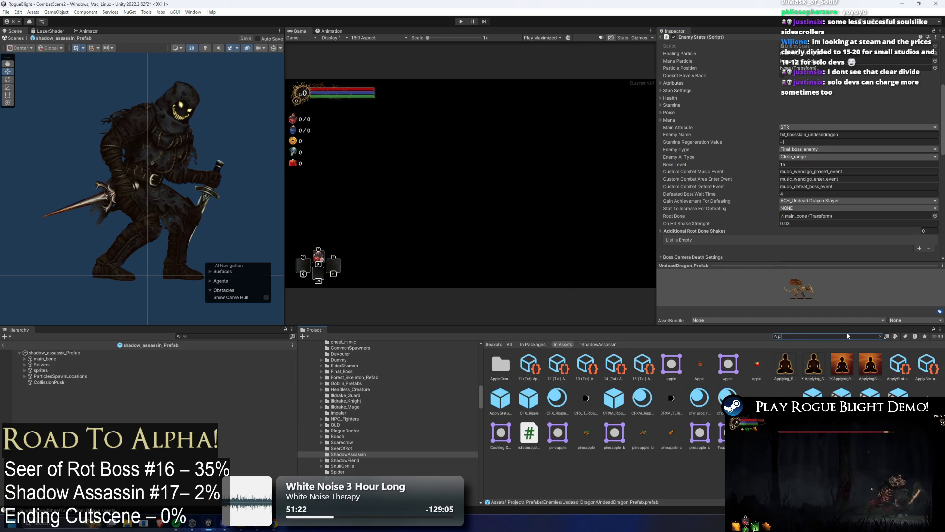
{"action": "key", "text": "alt+Tab"}
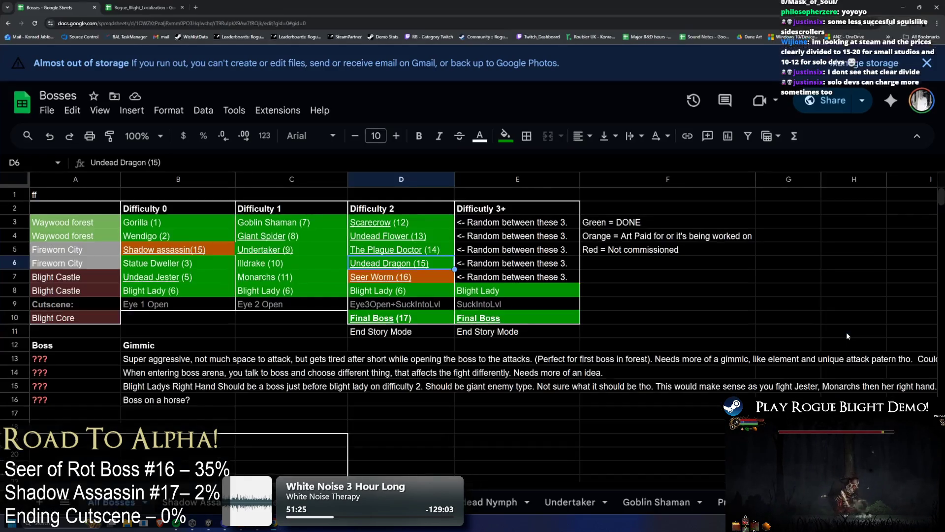
{"action": "key", "text": "alt+Tab"}
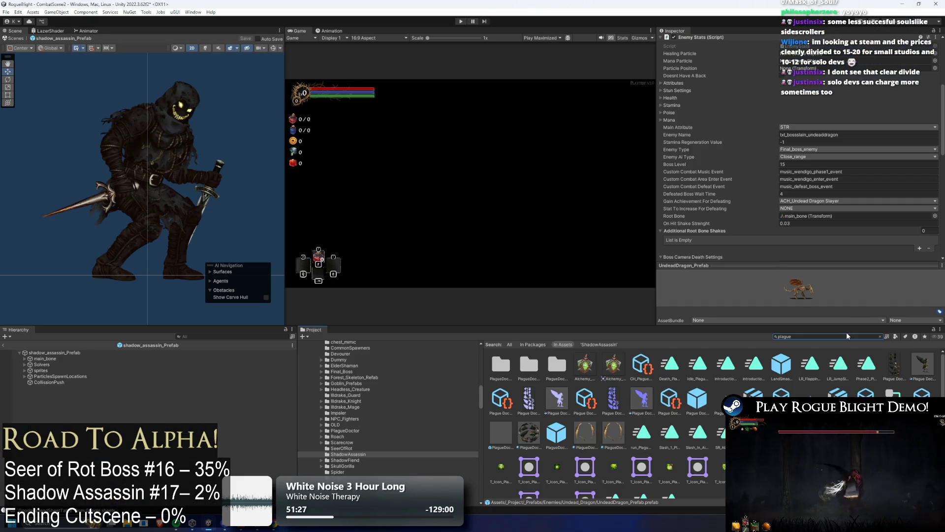
{"action": "left_click", "coordinate": [848, 337]}
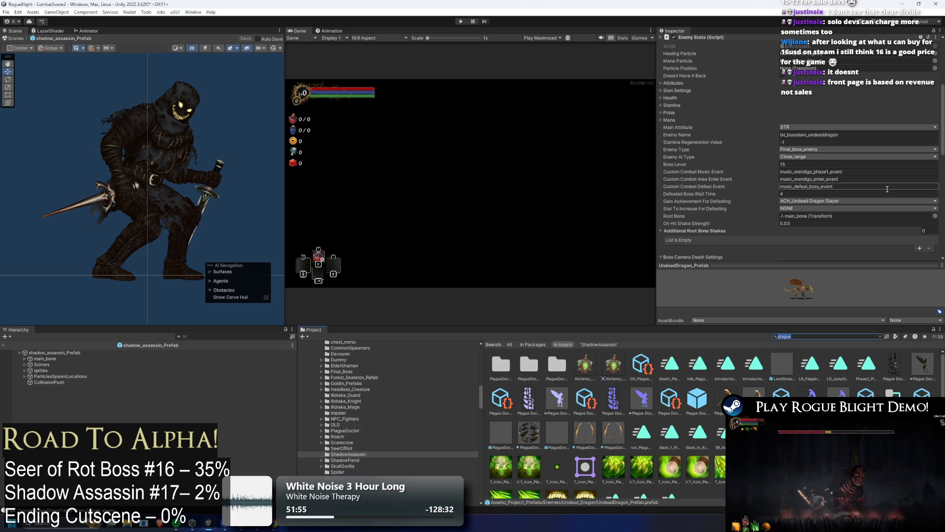
{"action": "key", "text": "alt+Tab"}
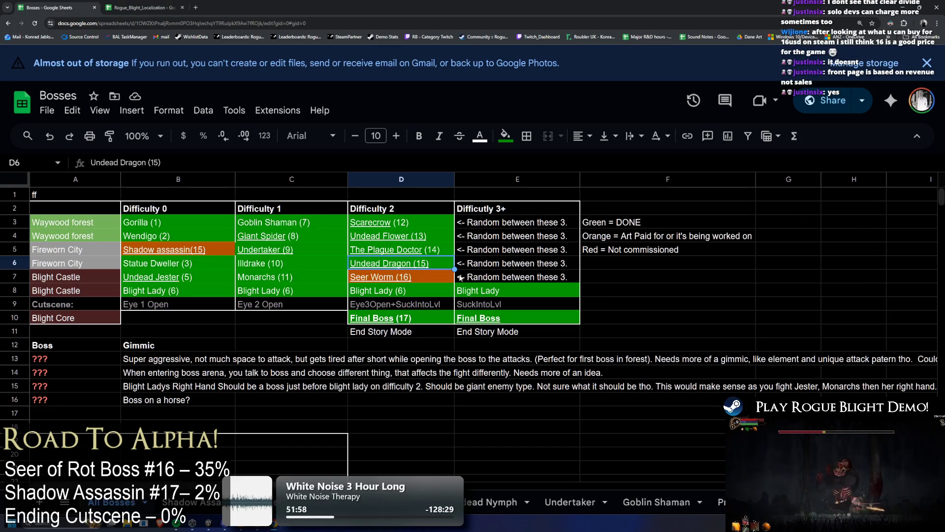
{"action": "left_click", "coordinate": [431, 274]}
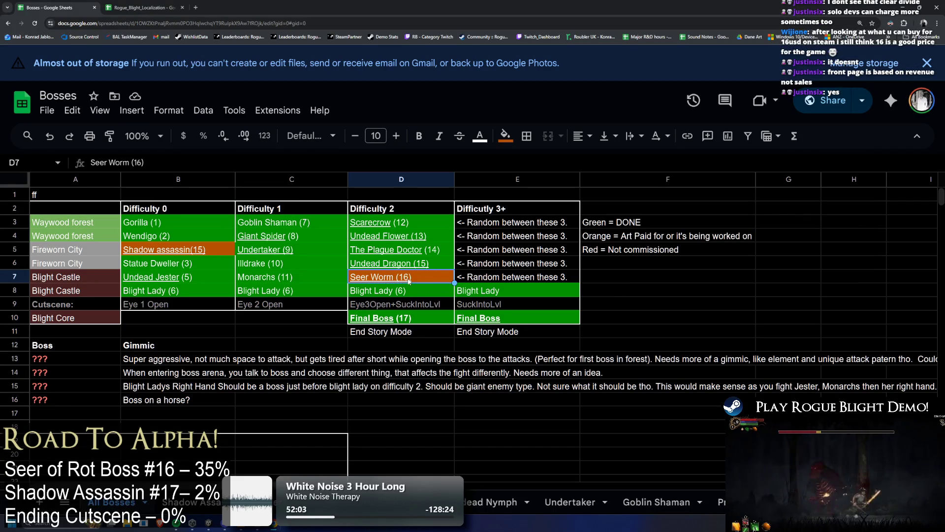
{"action": "double_click", "coordinate": [409, 279]}
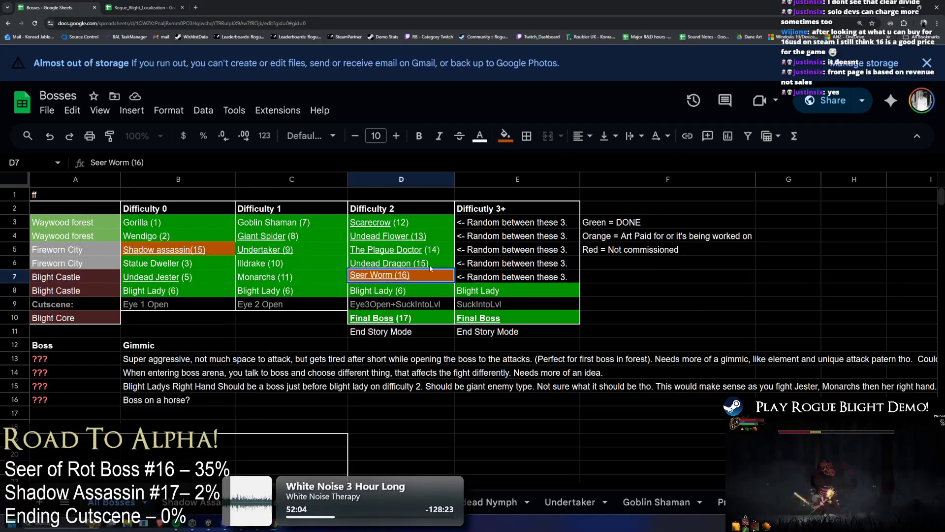
{"action": "key", "text": "alt+Tab"}
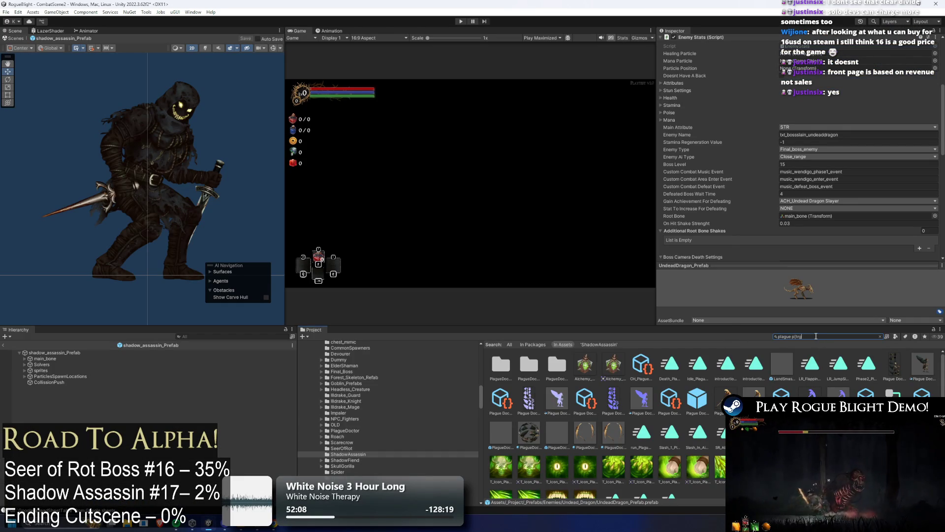
Search for the Plague Doctor prefab and change its Boss Level to 14
{"action": "type", "text": "r"}
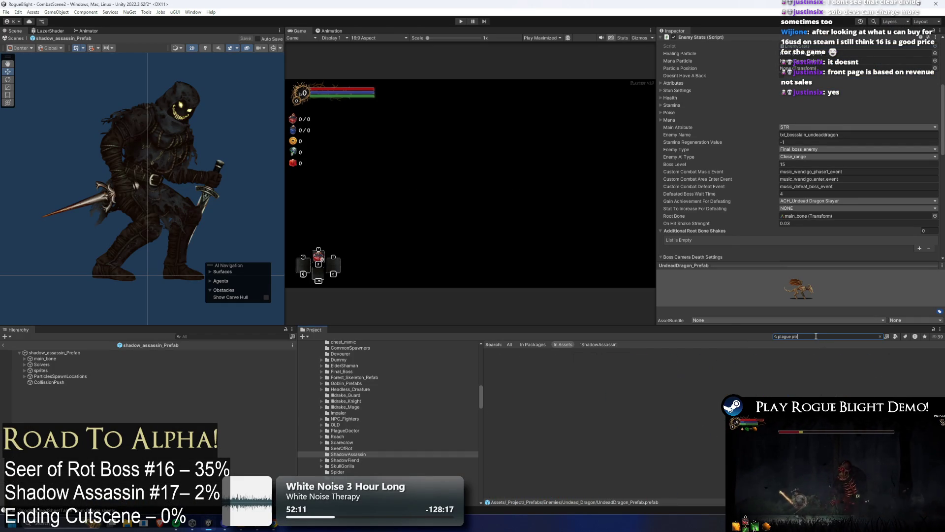
{"action": "key", "text": "BackSpace"}
{"action": "key", "text": "BackSpace"}
{"action": "key", "text": "BackSpace"}
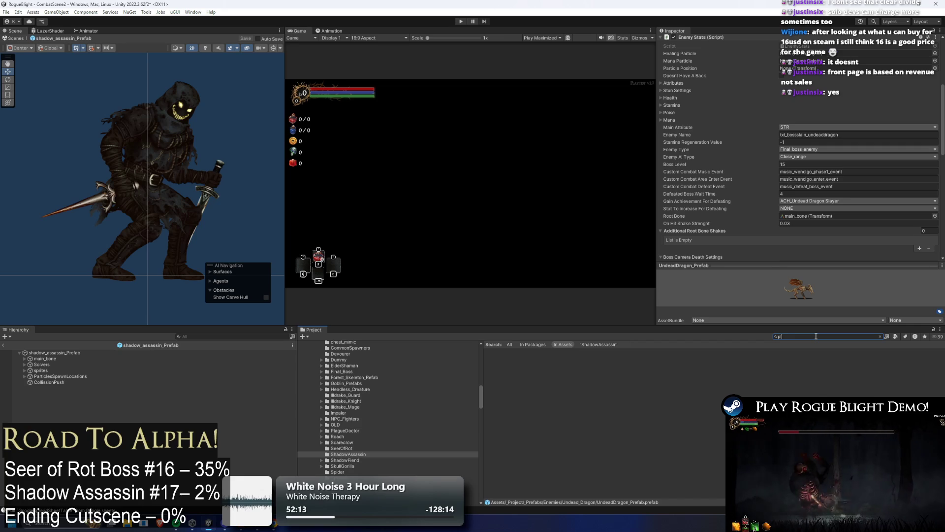
{"action": "type", "text": "ague doct"}
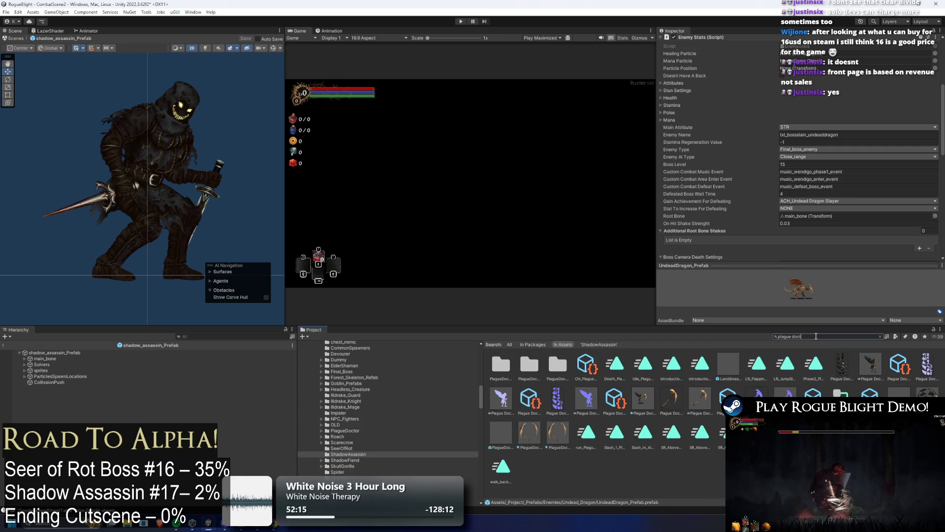
{"action": "type", "text": "or prefa"}
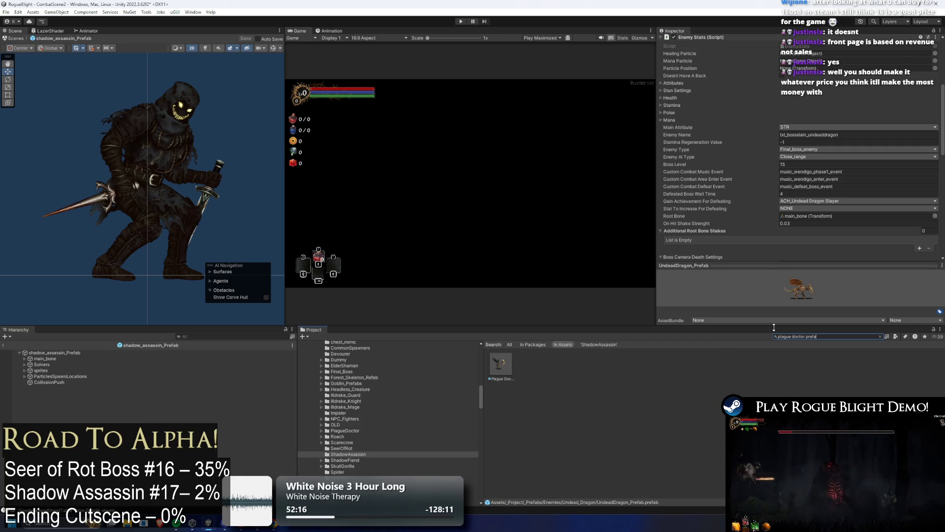
{"action": "left_click", "coordinate": [501, 364]}
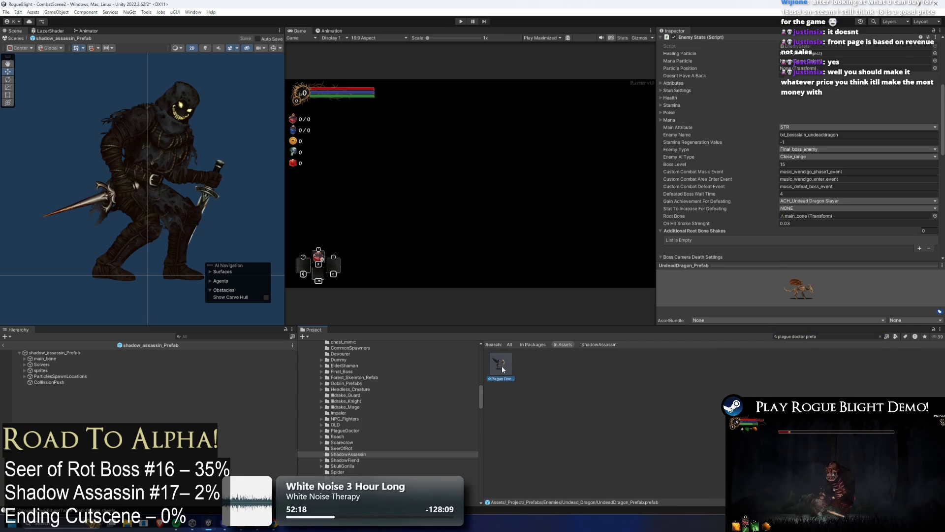
{"action": "key", "text": "alt+Tab"}
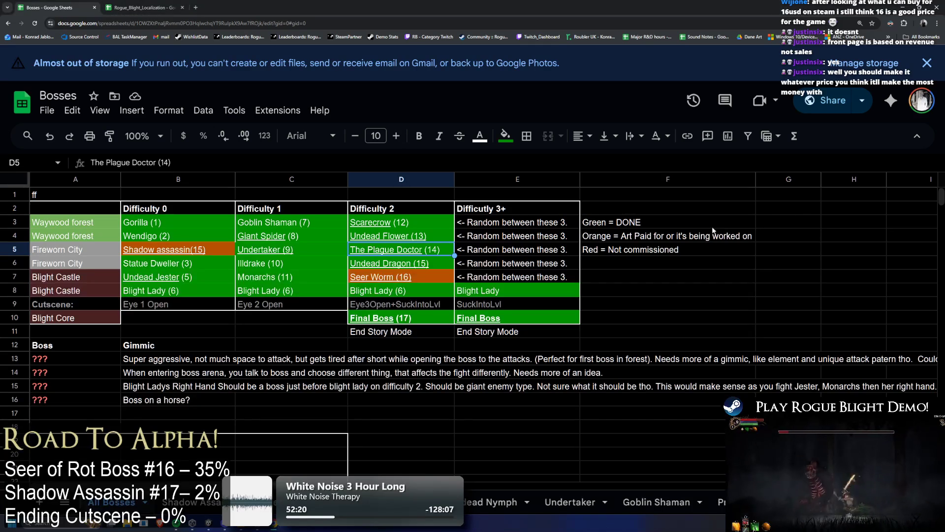
{"action": "key", "text": "alt+Tab"}
{"action": "left_click", "coordinate": [794, 165]}
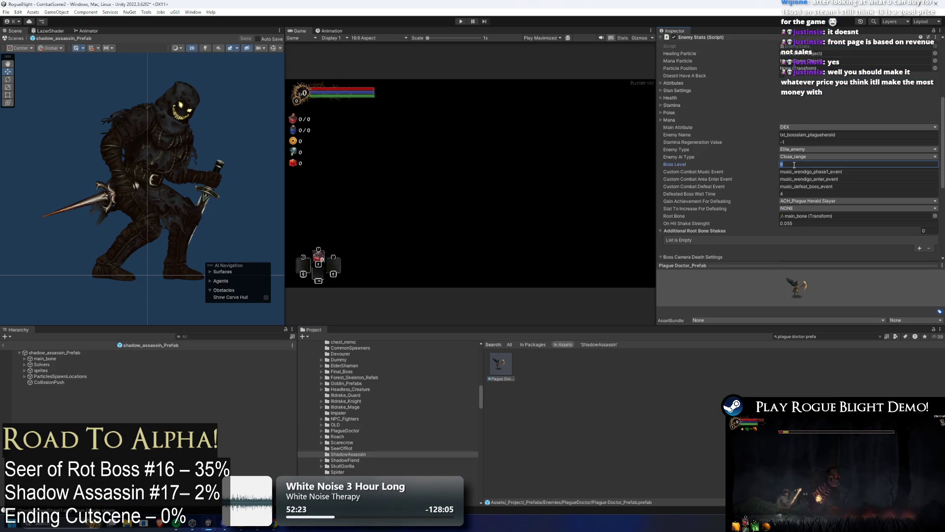
{"action": "key", "text": "alt+Tab"}
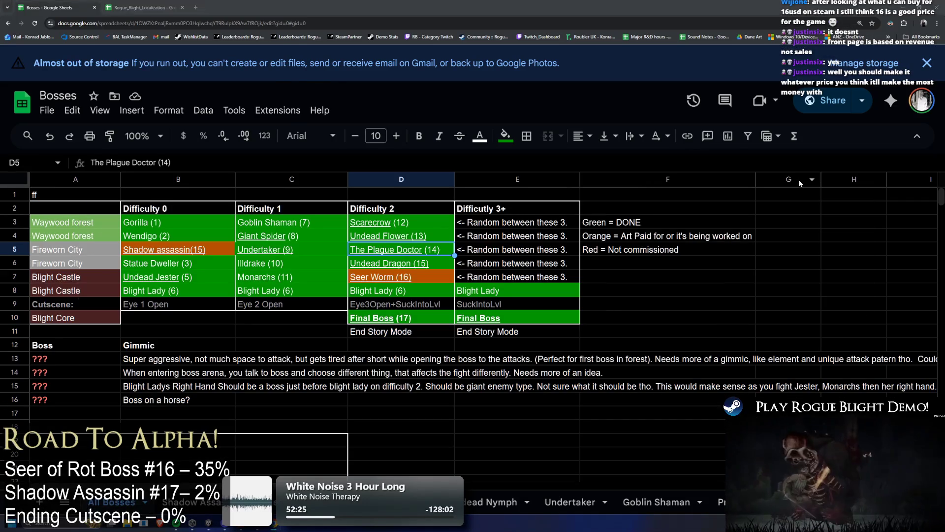
{"action": "key", "text": "alt+Tab"}
{"action": "type", "text": "14"}
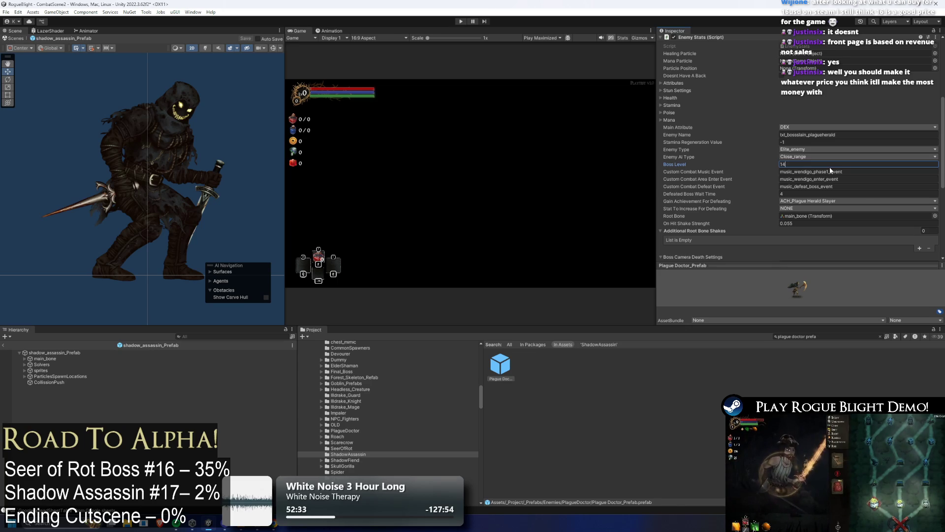
{"action": "key", "text": "alt+Tab"}
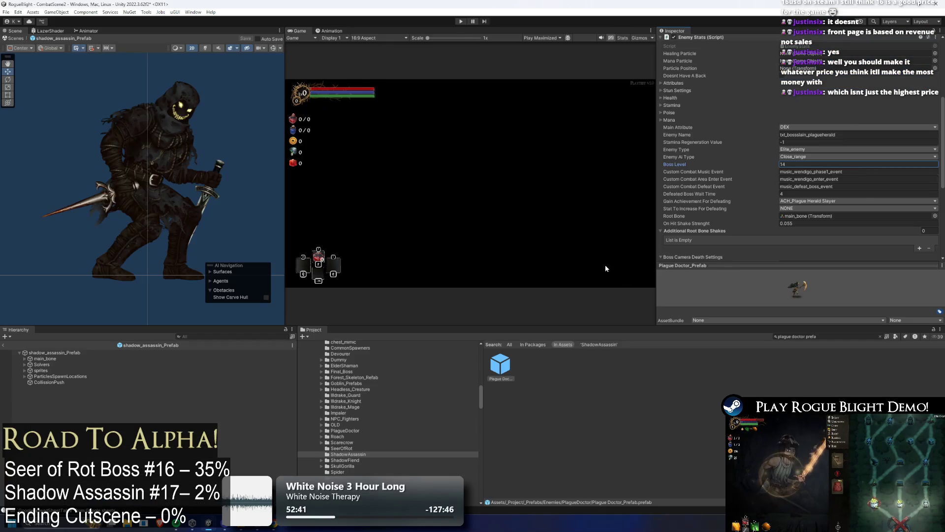
{"action": "key", "text": "alt+Tab"}
Change B5 to Shadow assassin(3) and cross-check it against the Unity prefab
{"action": "left_click", "coordinate": [201, 251]}
{"action": "double_click", "coordinate": [194, 248]}
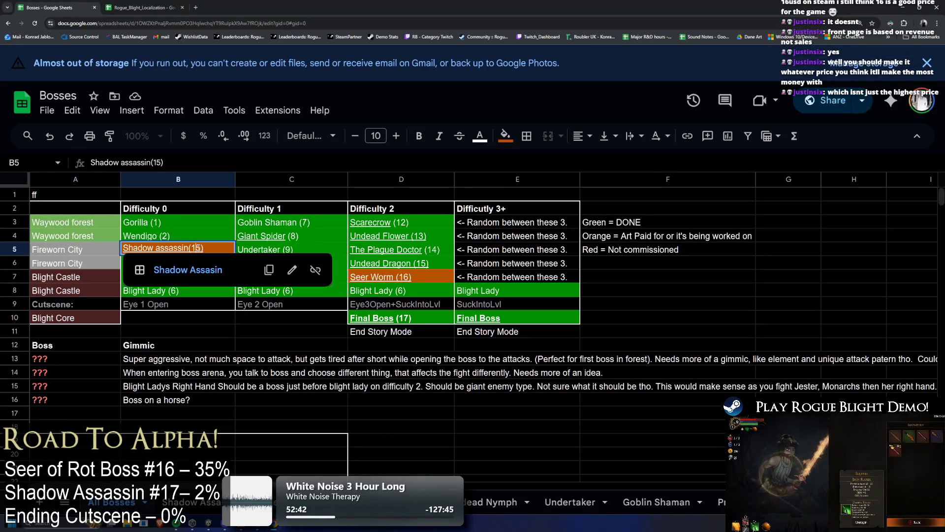
{"action": "type", "text": "3"}
{"action": "key", "text": "Return"}
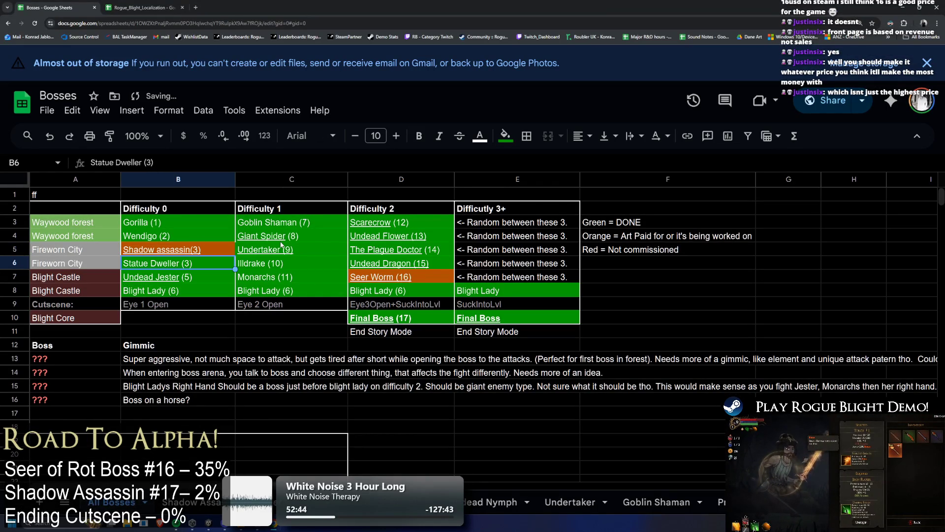
{"action": "key", "text": "alt+Tab"}
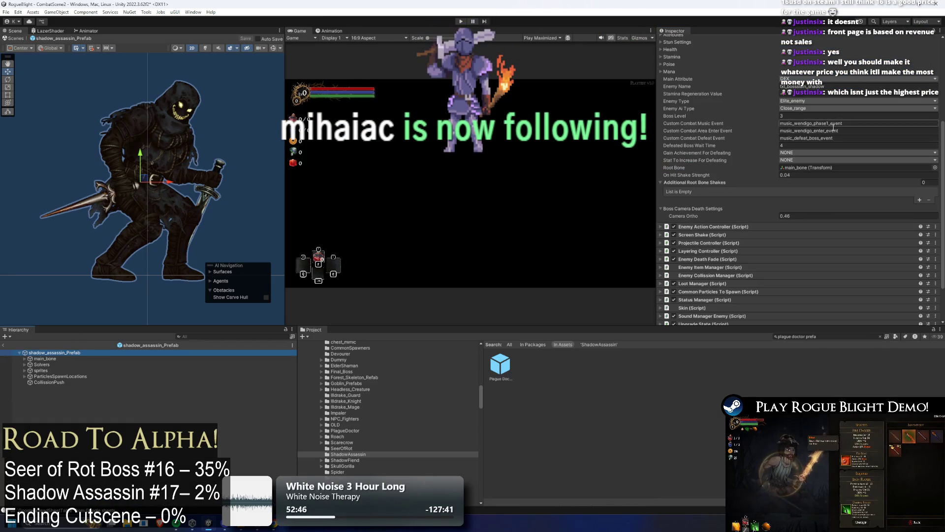
{"action": "key", "text": "alt+Tab"}
{"action": "key", "text": "alt+Tab"}
{"action": "left_click", "coordinate": [821, 337]}
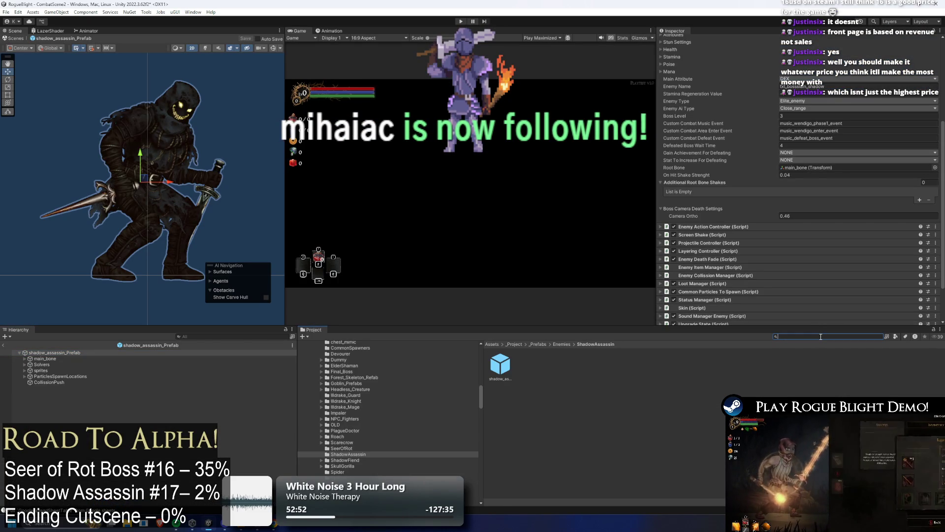
{"action": "key", "text": "alt+Tab"}
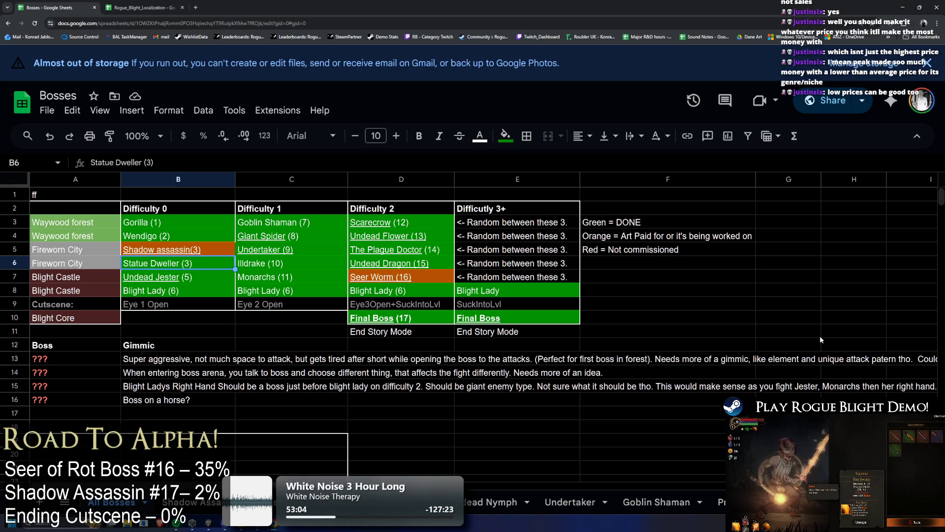
{"action": "key", "text": "alt+Tab"}
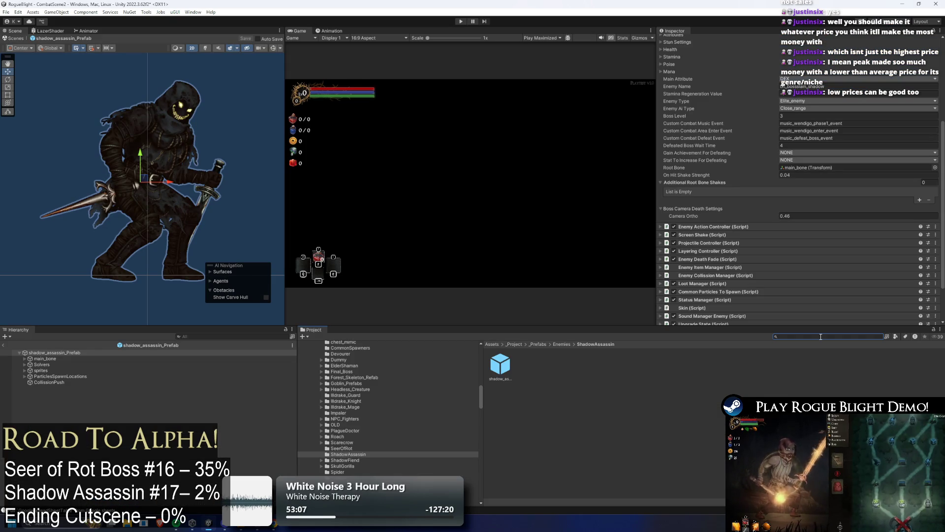
Look up Statue_Dweller_Prefab in Unity and renumber the sheet's B6 entry to Statue Dweller (4)
{"action": "type", "text": "statu"}
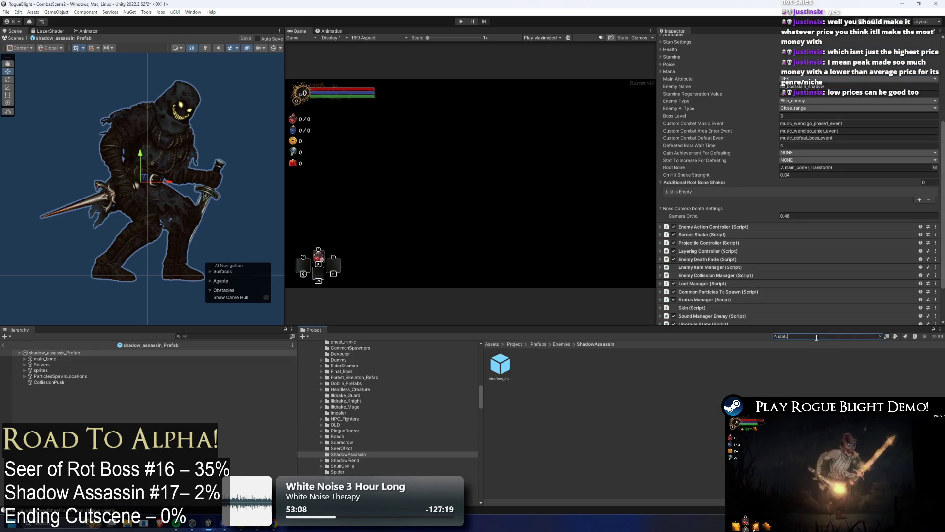
{"action": "type", "text": "e dweller pre"}
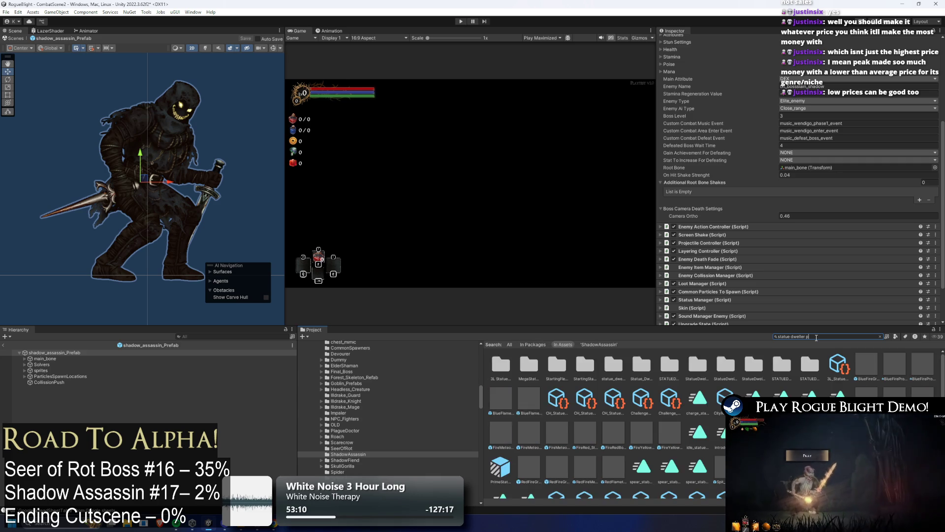
{"action": "left_click", "coordinate": [584, 367]}
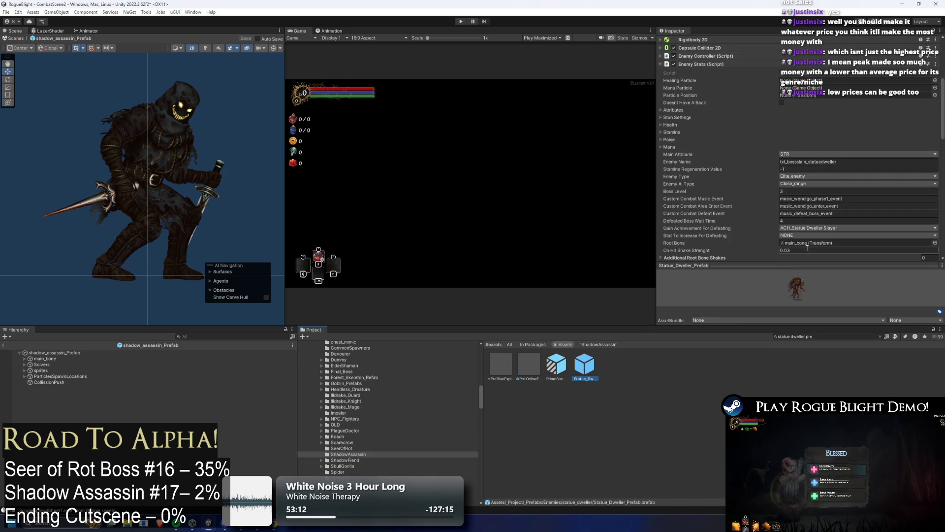
{"action": "key", "text": "alt+Tab"}
{"action": "key", "text": "alt+Tab"}
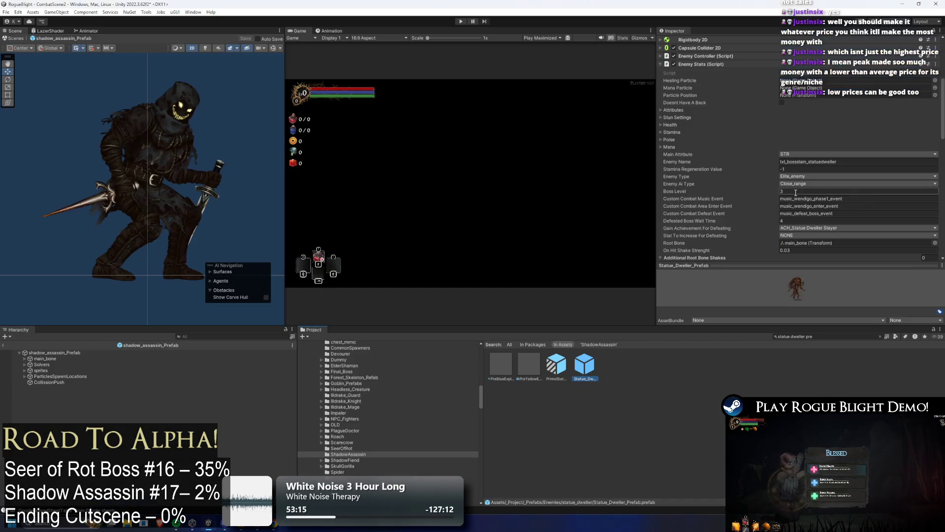
{"action": "key", "text": "alt+Tab"}
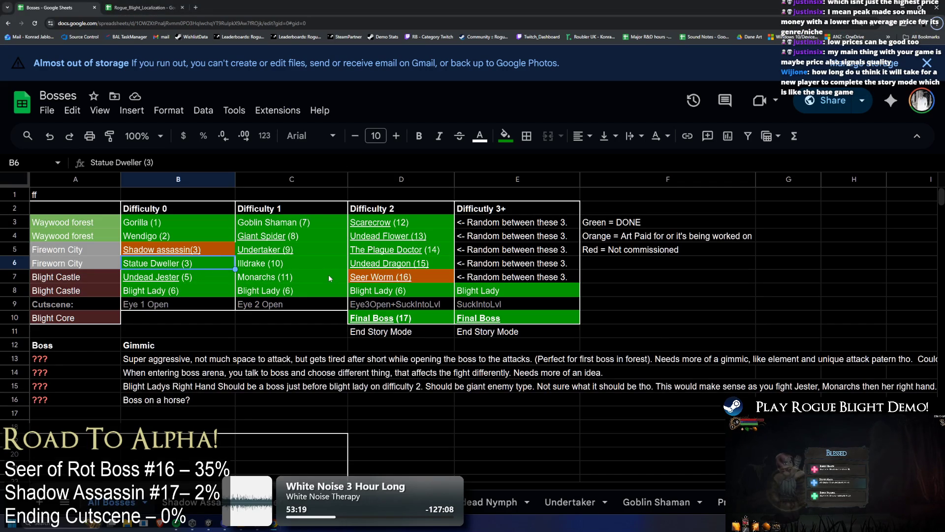
{"action": "key", "text": "Return"}
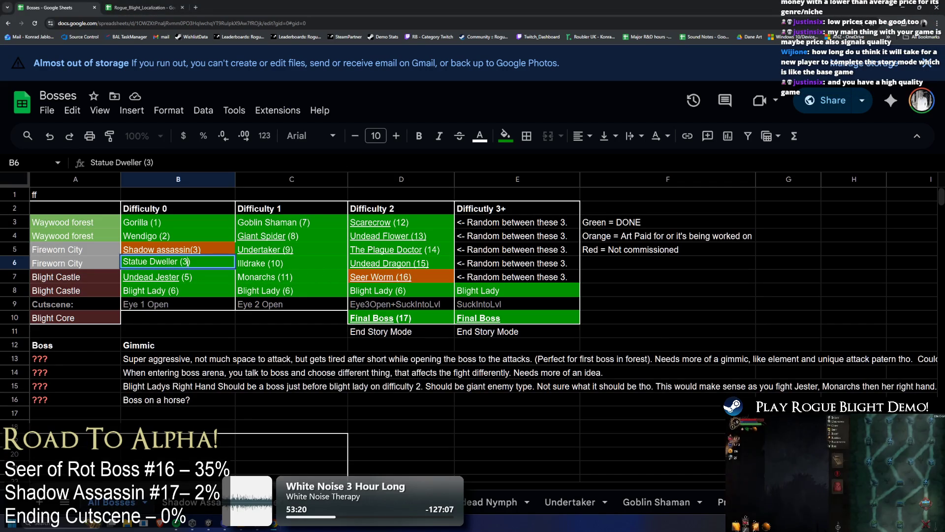
{"action": "key", "text": "BackSpace"}
{"action": "key", "text": "BackSpace"}
{"action": "type", "text": "4)"}
{"action": "left_click", "coordinate": [270, 262]}
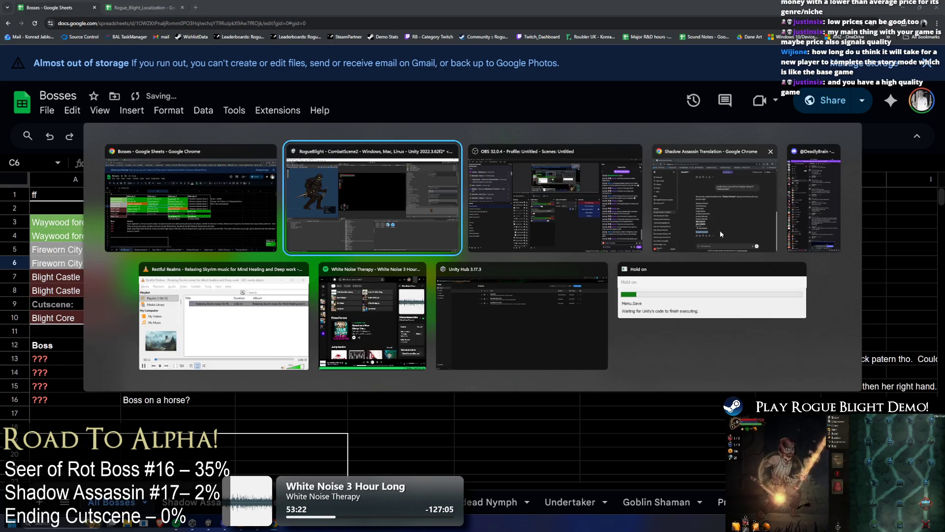
Restore down the browser window so the Unity editor with shadow_assassin_Prefab is visible
{"action": "key", "text": "alt+Tab"}
{"action": "left_click_drag", "start_coordinate": [837, 7], "coordinate": [433, 276]}
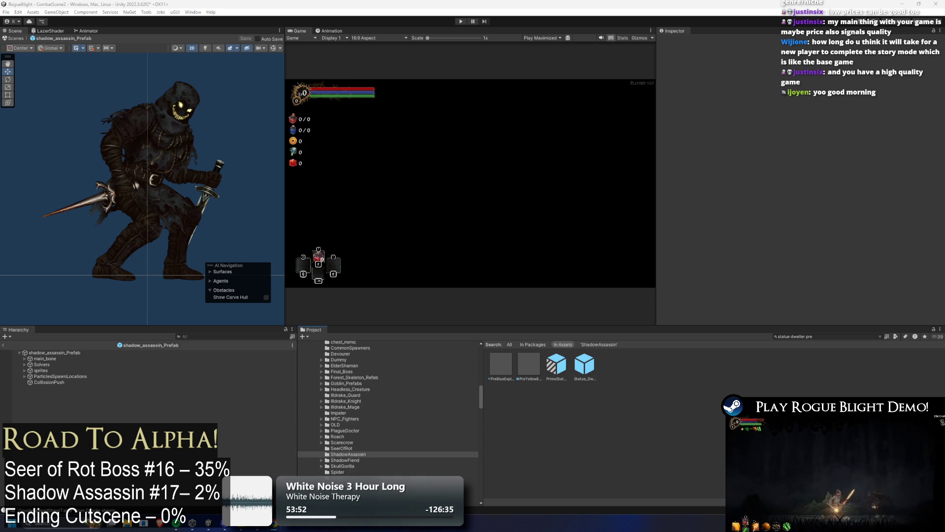
Select the shadow_assassin_Prefab root and scroll its Inspector down to Enemy Stats
{"action": "left_click", "coordinate": [75, 353]}
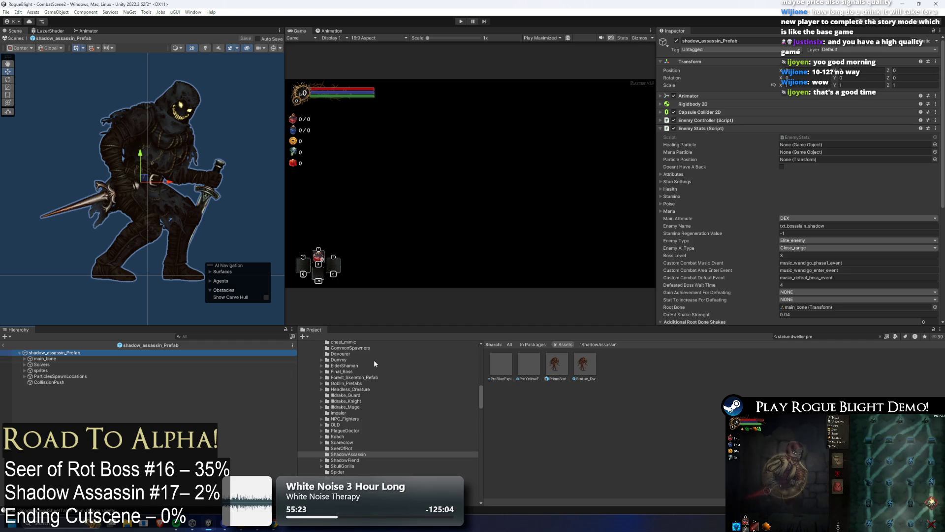
{"action": "scroll", "coordinate": [843, 135], "scroll_direction": "down", "scroll_amount": 3}
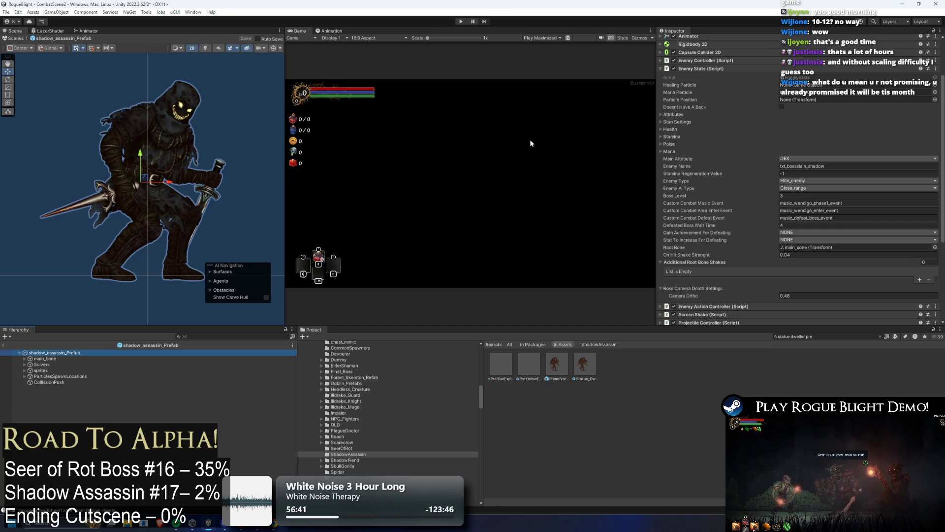
On the boss prefab root, set Defeated Boss Wait Time to 4 and collapse Enemy Stats
{"action": "left_click", "coordinate": [75, 360]}
{"action": "left_click", "coordinate": [89, 352]}
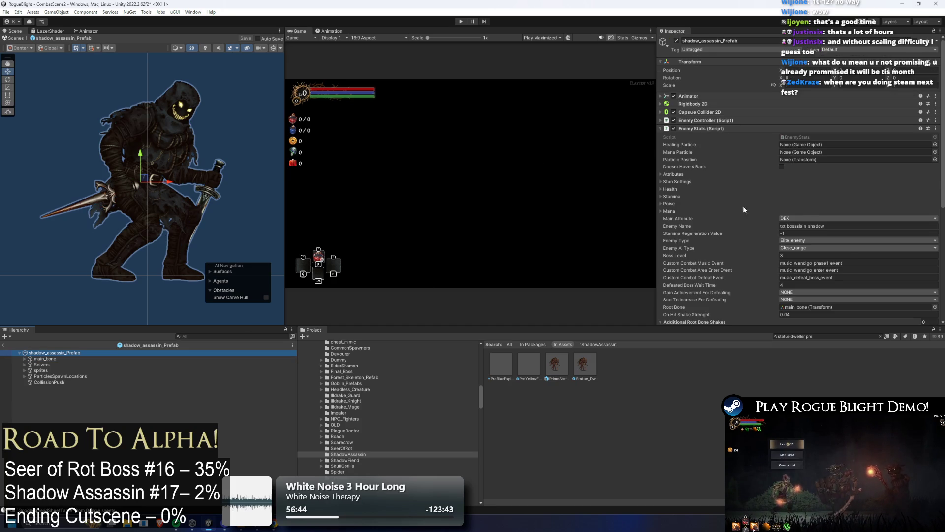
{"action": "left_click", "coordinate": [783, 198]}
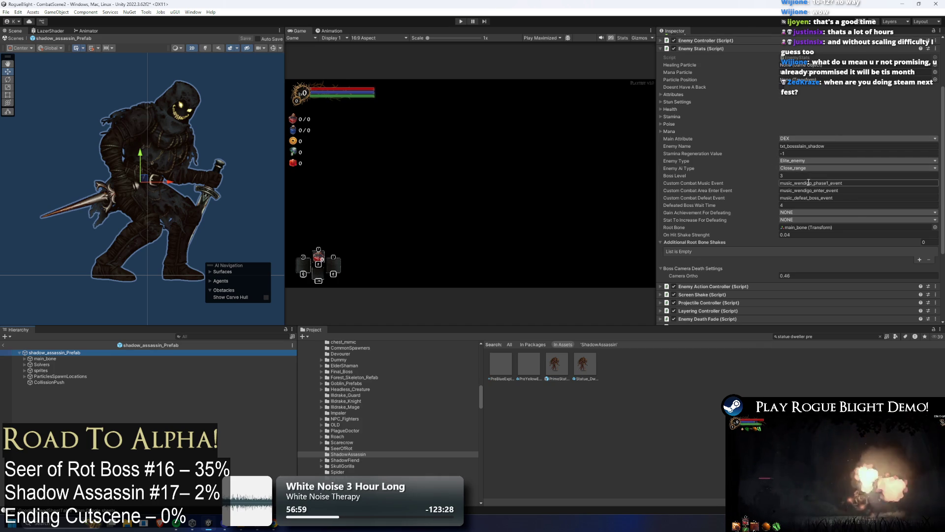
{"action": "scroll", "coordinate": [764, 222], "scroll_direction": "up", "scroll_amount": 2}
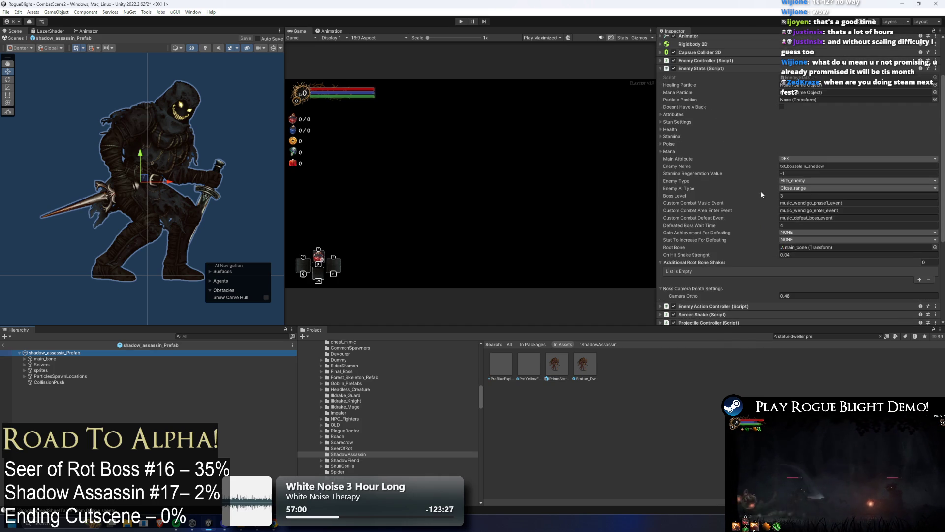
{"action": "left_click", "coordinate": [710, 68]}
Set the Enemy Action Controller's Action Patterns size to 0
{"action": "left_click", "coordinate": [716, 138]}
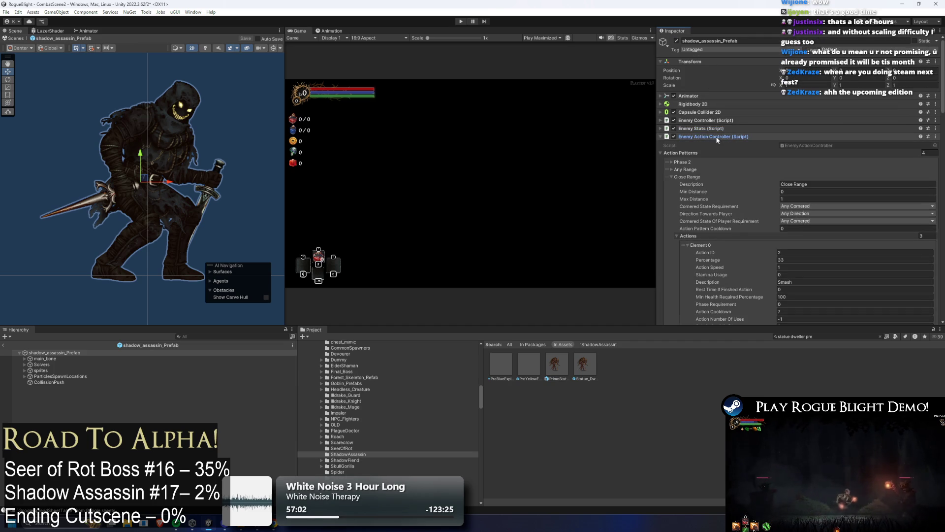
{"action": "left_click", "coordinate": [922, 153]}
{"action": "type", "text": "0"}
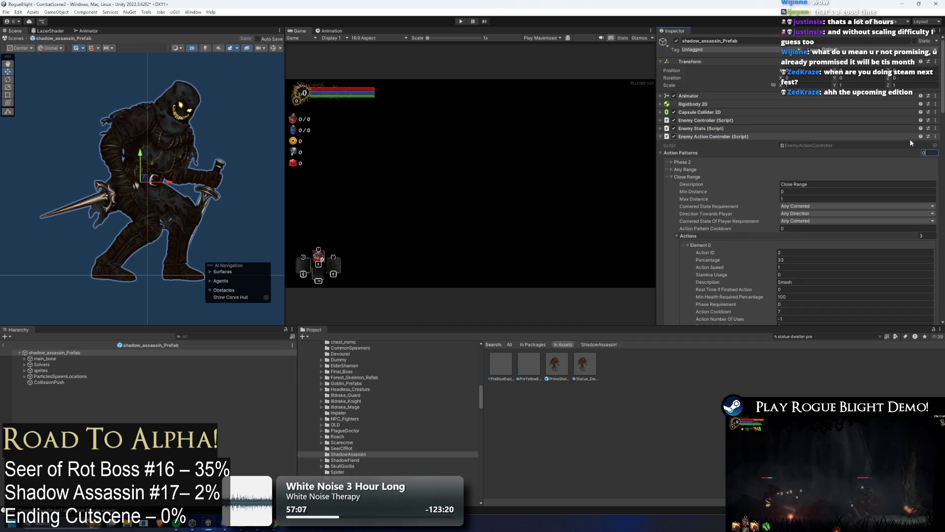
{"action": "key", "text": "Return"}
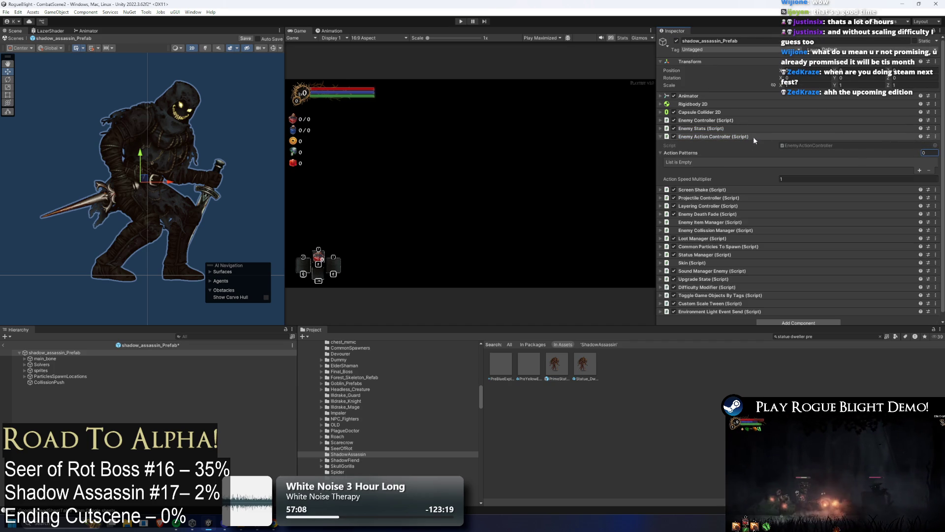
{"action": "left_click", "coordinate": [739, 137]}
{"action": "left_click", "coordinate": [723, 138]}
{"action": "left_click", "coordinate": [722, 138]}
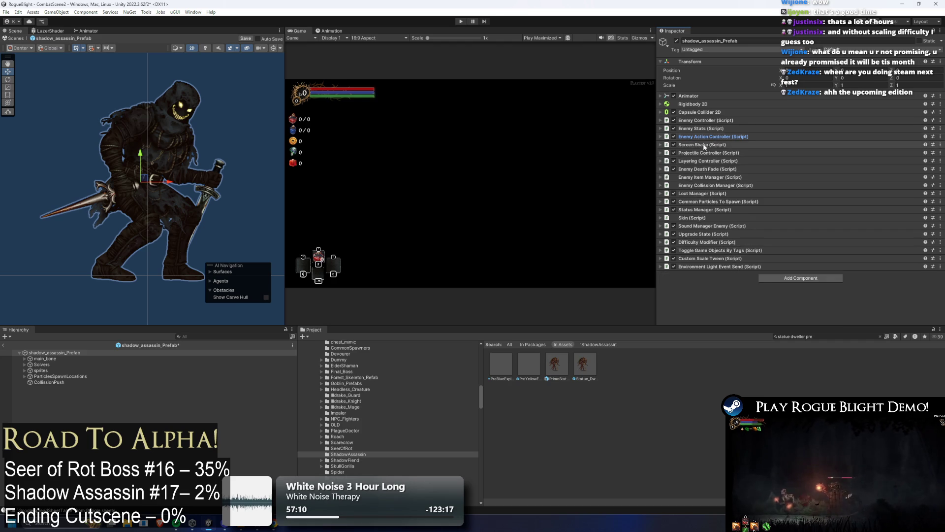
Empty the Screen Shake Arr list, removing the Phase2 Scream and Explosion shakes
{"action": "left_click", "coordinate": [728, 144]}
{"action": "left_click", "coordinate": [799, 166]}
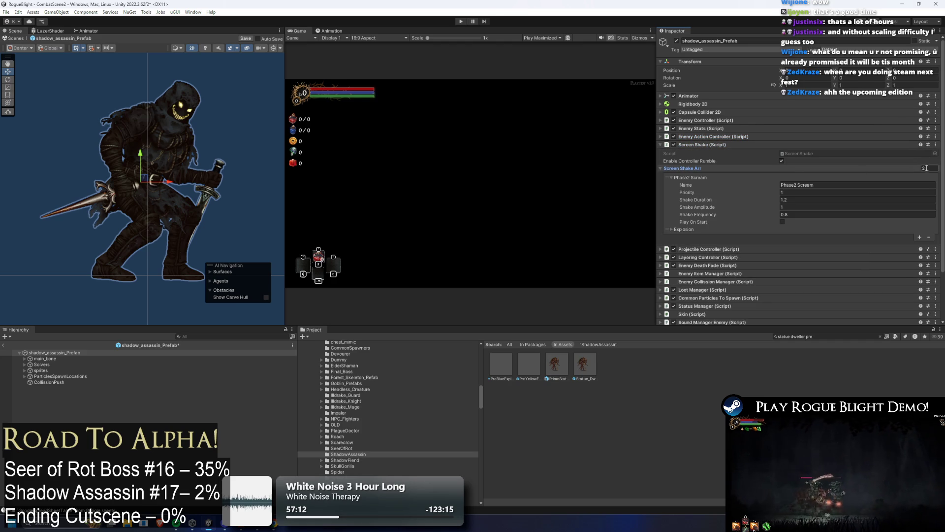
{"action": "left_click", "coordinate": [686, 230]}
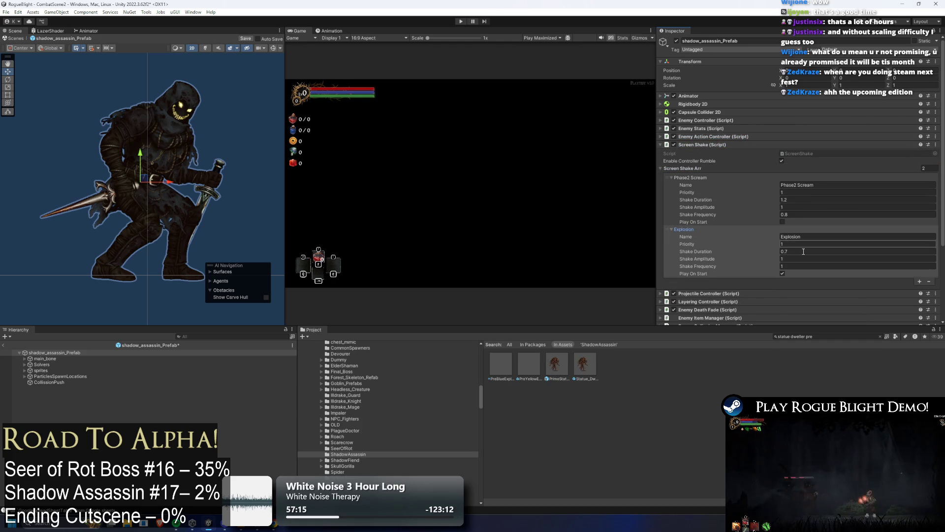
{"action": "left_click", "coordinate": [788, 168]}
{"action": "type", "text": "0"}
{"action": "key", "text": "Return"}
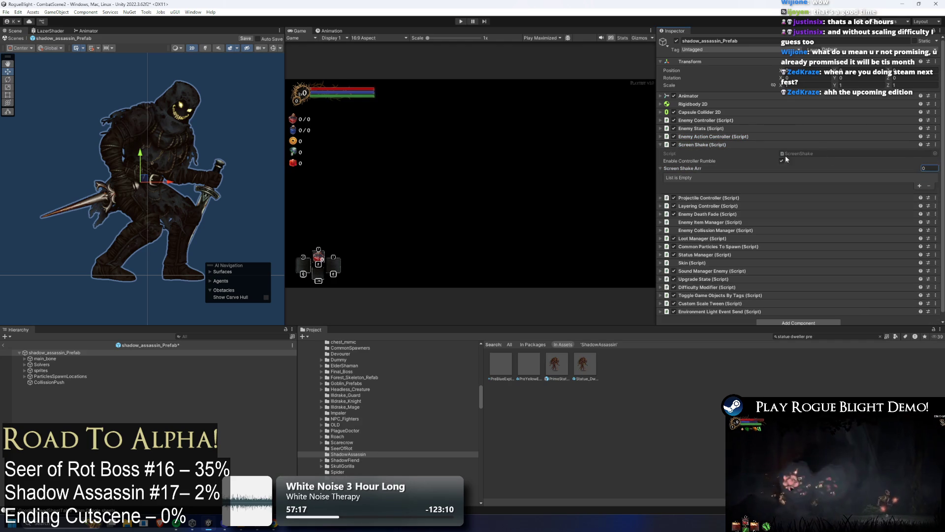
{"action": "left_click", "coordinate": [684, 168]}
Set Enemy Death Fade's first fade entry to the sprites object
{"action": "left_click", "coordinate": [709, 179]}
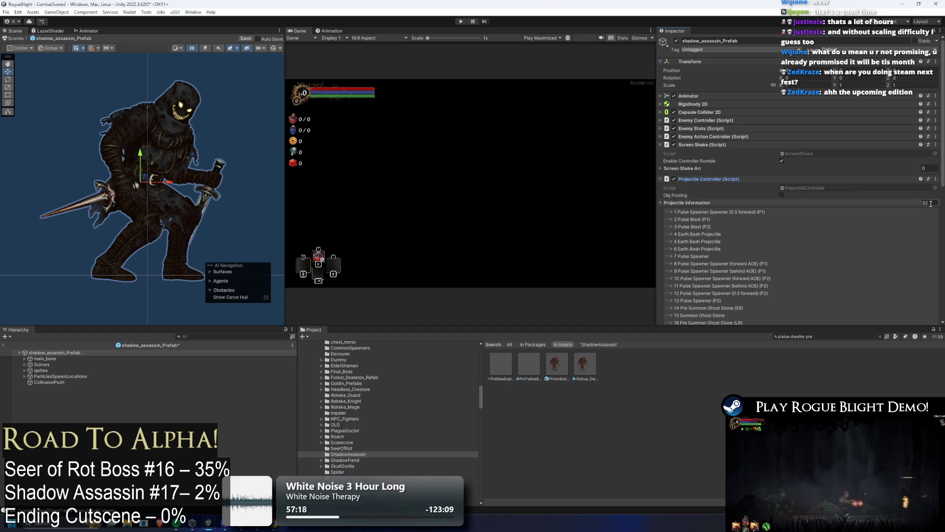
{"action": "left_click", "coordinate": [709, 145]}
{"action": "left_click", "coordinate": [707, 153]}
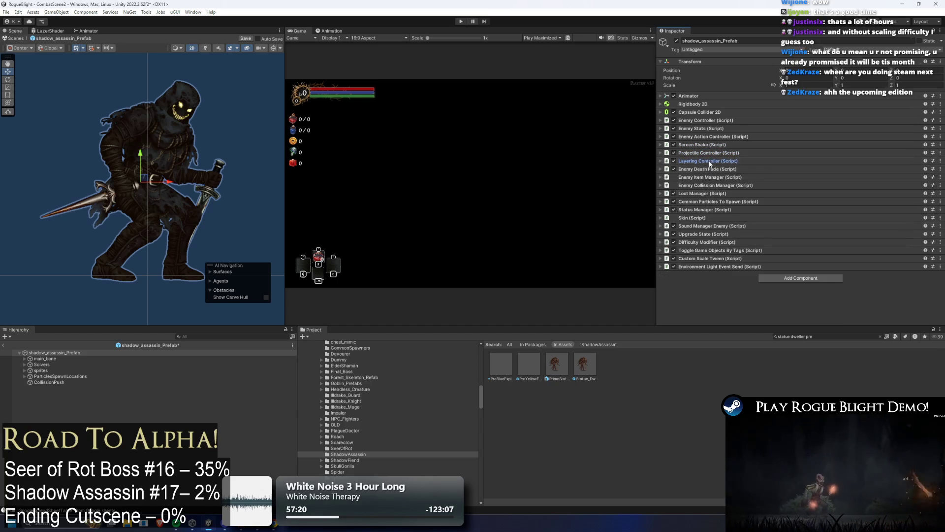
{"action": "left_click", "coordinate": [709, 161]}
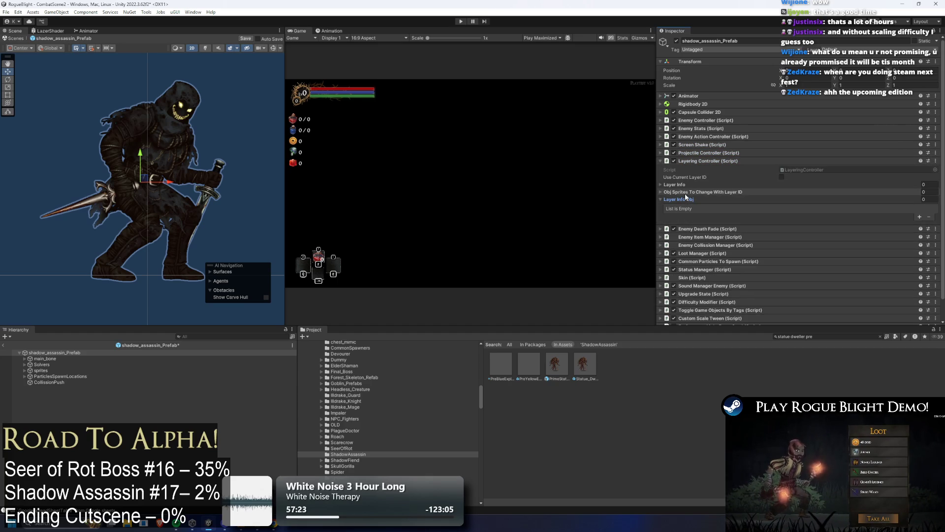
{"action": "left_click", "coordinate": [705, 161]}
{"action": "left_click", "coordinate": [705, 169]}
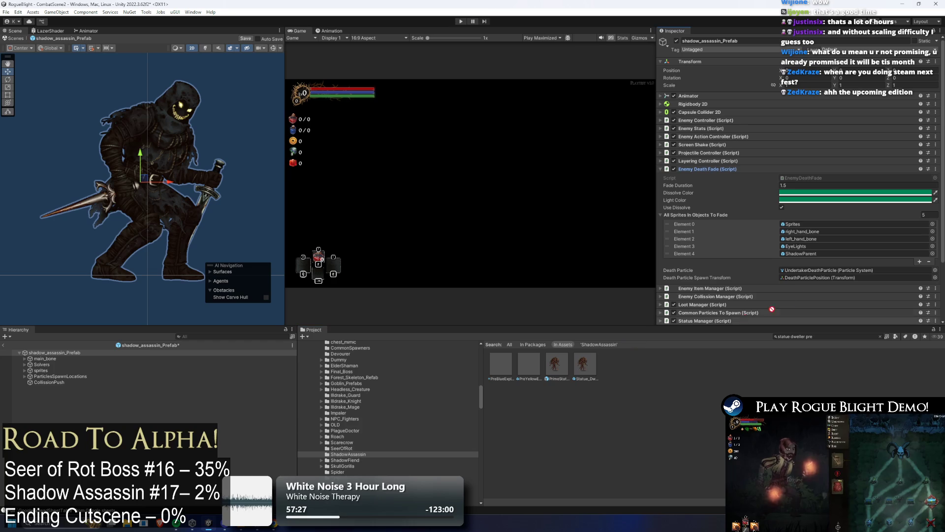
{"action": "left_click_drag", "start_coordinate": [772, 309], "coordinate": [802, 223]}
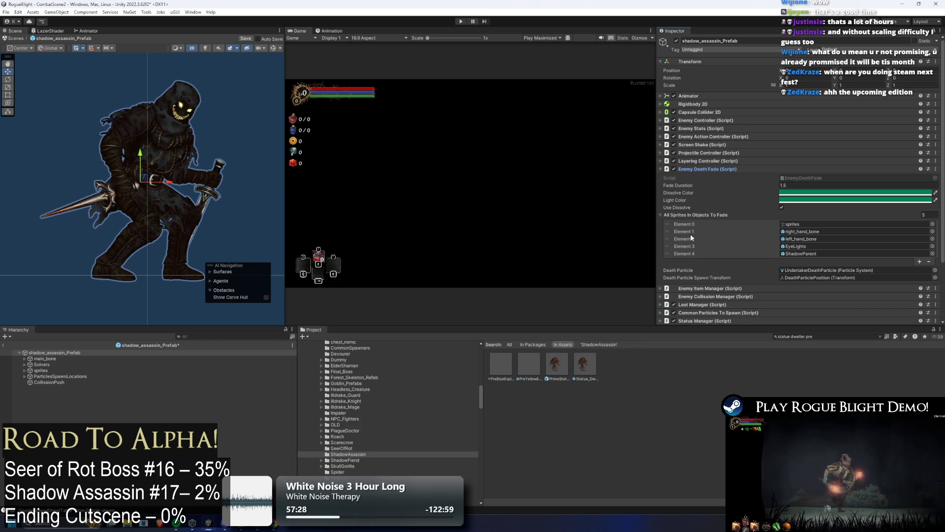
Resize the sprites-to-fade list to two entries and set Element 1 to right_hand_bone
{"action": "left_click", "coordinate": [924, 215]}
{"action": "type", "text": "1"}
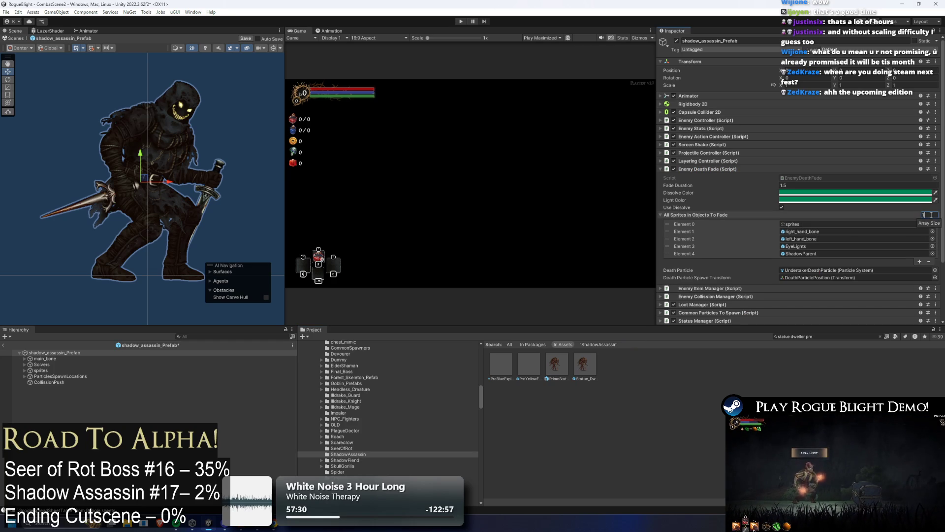
{"action": "key", "text": "Return"}
{"action": "type", "text": "2"}
{"action": "key", "text": "Return"}
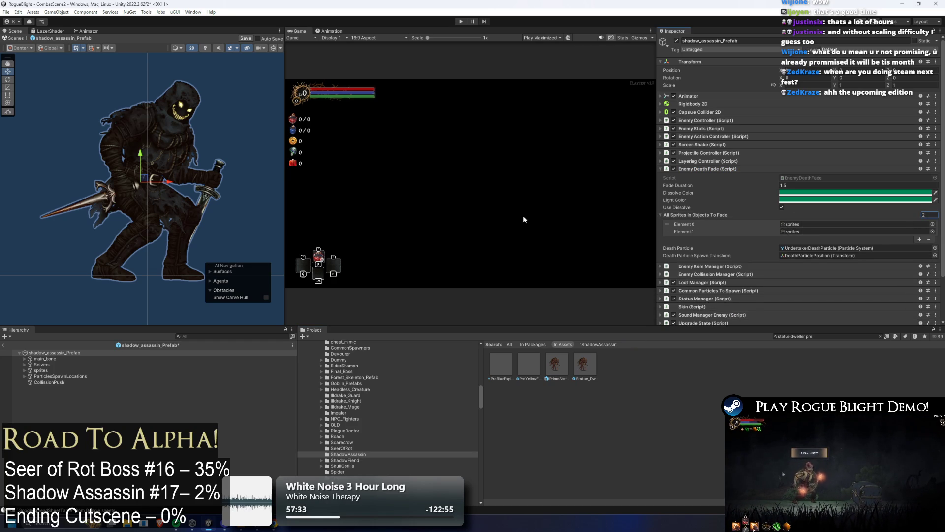
{"action": "left_click", "coordinate": [97, 199]}
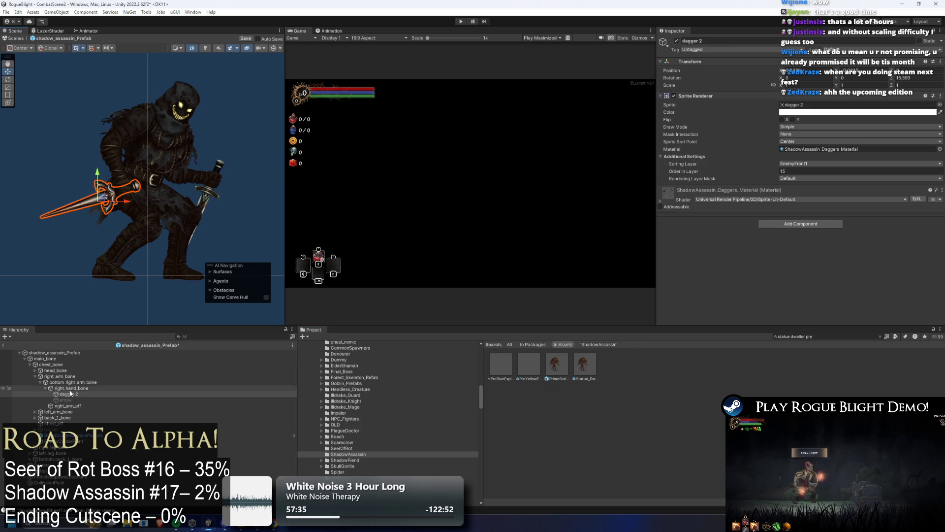
{"action": "left_click", "coordinate": [53, 353]}
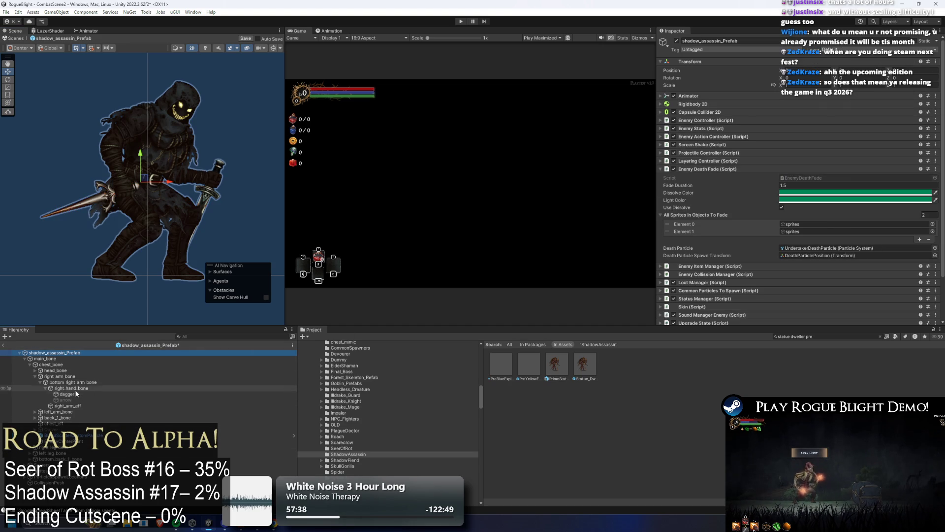
{"action": "mouse_move", "coordinate": [75, 388]}
{"action": "left_mouse_down"}
{"action": "mouse_move", "coordinate": [541, 275]}
{"action": "mouse_move", "coordinate": [837, 231]}
{"action": "left_mouse_up"}
Add left_arm_bone as Element 2 and make ParticlePosition_Death the death particle spawn transform
{"action": "left_click", "coordinate": [920, 241]}
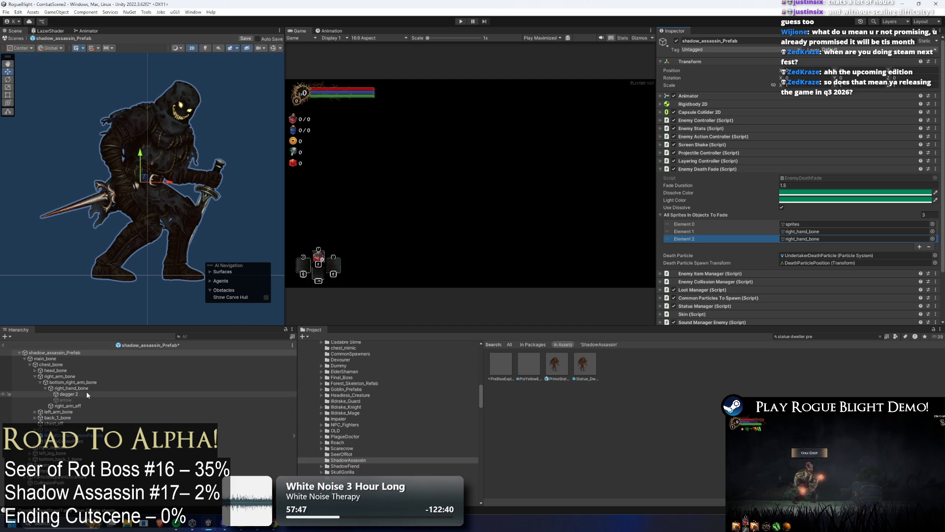
{"action": "left_click", "coordinate": [35, 412]}
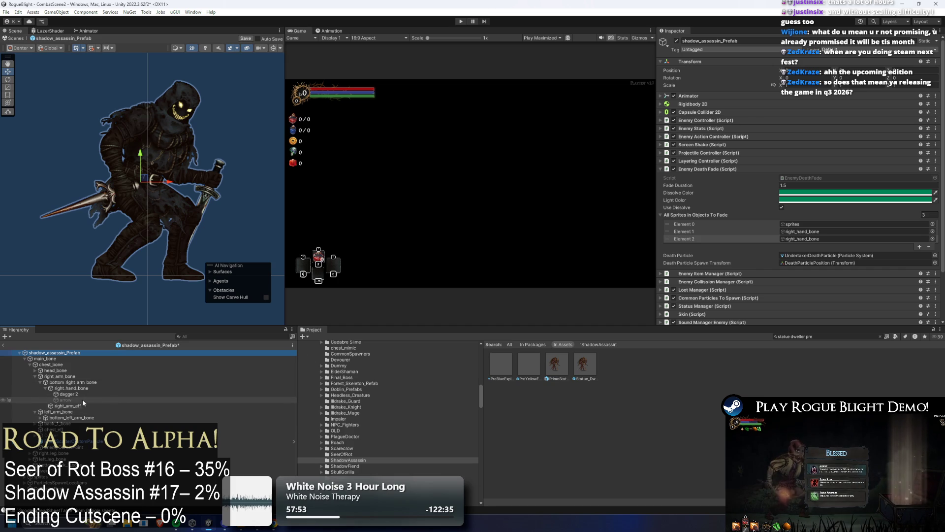
{"action": "left_click_drag", "start_coordinate": [58, 411], "coordinate": [808, 238]}
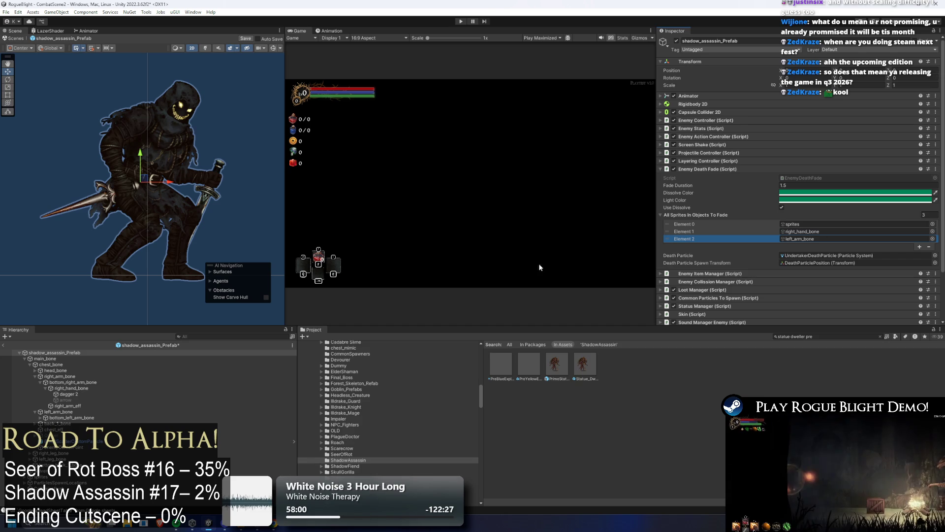
{"action": "mouse_move", "coordinate": [71, 417]}
{"action": "left_mouse_down"}
{"action": "mouse_move", "coordinate": [401, 428]}
{"action": "mouse_move", "coordinate": [822, 241]}
{"action": "left_mouse_up"}
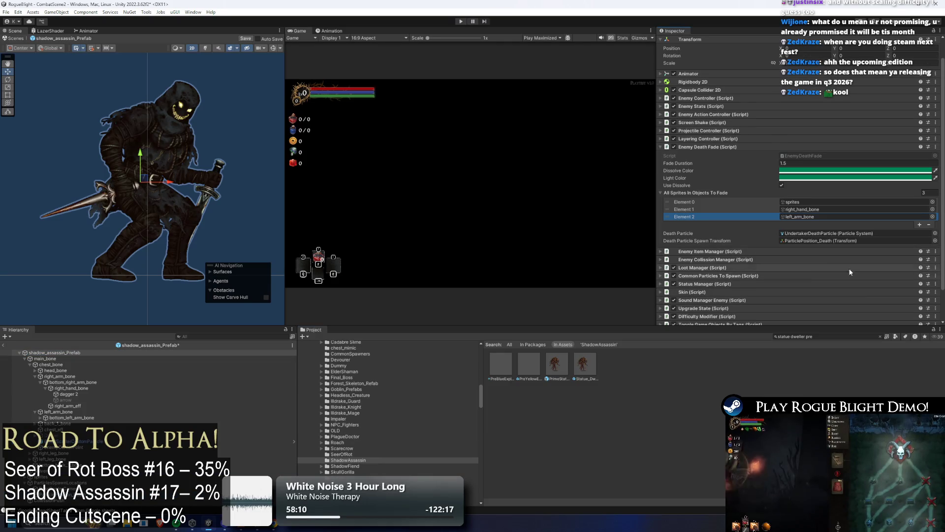
Duplicate UndertakerDeathParticle as ShadowAss_DeathParticle, then reselect shadow_assassin_Prefab
{"action": "left_click", "coordinate": [829, 234]}
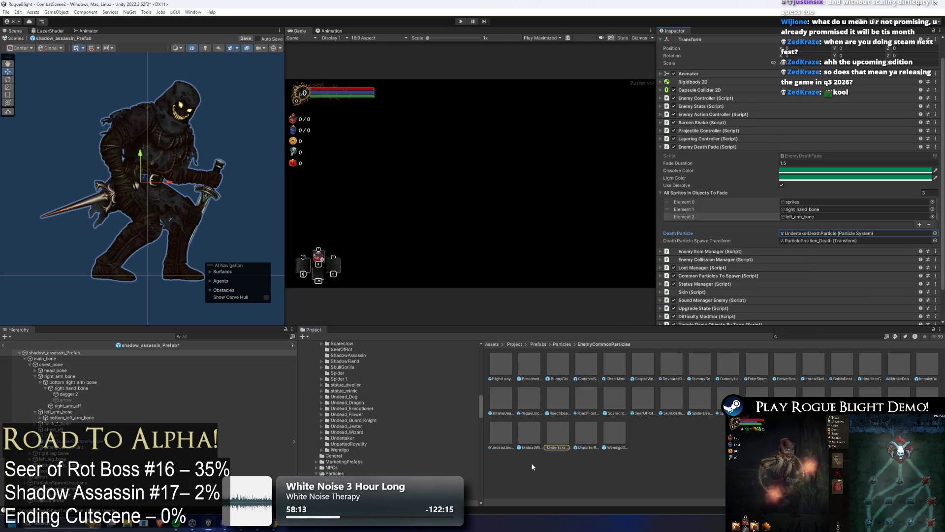
{"action": "left_click", "coordinate": [551, 437]}
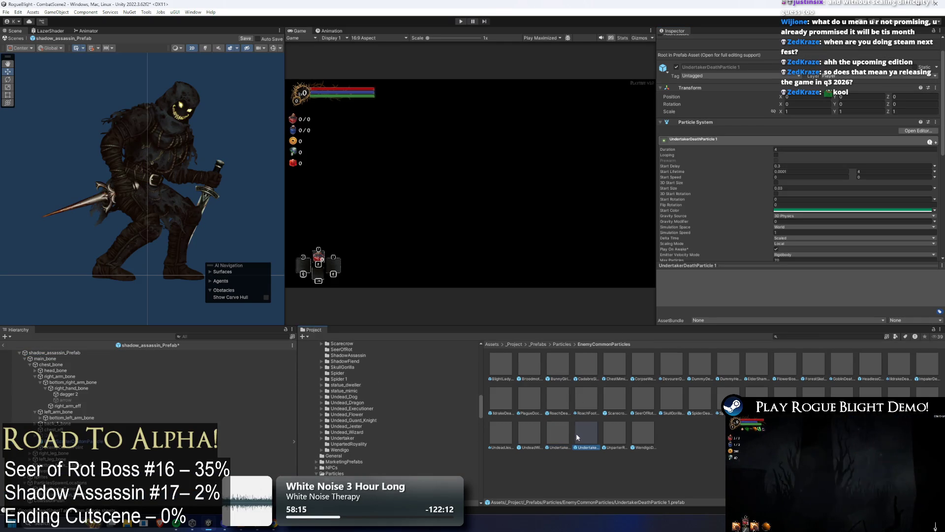
{"action": "right_click", "coordinate": [587, 432]}
{"action": "left_click", "coordinate": [622, 222]}
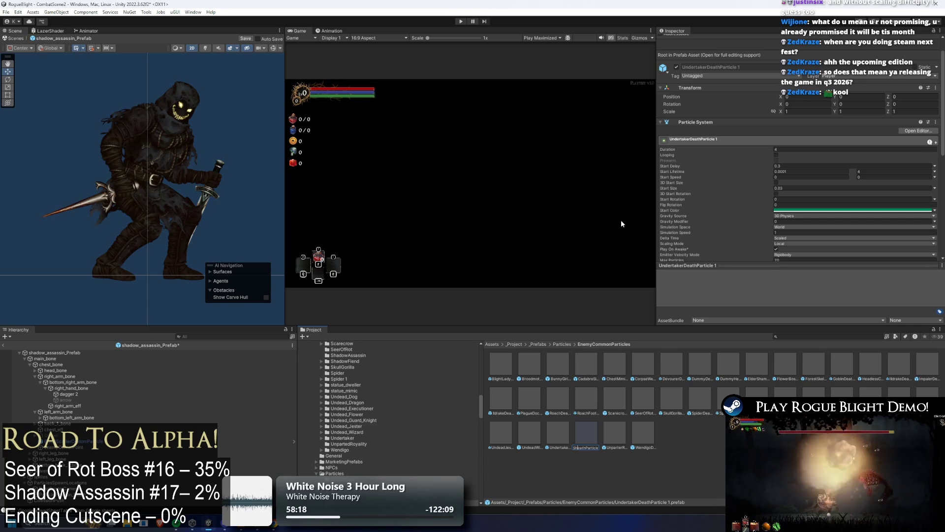
{"action": "type", "text": "ssa"}
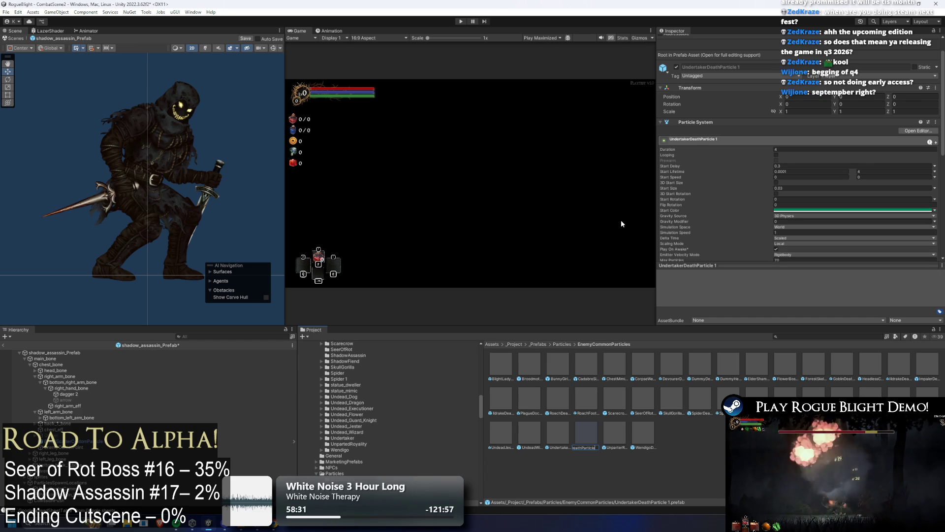
{"action": "key", "text": "Return"}
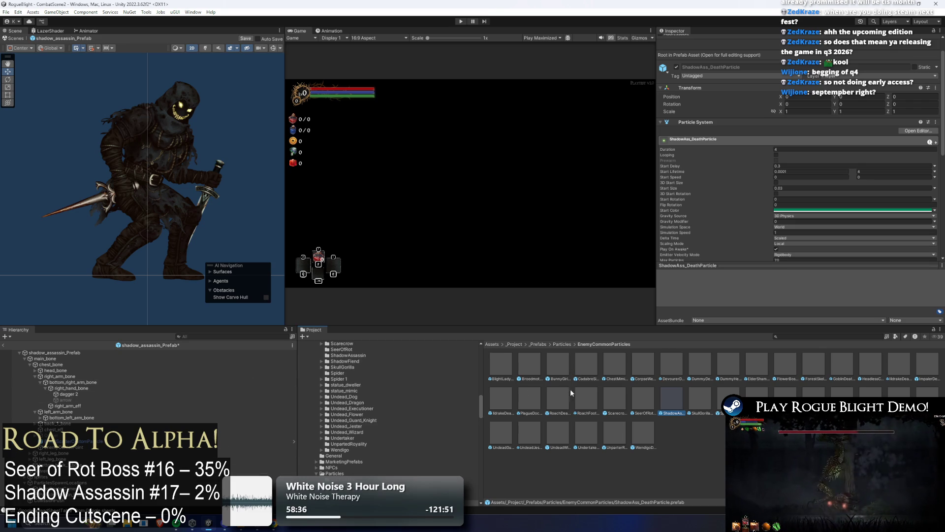
{"action": "left_click", "coordinate": [53, 353]}
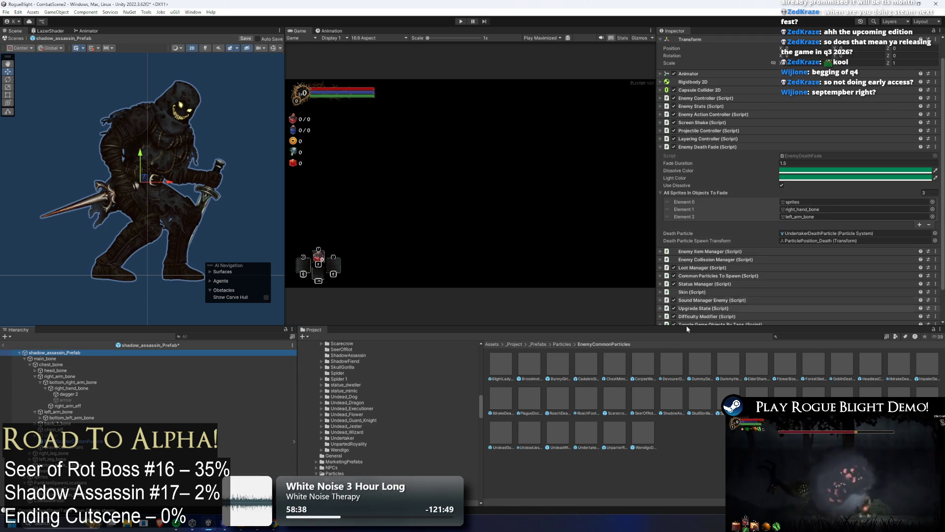
Assign ShadowAss_DeathParticle as Enemy Death Fade's Death Particle and save the prefab
{"action": "left_click", "coordinate": [936, 233]}
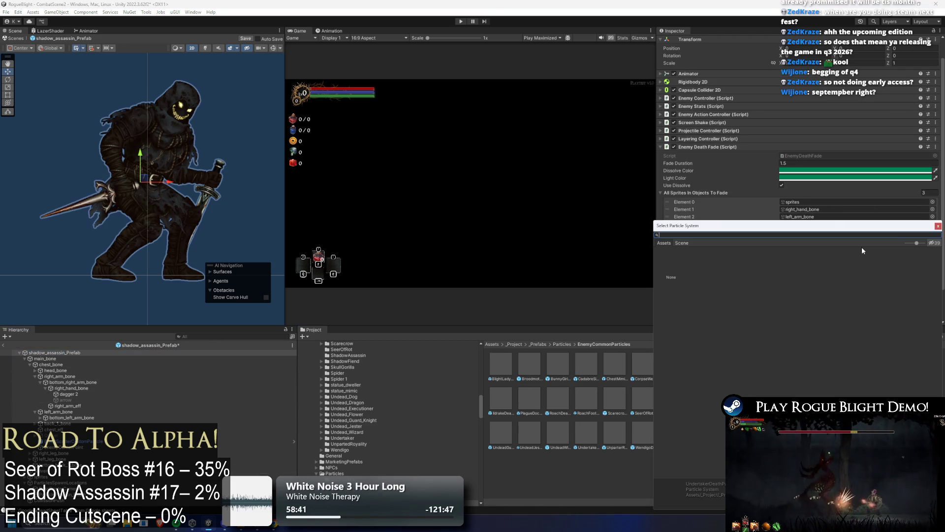
{"action": "type", "text": "shadow ass"}
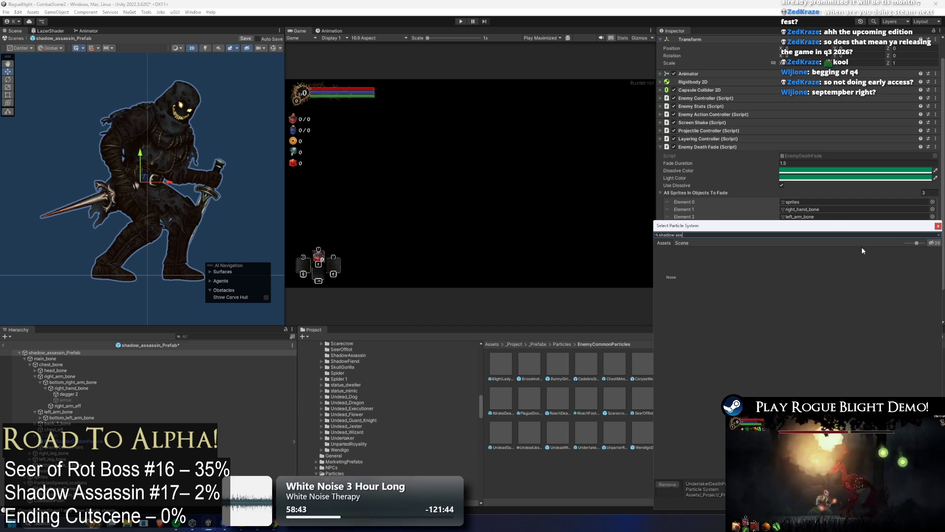
{"action": "left_click", "coordinate": [685, 243]}
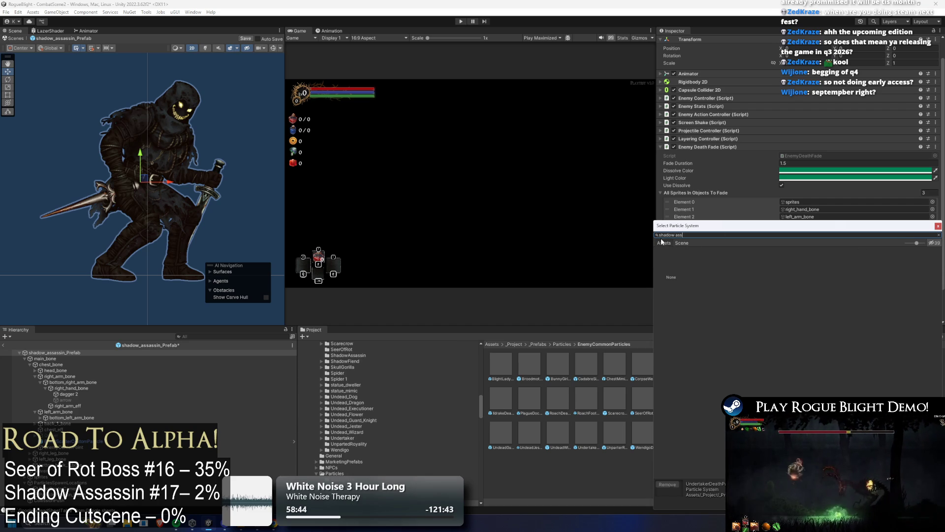
{"action": "left_click", "coordinate": [938, 226]}
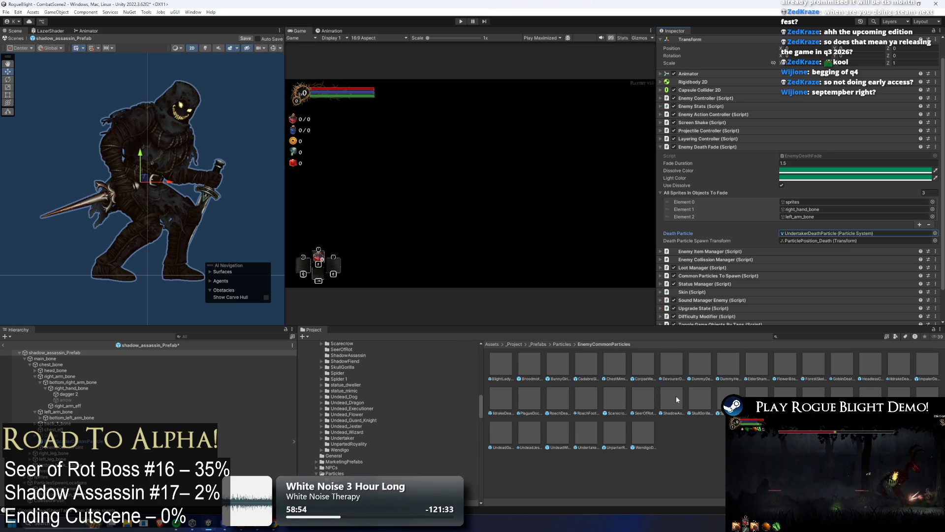
{"action": "left_click_drag", "start_coordinate": [675, 396], "coordinate": [837, 235]}
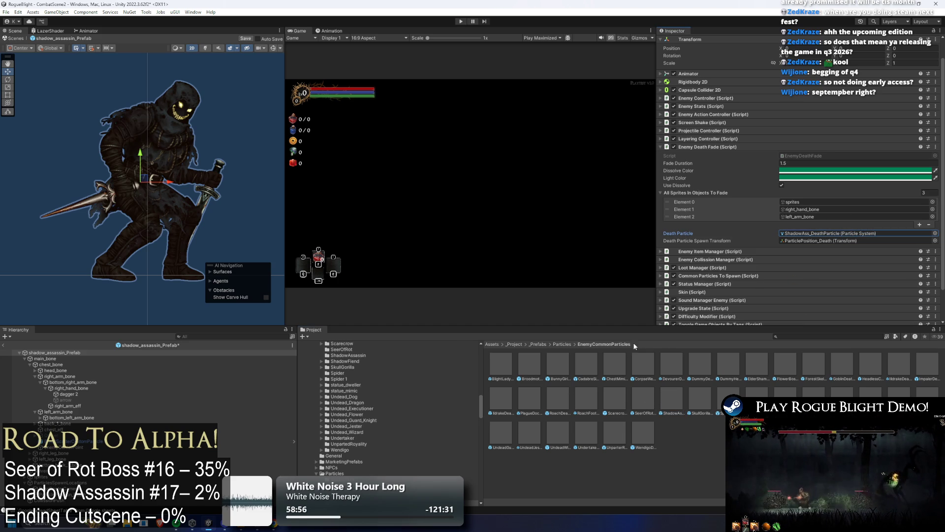
{"action": "key", "text": "ctrl+s"}
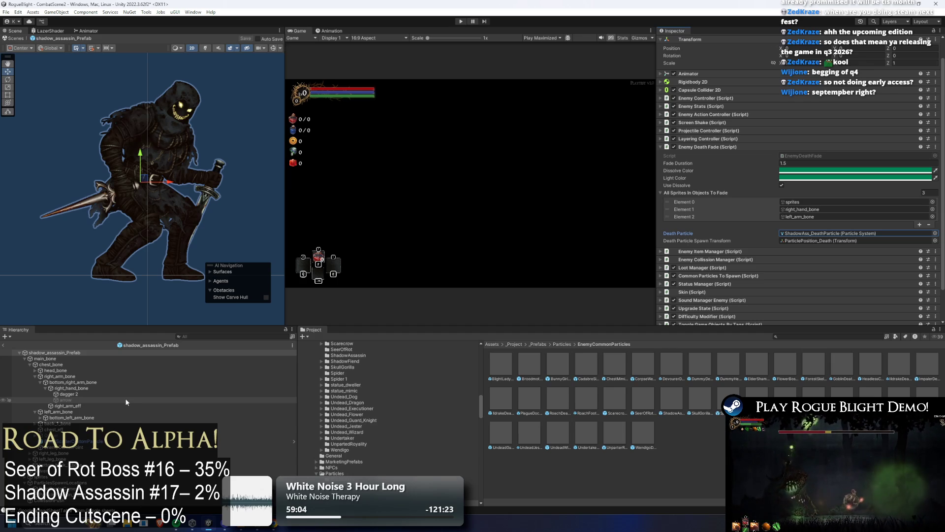
{"action": "left_click", "coordinate": [120, 366]}
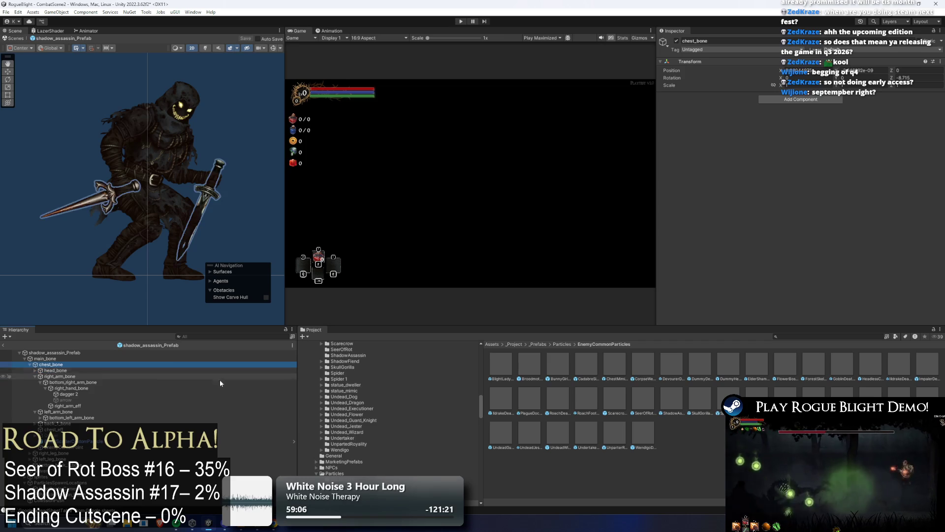
{"action": "key", "text": "Left"}
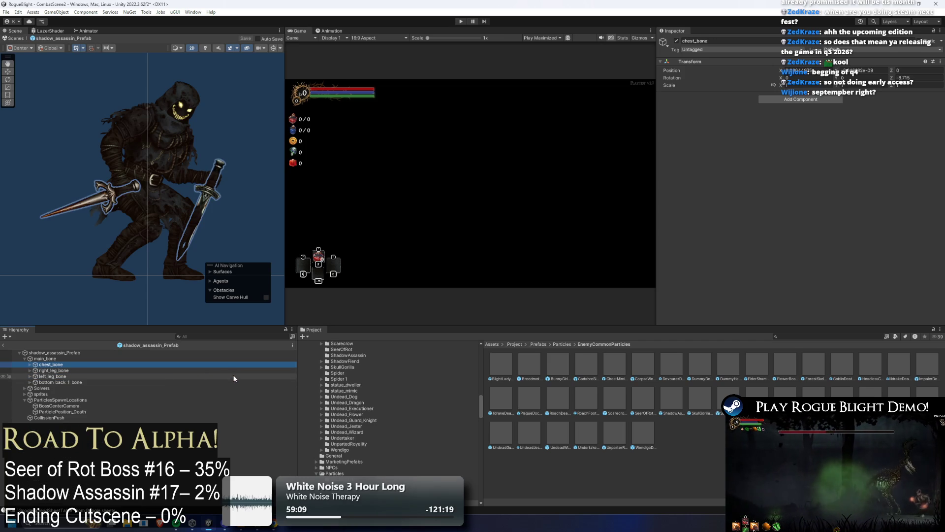
{"action": "key", "text": "w"}
{"action": "key", "text": "Down"}
{"action": "key", "text": "Down"}
{"action": "key", "text": "Down"}
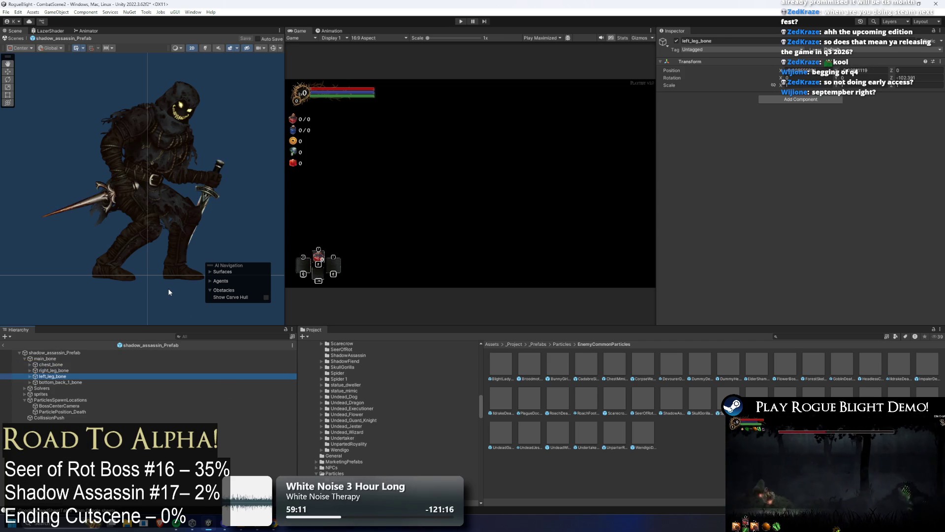
{"action": "key", "text": "Down"}
{"action": "key", "text": "Down"}
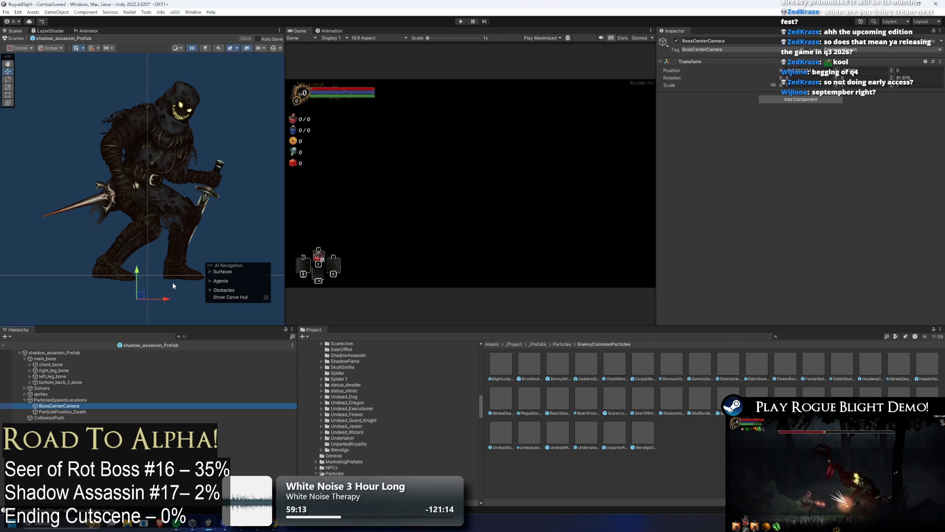
{"action": "left_click", "coordinate": [57, 352]}
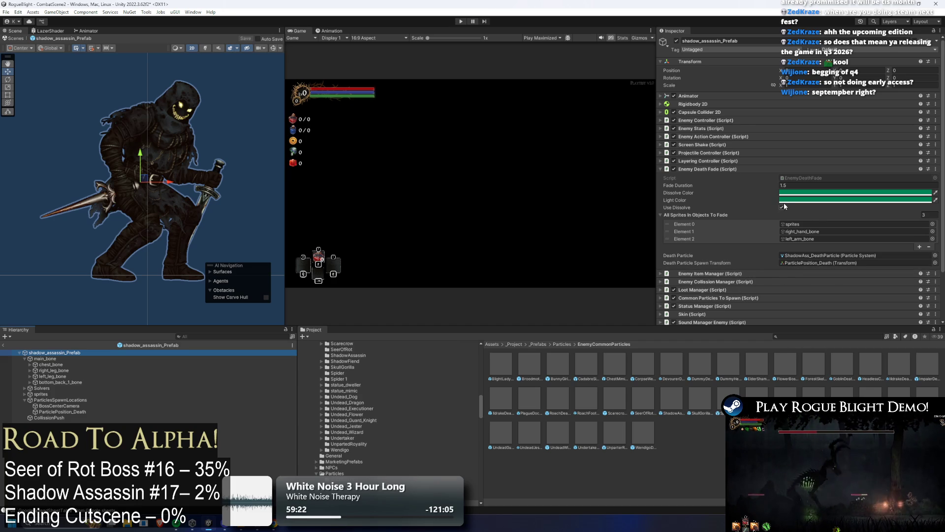
Set the Enemy Collision Manager's Attack Objs size to 0
{"action": "left_click", "coordinate": [753, 167]}
{"action": "left_click", "coordinate": [727, 175]}
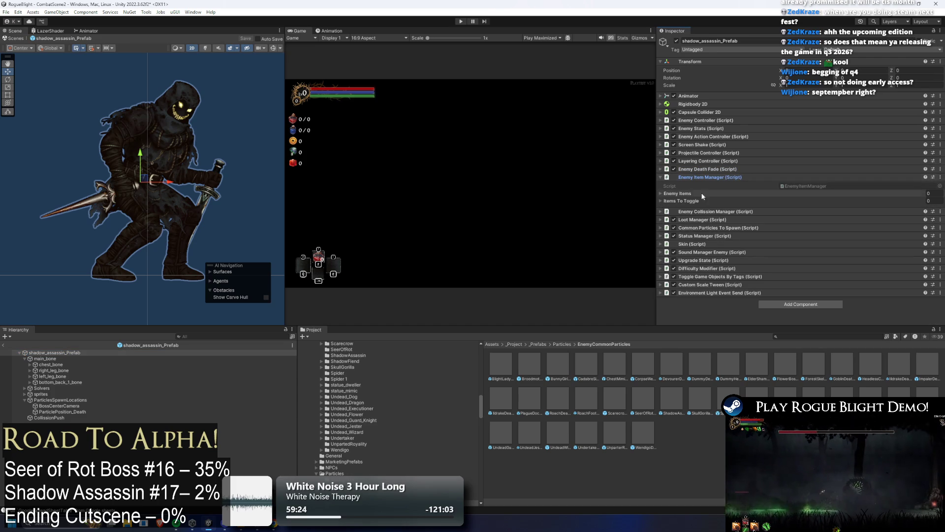
{"action": "left_click", "coordinate": [697, 181]}
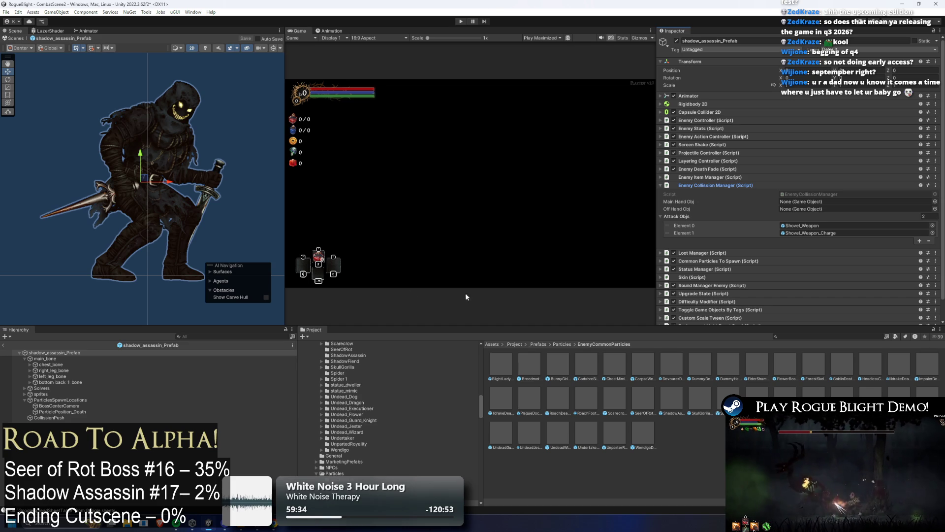
{"action": "left_click", "coordinate": [923, 216]}
{"action": "type", "text": "0"}
{"action": "key", "text": "Return"}
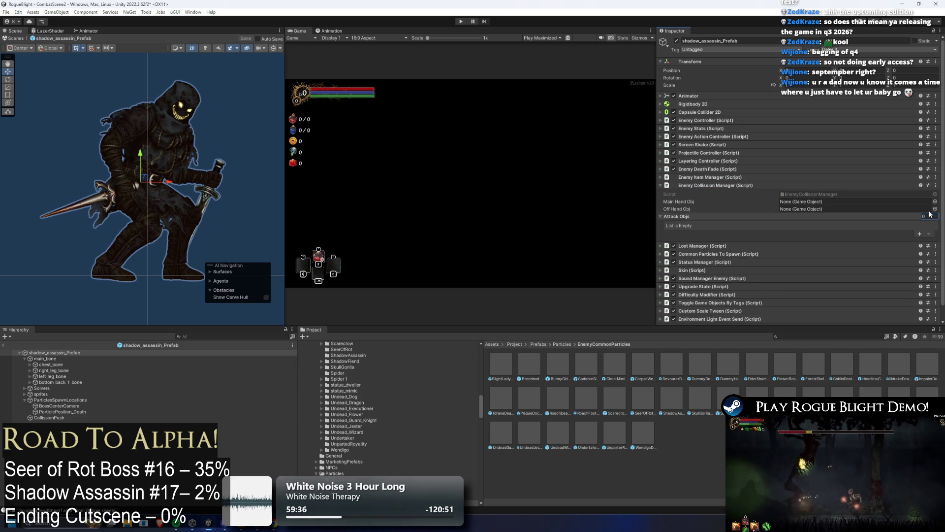
Set the Skin's Sprite Obj List Element 0 to the prefab's sprites object
{"action": "left_click", "coordinate": [737, 186]}
{"action": "left_click", "coordinate": [732, 192]}
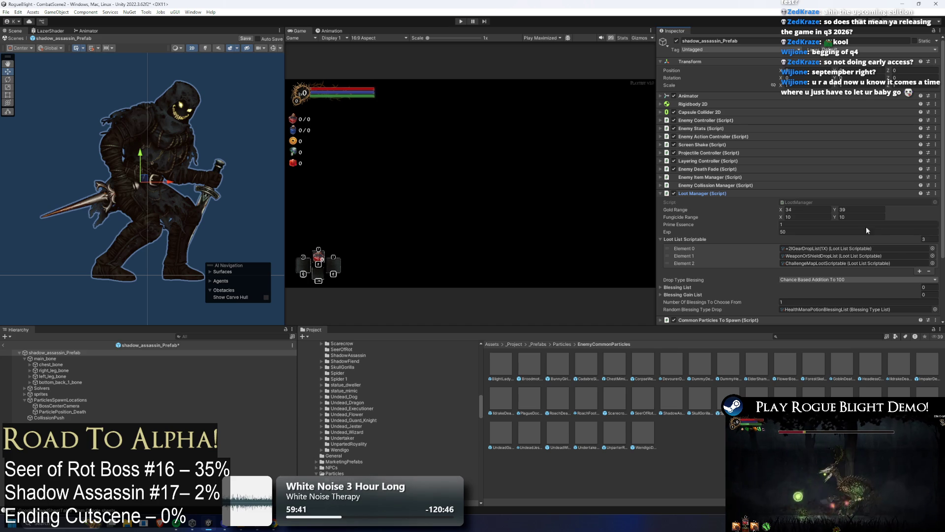
{"action": "left_click", "coordinate": [719, 194]}
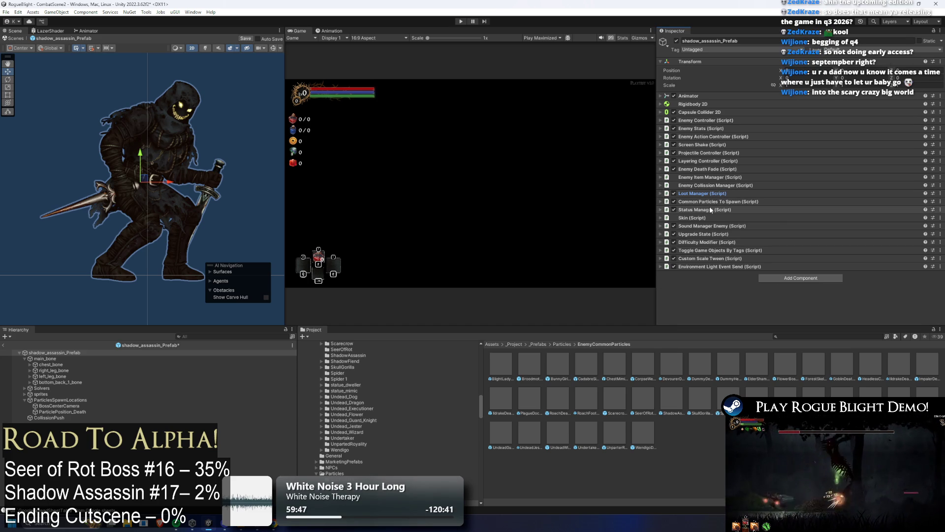
{"action": "left_click", "coordinate": [711, 210]}
{"action": "mouse_move", "coordinate": [711, 209]}
{"action": "left_mouse_down"}
{"action": "mouse_move", "coordinate": [815, 239]}
{"action": "mouse_move", "coordinate": [729, 219]}
{"action": "left_mouse_up"}
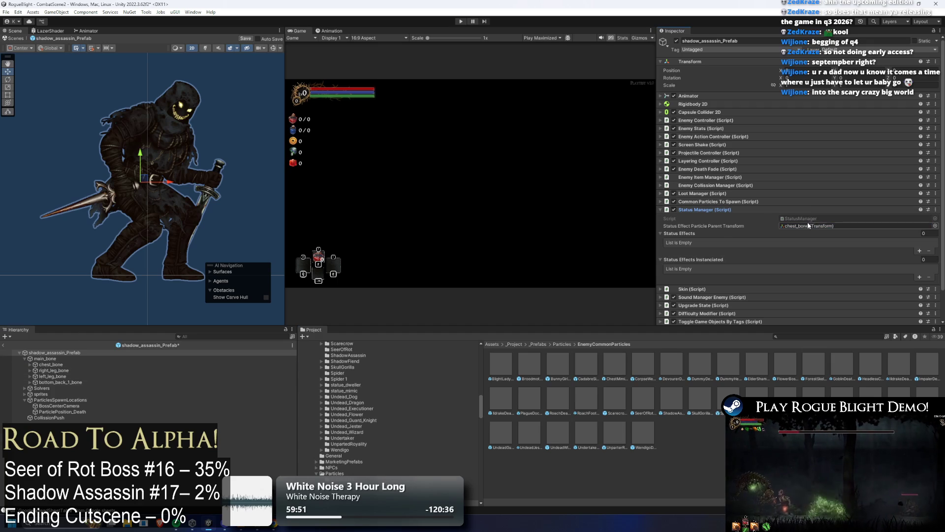
{"action": "left_click", "coordinate": [709, 210]}
{"action": "left_click", "coordinate": [717, 218]}
{"action": "left_click", "coordinate": [686, 234]}
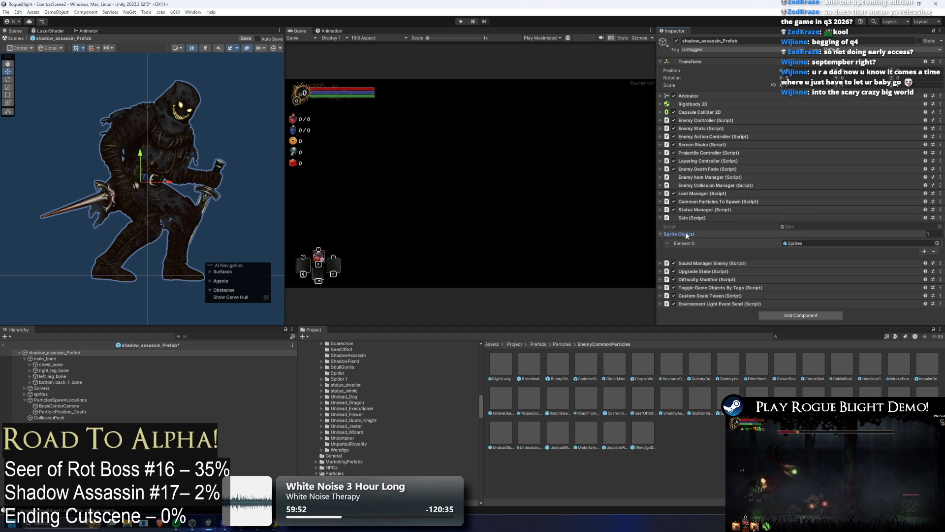
{"action": "left_click_drag", "start_coordinate": [59, 397], "coordinate": [802, 243]}
Set Sound Manager Enemy's Enemy Damage List size to 0
{"action": "left_click", "coordinate": [705, 220]}
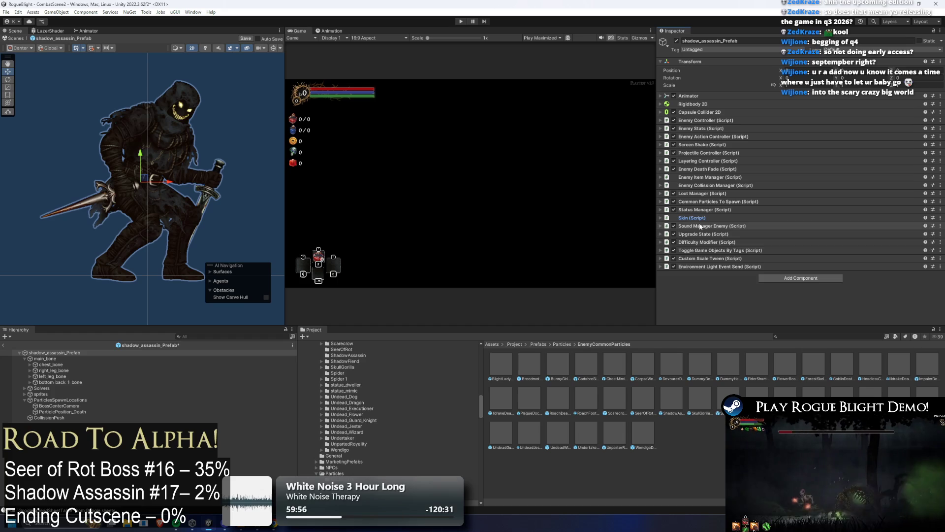
{"action": "left_click", "coordinate": [699, 224]}
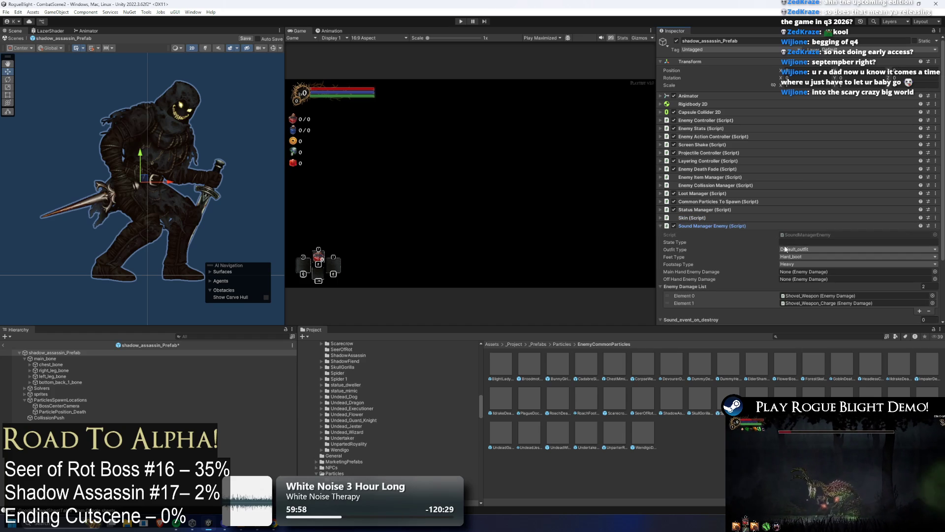
{"action": "left_click", "coordinate": [924, 287]}
{"action": "type", "text": "0"}
{"action": "key", "text": "Return"}
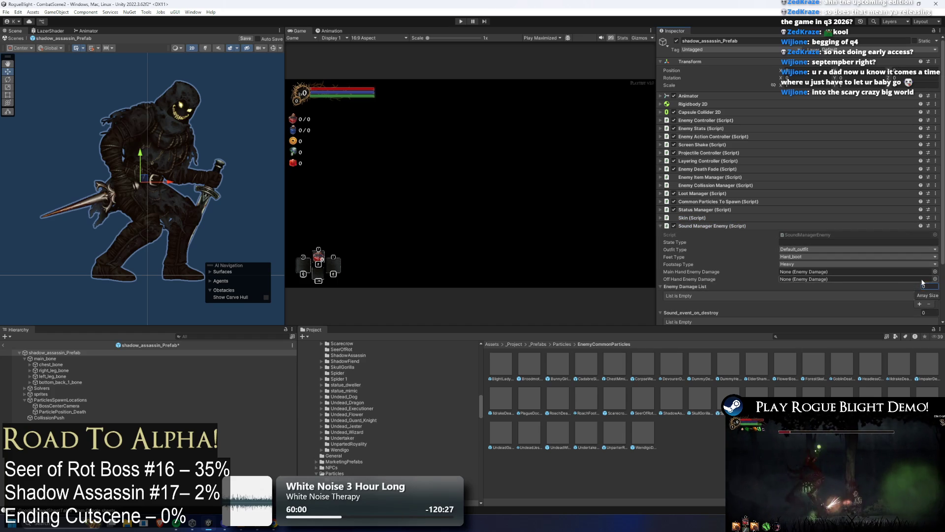
Choose Medium footsteps and Soft_boot feet, keeping Default_outfit as the outfit
{"action": "left_click", "coordinate": [796, 264]}
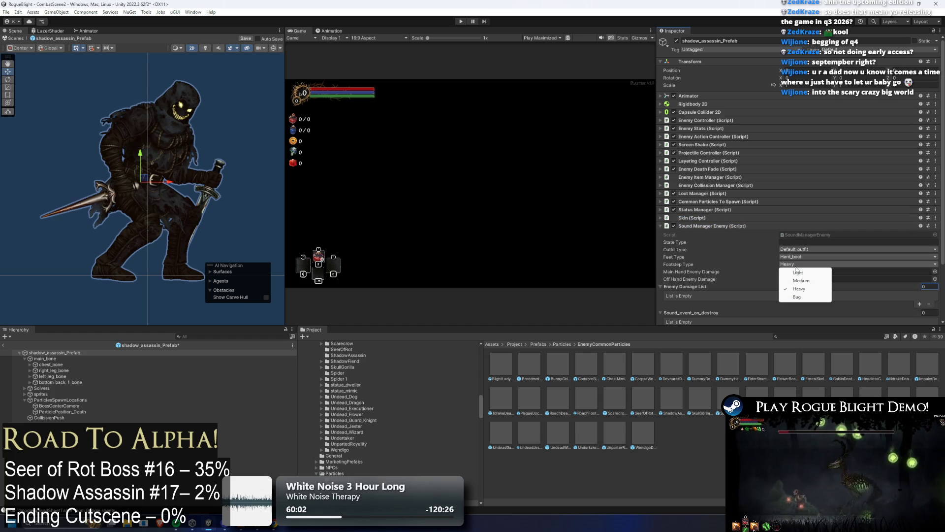
{"action": "left_click", "coordinate": [815, 280]}
{"action": "left_click", "coordinate": [815, 257]}
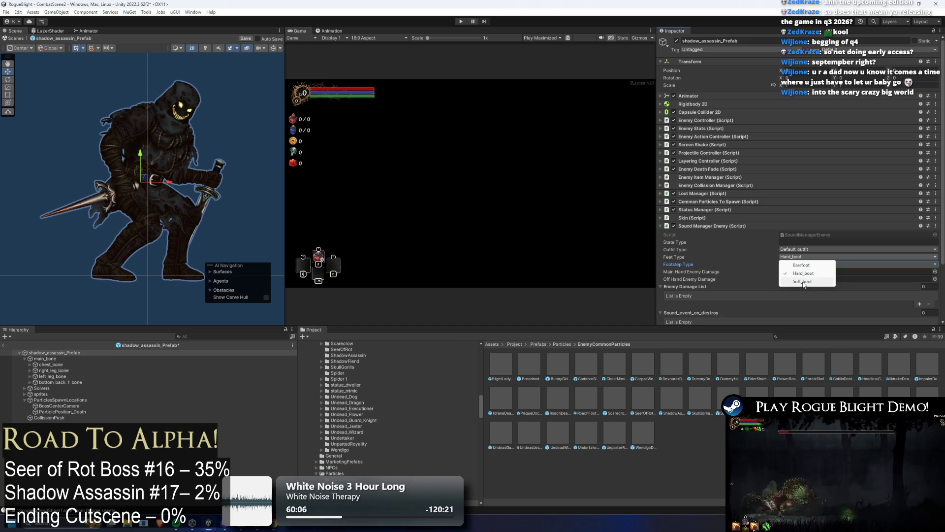
{"action": "left_click", "coordinate": [805, 281]}
{"action": "left_click", "coordinate": [811, 250]}
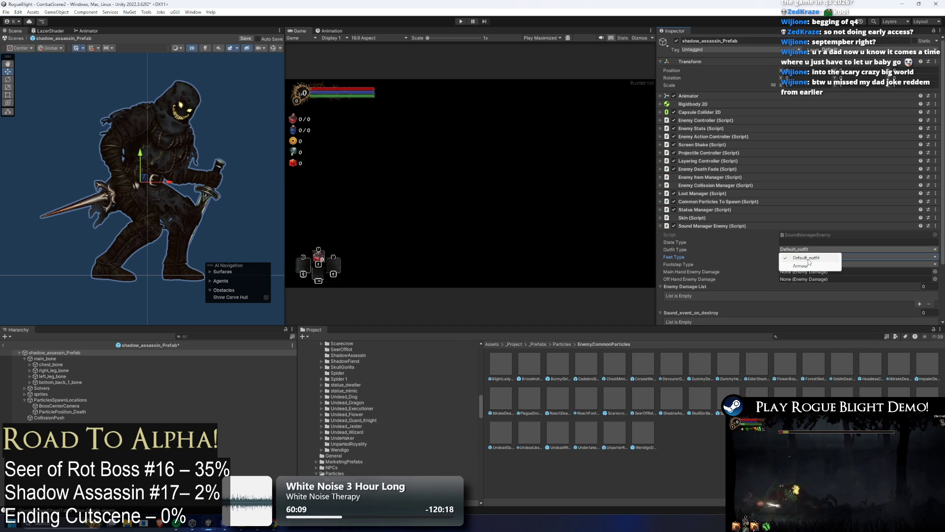
{"action": "left_click", "coordinate": [808, 258]}
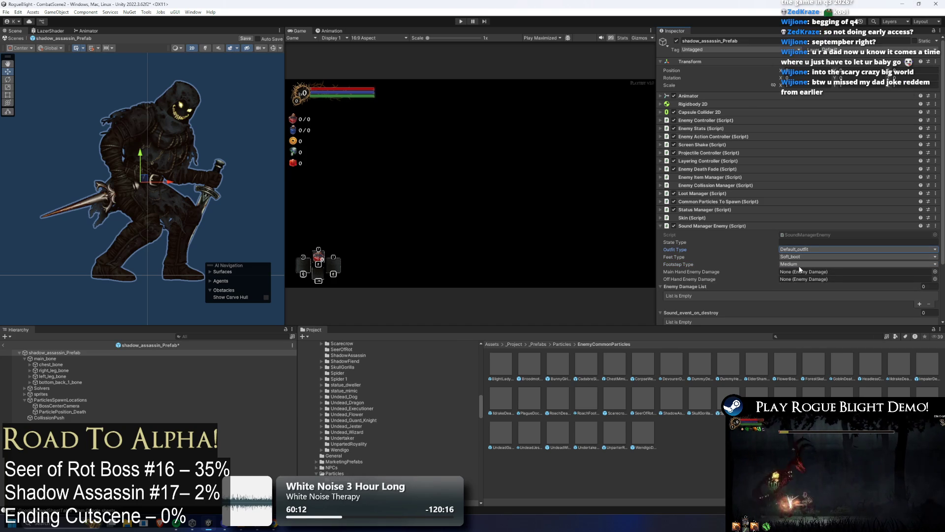
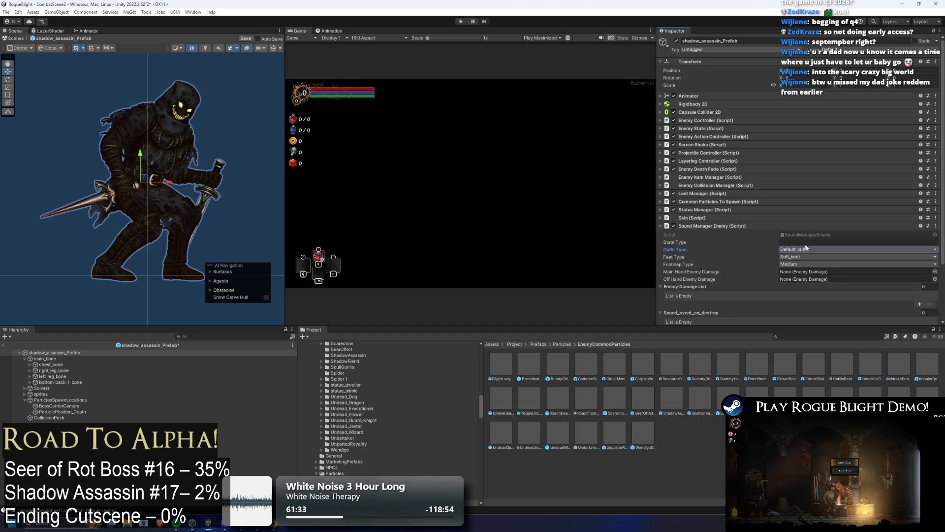
Save shadow_assassin_Prefab and collapse main_bone and ParticlesSpawnLocations in the Hierarchy
{"action": "key", "text": "ctrl+s"}
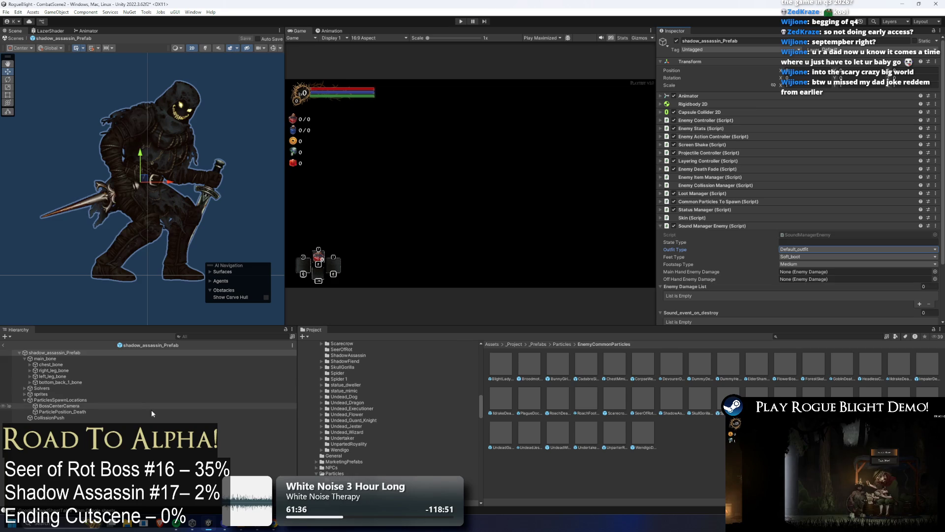
{"action": "left_click", "coordinate": [128, 412]}
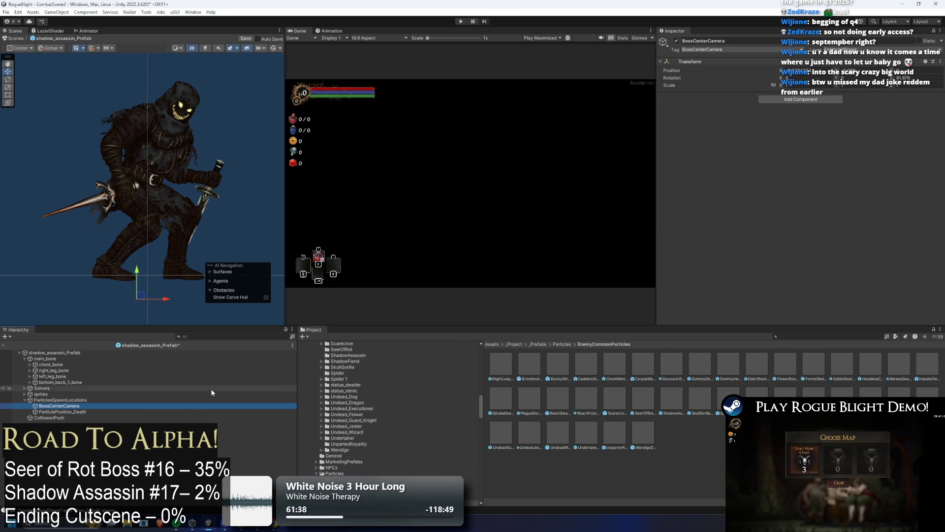
{"action": "left_click", "coordinate": [101, 359]}
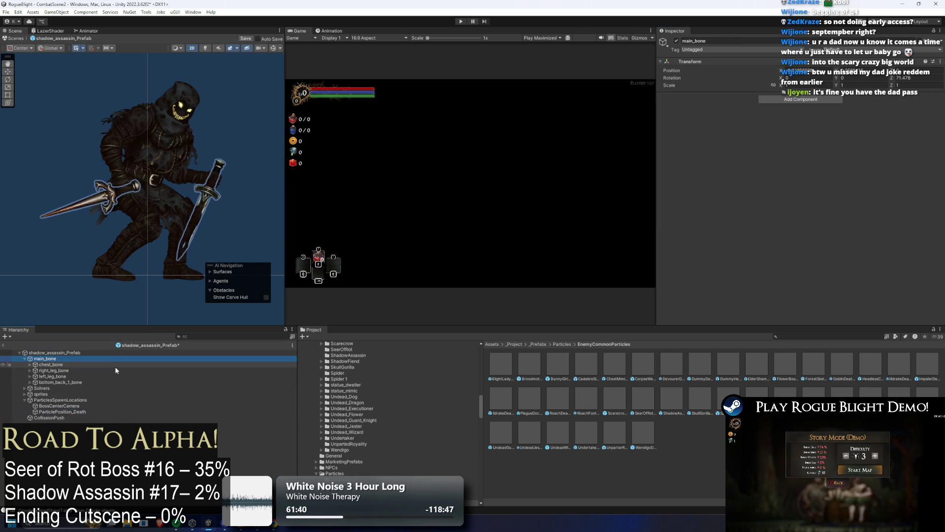
{"action": "key", "text": "Left"}
{"action": "key", "text": "Left"}
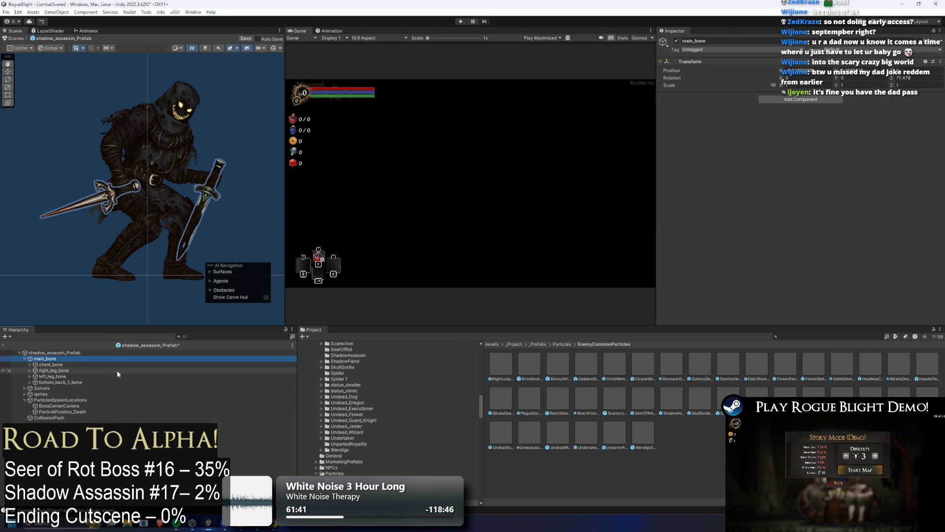
{"action": "scroll", "coordinate": [864, 234], "scroll_direction": "down", "scroll_amount": 3}
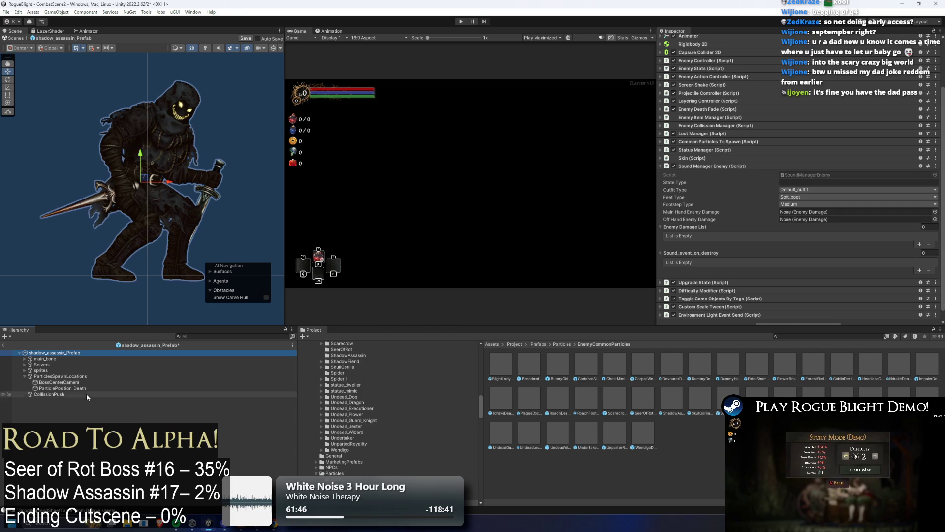
{"action": "left_click", "coordinate": [73, 384]}
{"action": "key", "text": "Left"}
{"action": "key", "text": "Left"}
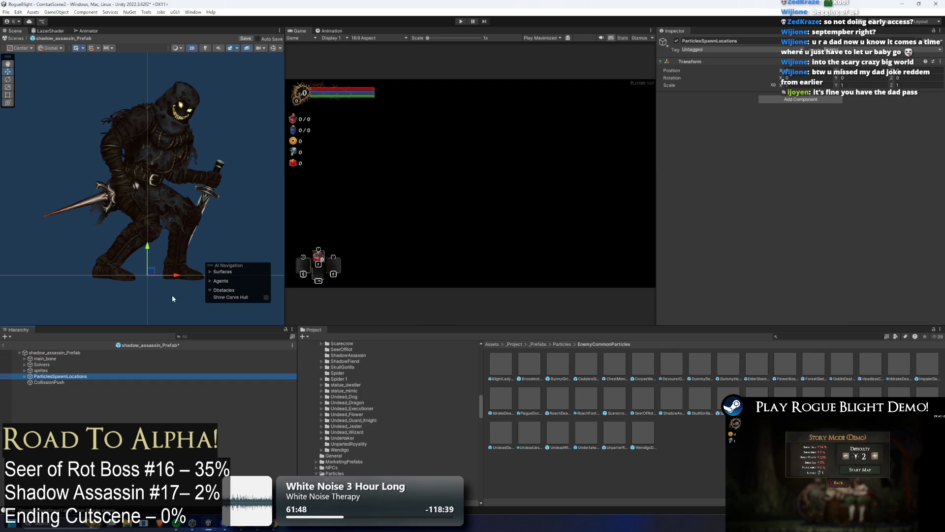
Search 'gorill', drop the SkullGorilla prefab into the assassin prefab, and check its arm and foot sprites
{"action": "left_click", "coordinate": [838, 337]}
{"action": "type", "text": "skull g orill"}
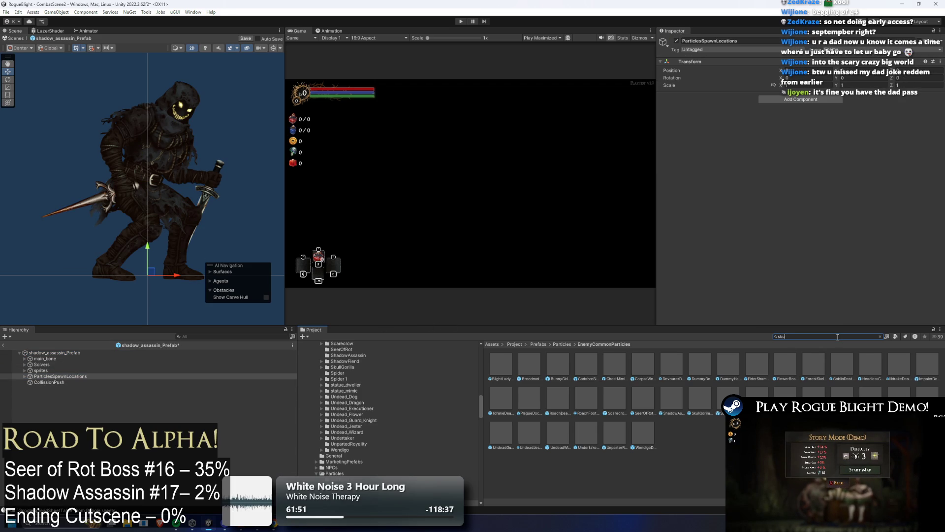
{"action": "key", "text": "ctrl+a"}
{"action": "type", "text": "gorill"}
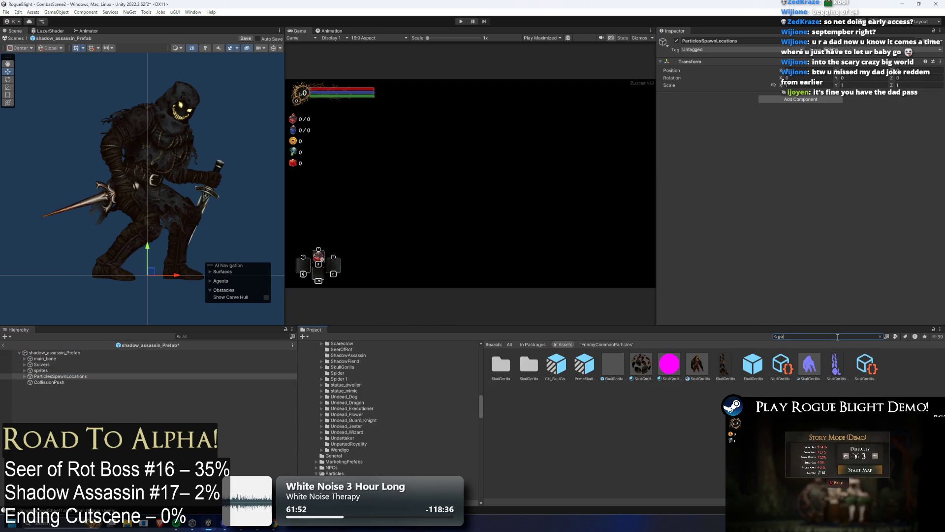
{"action": "mouse_move", "coordinate": [697, 365]}
{"action": "left_mouse_down"}
{"action": "mouse_move", "coordinate": [649, 395]}
{"action": "mouse_move", "coordinate": [88, 388]}
{"action": "left_mouse_up"}
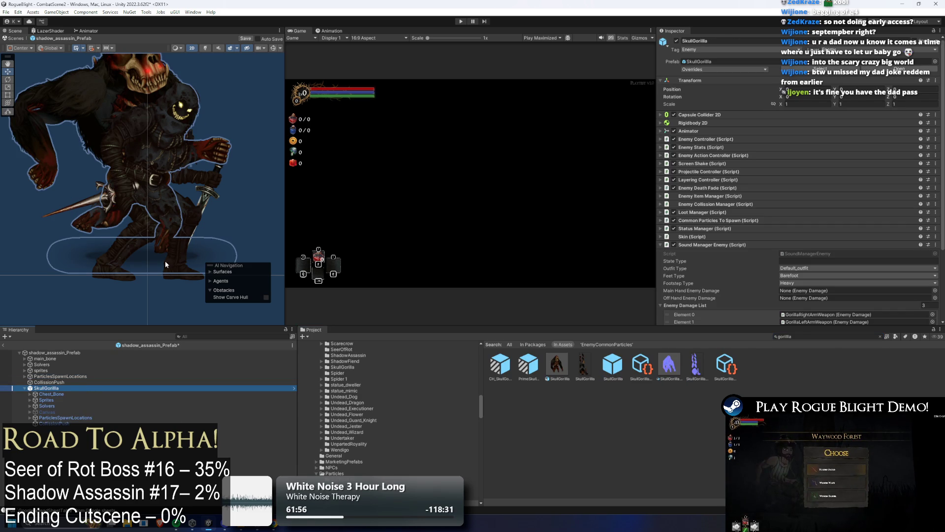
{"action": "left_click", "coordinate": [74, 226]}
{"action": "left_click", "coordinate": [73, 225]}
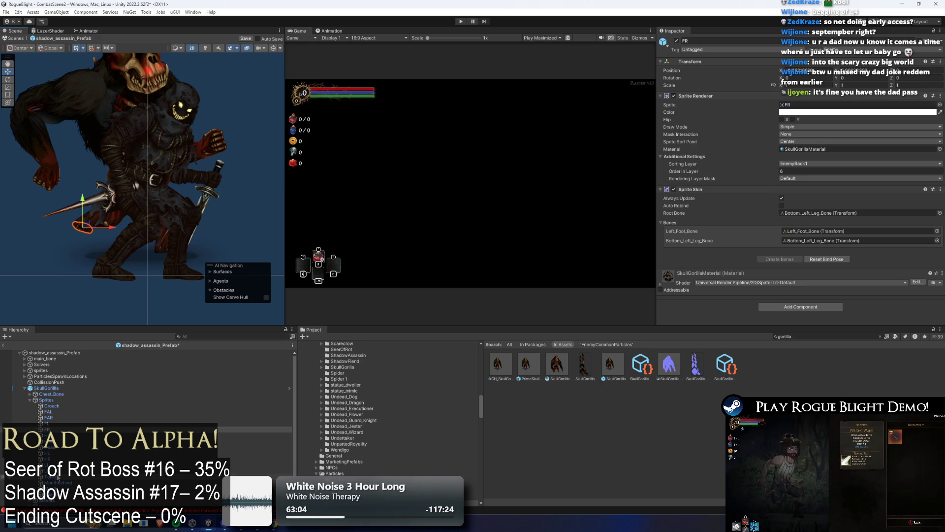
Step through the gorilla's Sprites children in the Hierarchy, starting from Crouch
{"action": "left_click", "coordinate": [55, 404]}
{"action": "key", "text": "Left"}
{"action": "key", "text": "Left"}
{"action": "key", "text": "Down"}
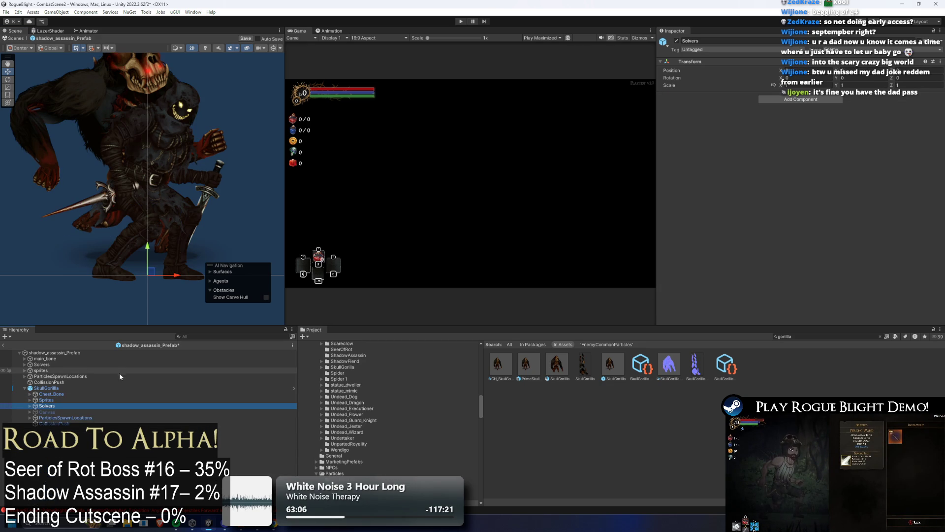
{"action": "key", "text": "Down"}
Expand the gorilla's Chest_Bone and Top_Chest_Bone, inspecting BodyLight and the Top_Chest_Bone collider
{"action": "key", "text": "Down"}
{"action": "key", "text": "Up"}
{"action": "key", "text": "Up"}
{"action": "key", "text": "Up"}
{"action": "key", "text": "Right"}
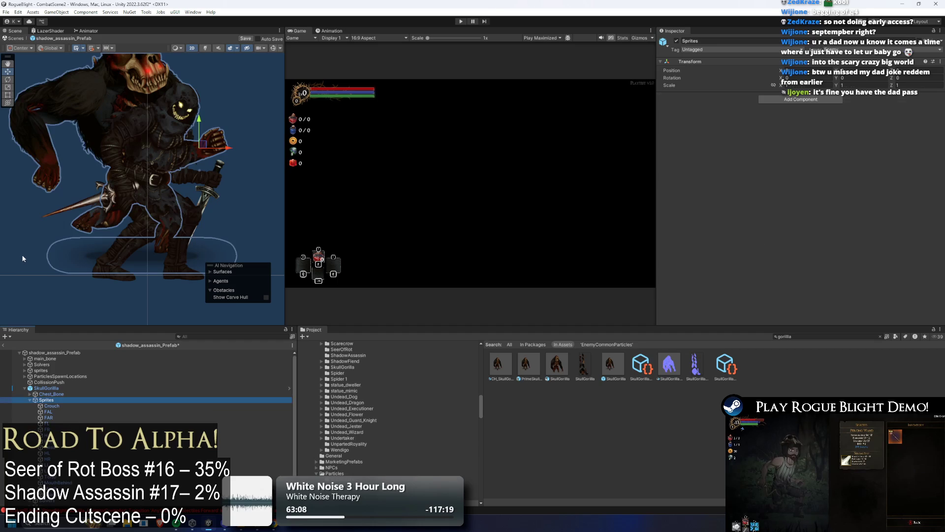
{"action": "key", "text": "Up"}
{"action": "key", "text": "Right"}
{"action": "key", "text": "Down"}
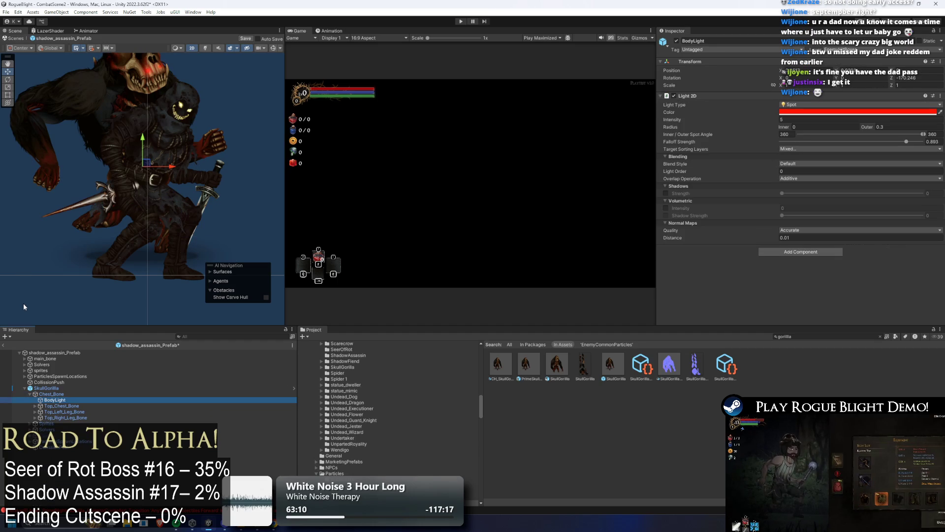
{"action": "key", "text": "Down"}
{"action": "key", "text": "Down"}
{"action": "key", "text": "Up"}
{"action": "key", "text": "Up"}
{"action": "key", "text": "Down"}
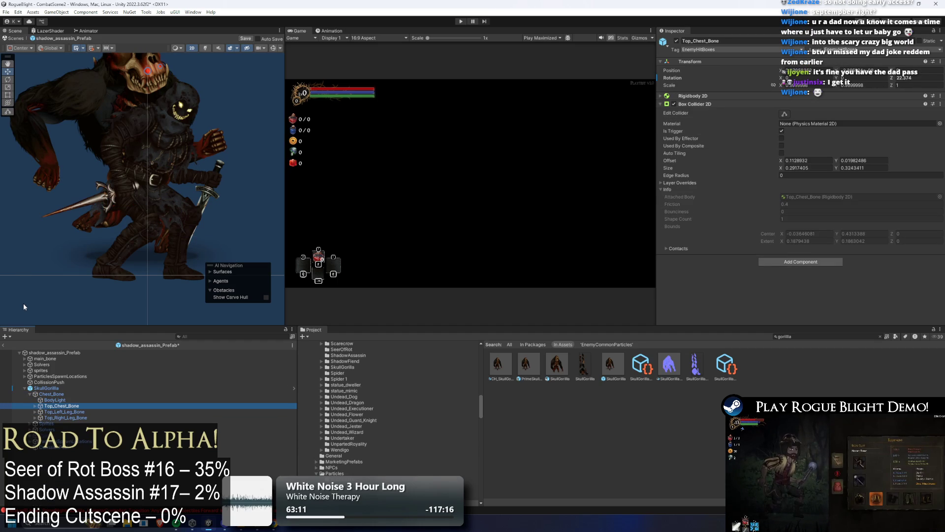
{"action": "key", "text": "Up"}
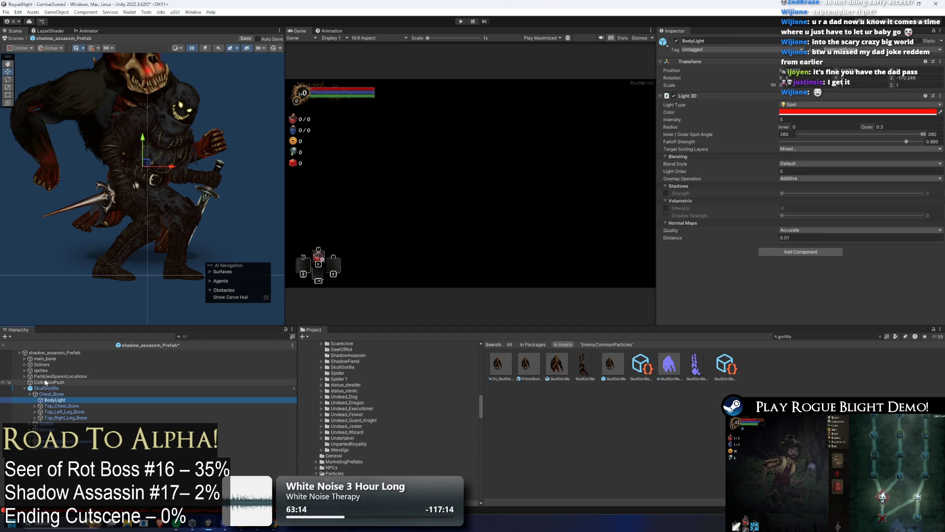
{"action": "key", "text": "Down"}
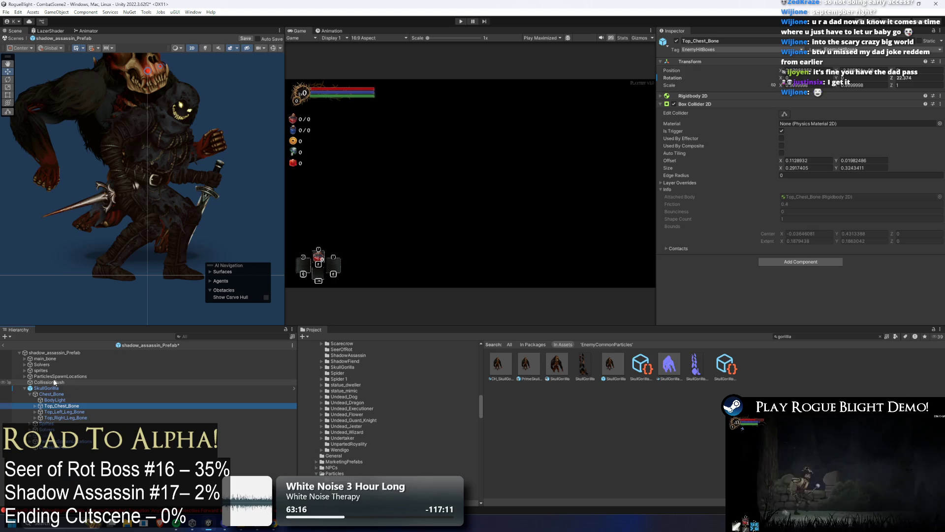
{"action": "key", "text": "Right"}
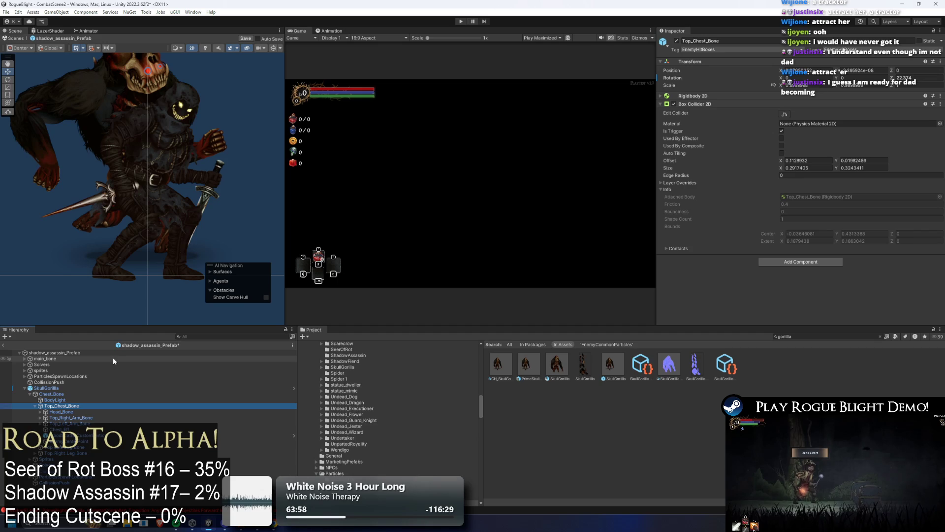
Inspect the gorilla's head, arm and leg bone colliders and its right leg IK target
{"action": "left_click", "coordinate": [110, 412]}
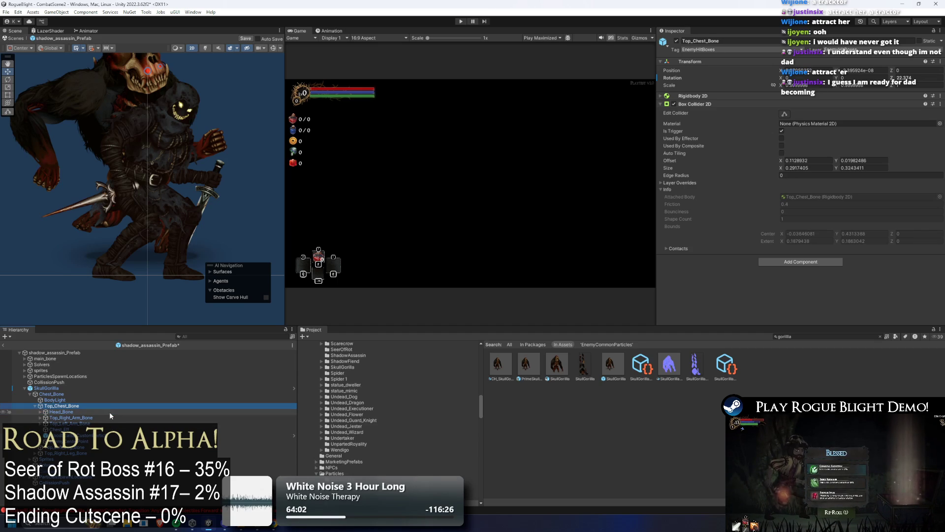
{"action": "left_click", "coordinate": [110, 417]}
{"action": "key", "text": "Left"}
{"action": "key", "text": "Left"}
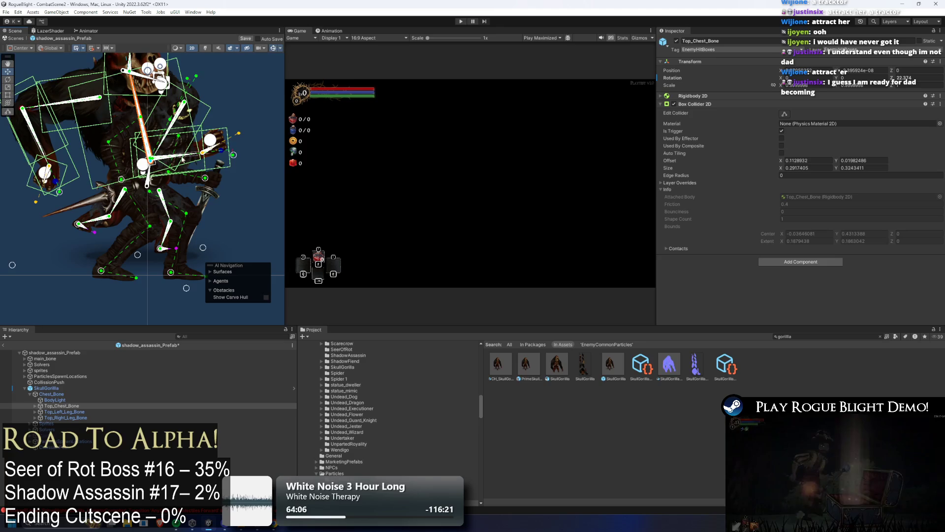
{"action": "scroll", "coordinate": [76, 225], "scroll_direction": "up", "scroll_amount": 2}
{"action": "left_click", "coordinate": [78, 226]}
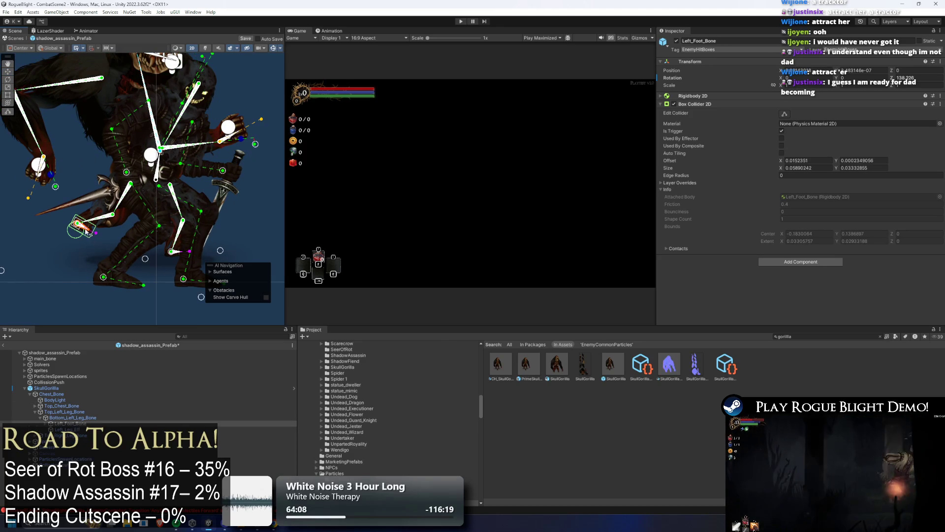
{"action": "left_click", "coordinate": [73, 417]}
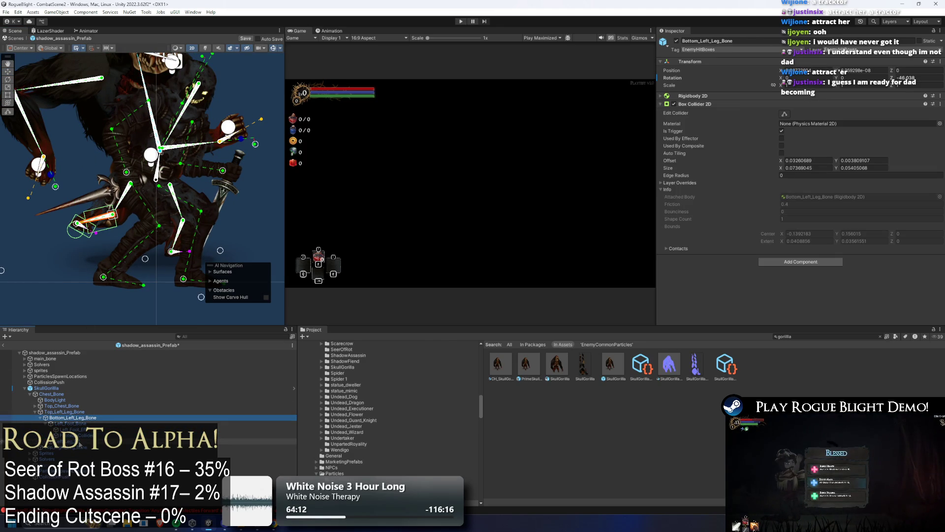
{"action": "left_click", "coordinate": [74, 447]}
{"action": "left_click", "coordinate": [171, 251]}
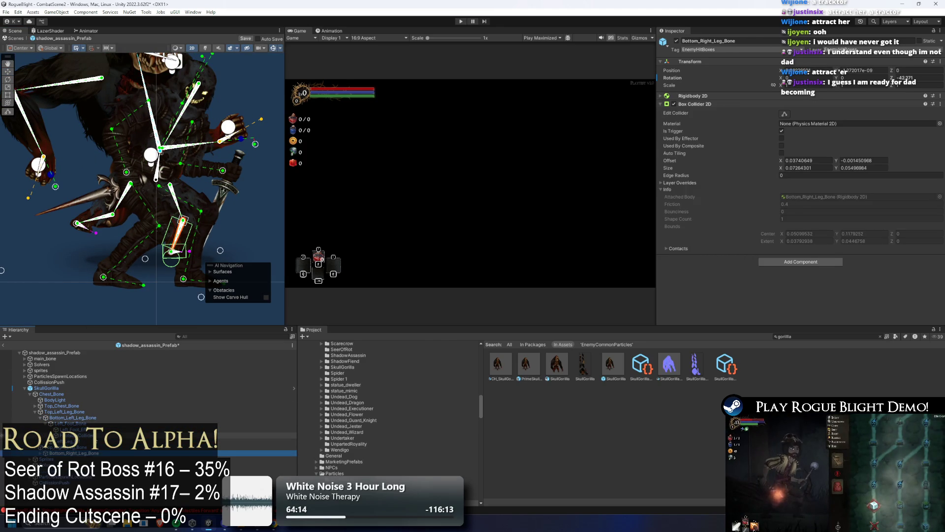
Copy the gorilla's FootstepCollider and delete the SkullGorilla from the prefab
{"action": "left_click", "coordinate": [172, 253]}
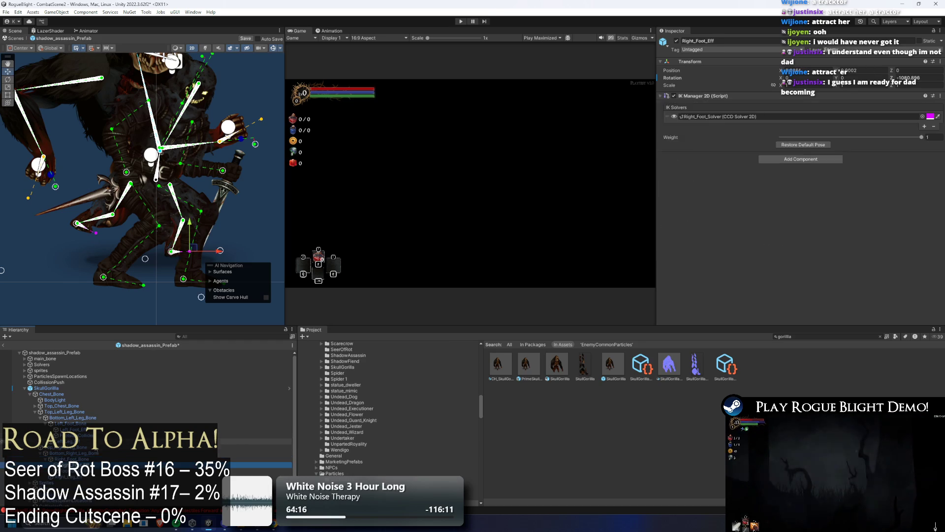
{"action": "right_click", "coordinate": [91, 135]}
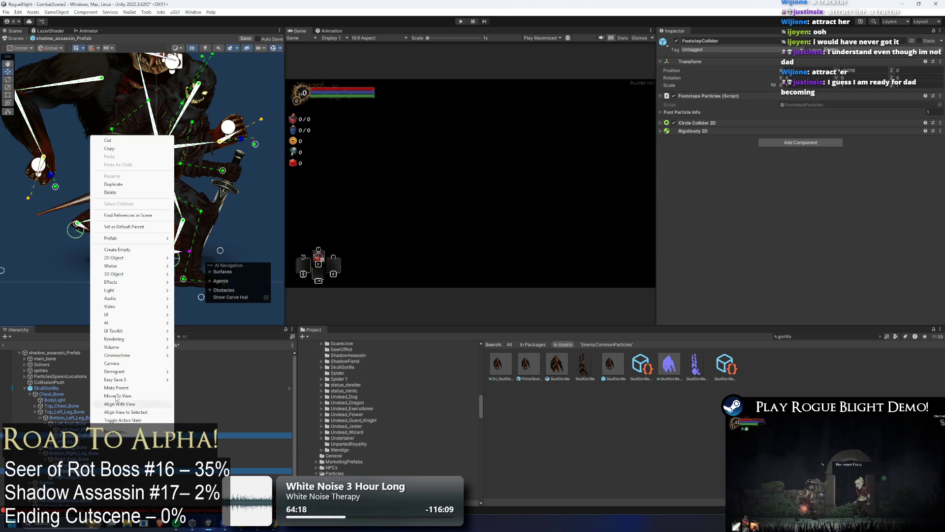
{"action": "left_click", "coordinate": [132, 148]}
{"action": "left_click", "coordinate": [47, 388]}
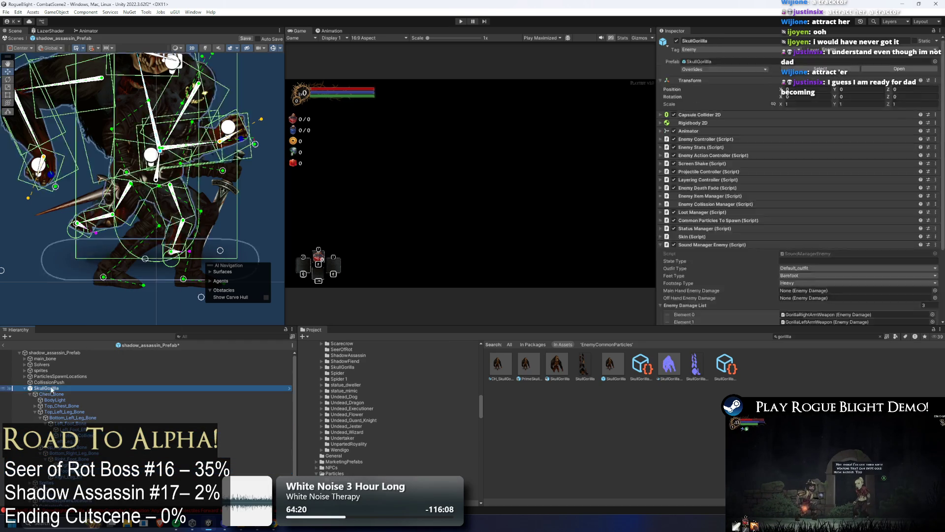
{"action": "key", "text": "Delete"}
Duplicate the assassin's right_foot_bone, undo the duplicate, and clear the selection
{"action": "left_click", "coordinate": [110, 283]}
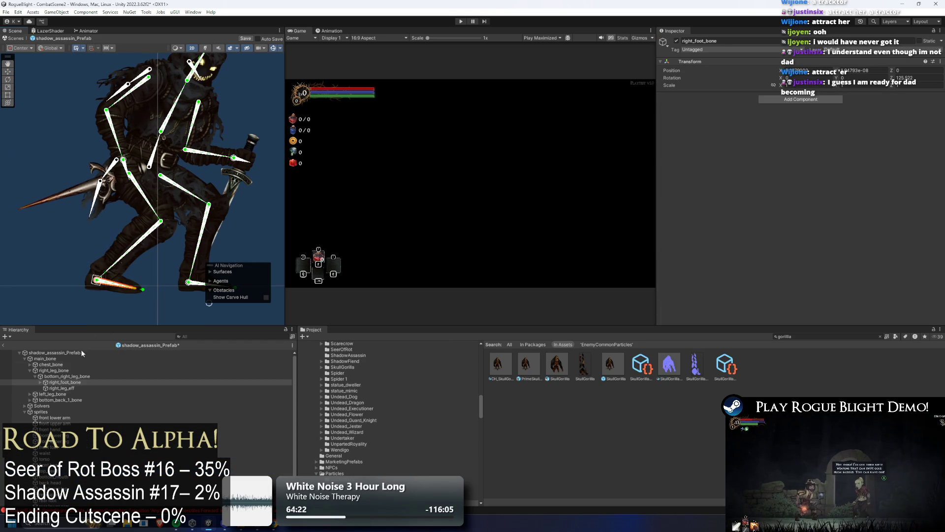
{"action": "right_click", "coordinate": [60, 382]}
{"action": "left_click", "coordinate": [86, 121]}
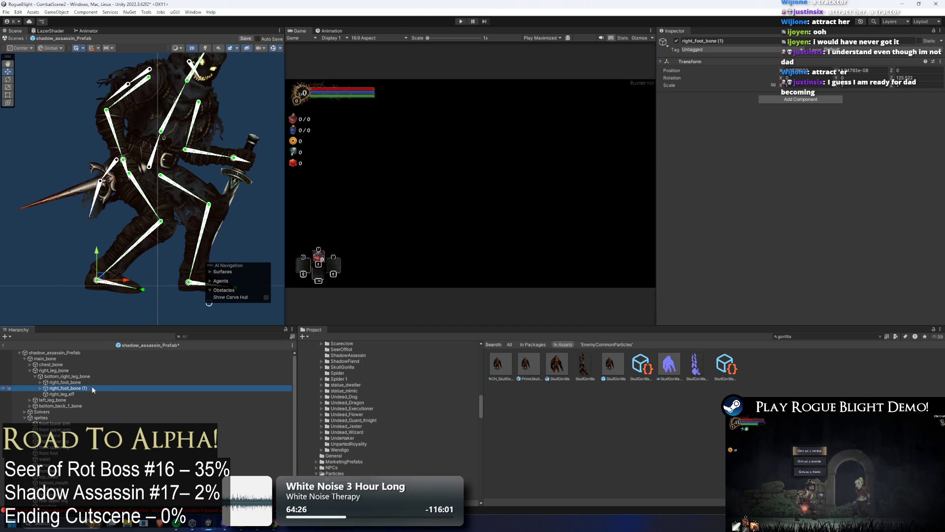
{"action": "key", "text": "ctrl+z"}
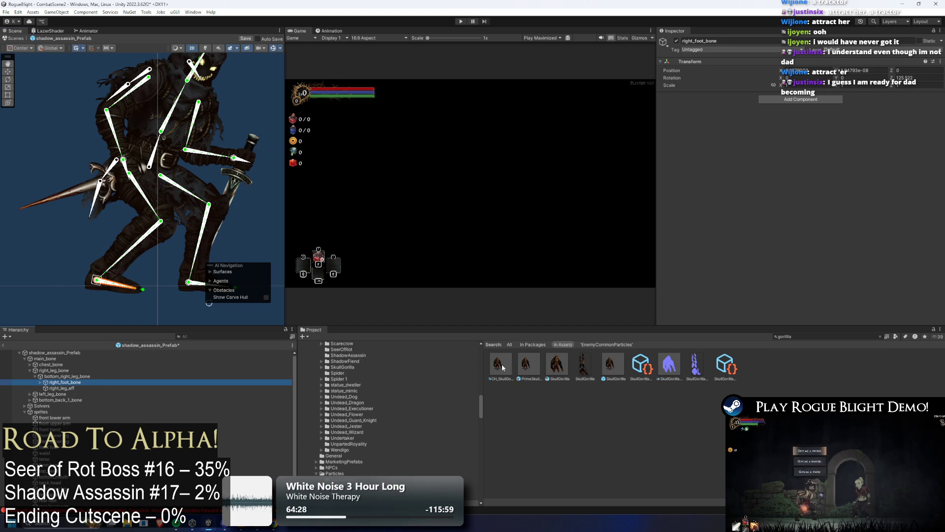
{"action": "left_click", "coordinate": [47, 249]}
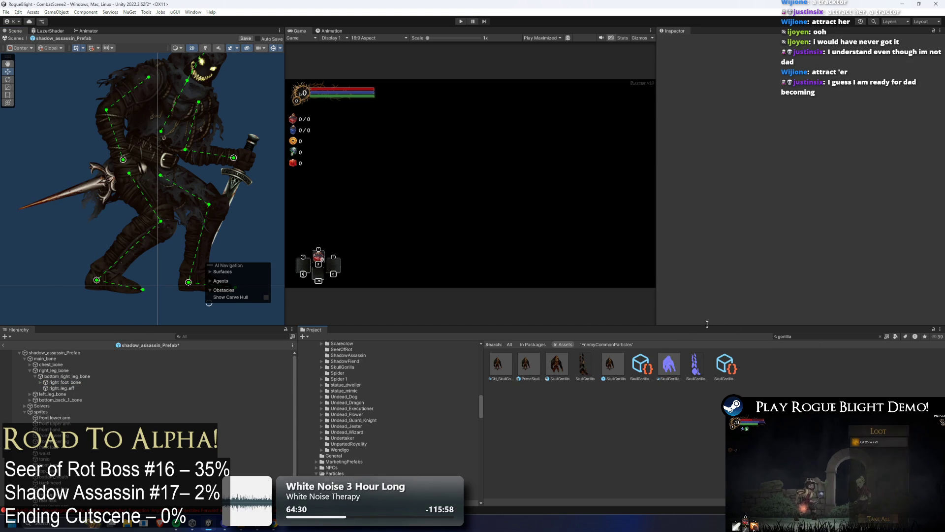
Search 'plague prefa' and place a Plague Doctor prefab instance into the scene
{"action": "left_click", "coordinate": [827, 335]}
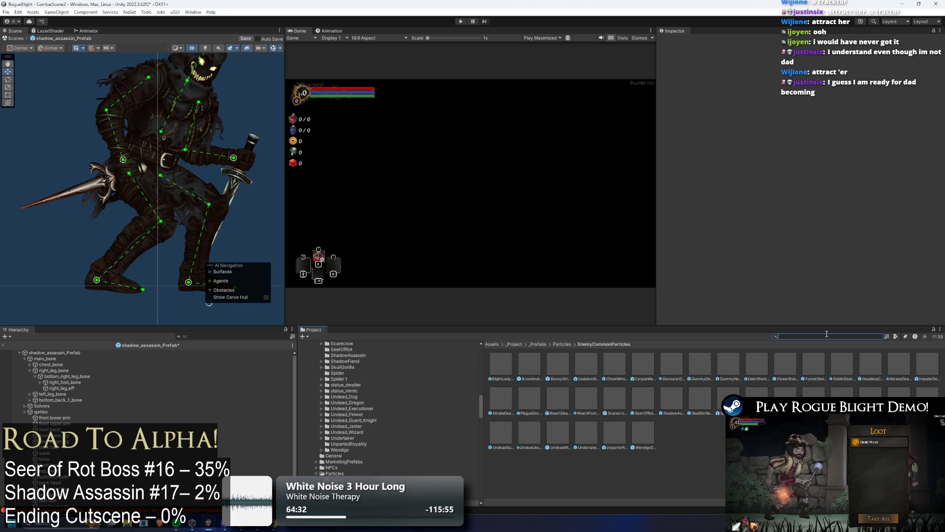
{"action": "type", "text": "g"}
{"action": "key", "text": "BackSpace"}
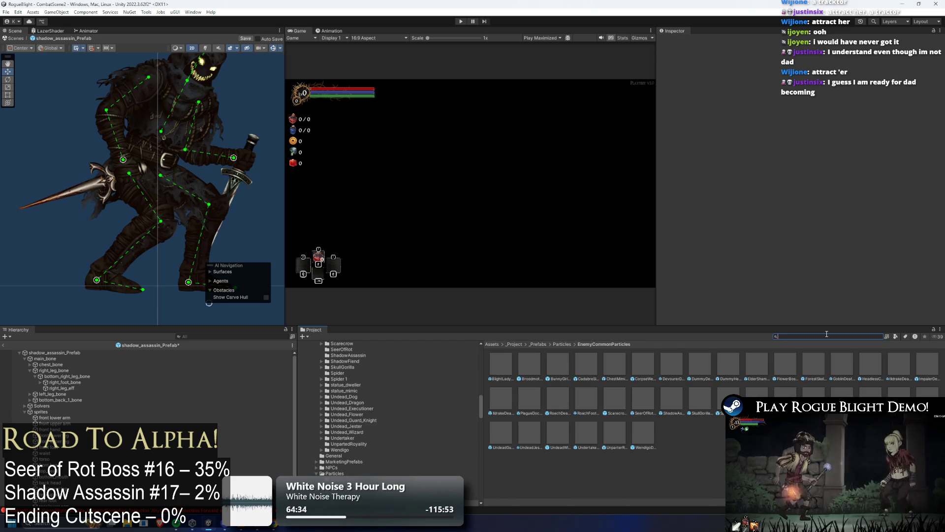
{"action": "type", "text": "pl"}
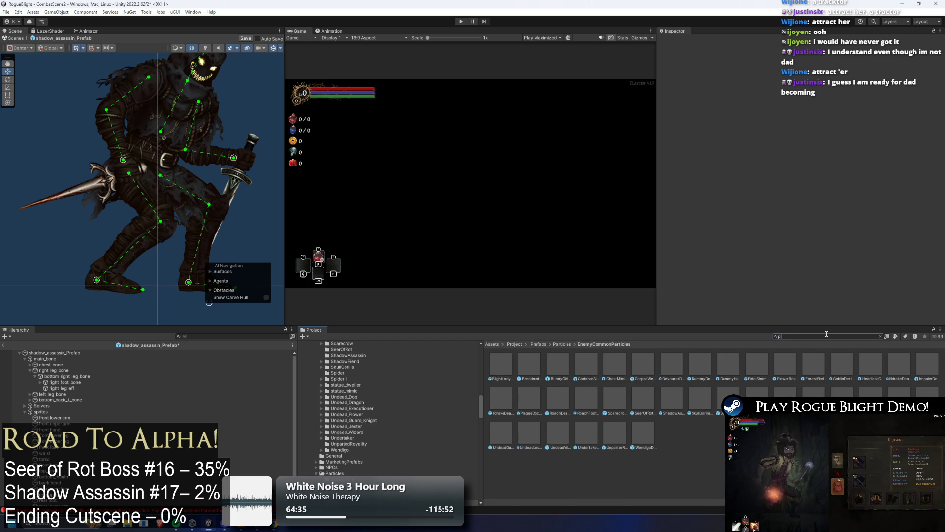
{"action": "type", "text": "ague prefa"}
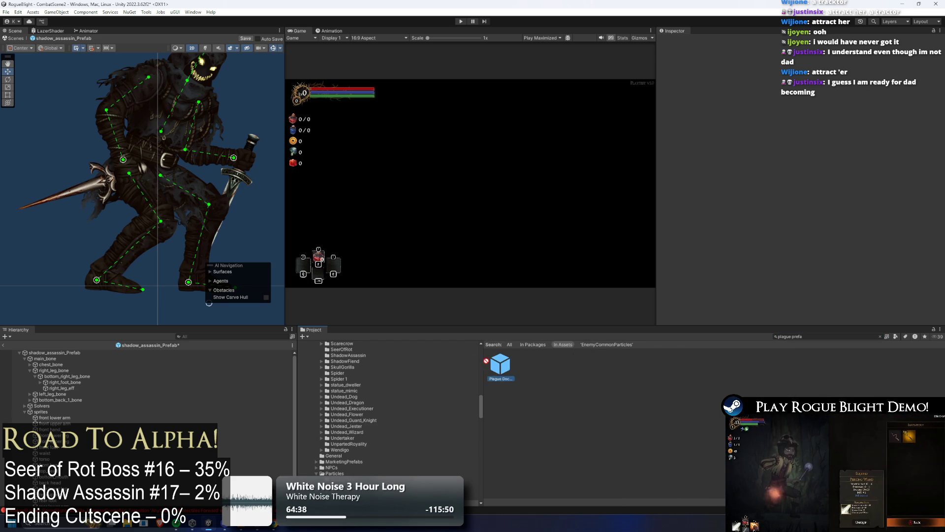
{"action": "left_click_drag", "start_coordinate": [501, 365], "coordinate": [49, 294]}
{"action": "scroll", "coordinate": [101, 249], "scroll_direction": "up", "scroll_amount": 5}
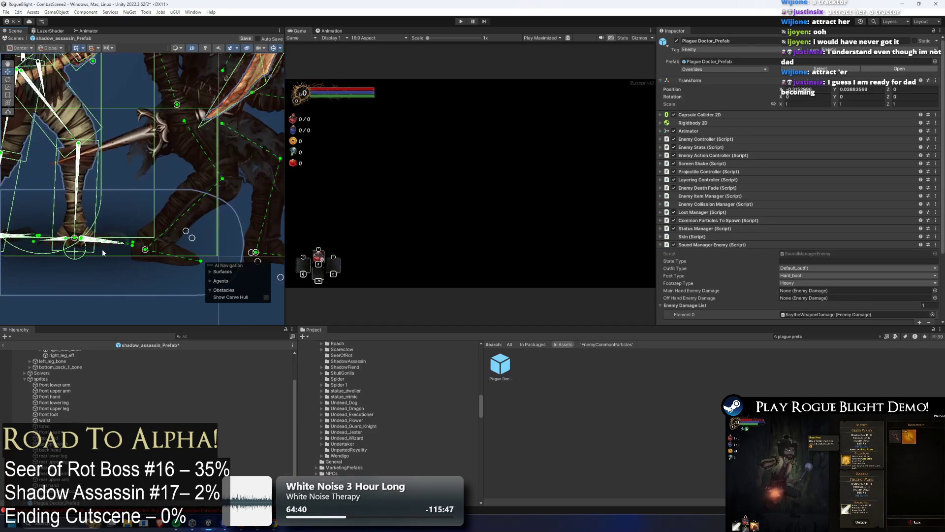
Find the Plague Doctor's foot parts and copy its FootstepCollider
{"action": "left_click", "coordinate": [90, 256]}
{"action": "left_click", "coordinate": [84, 243]}
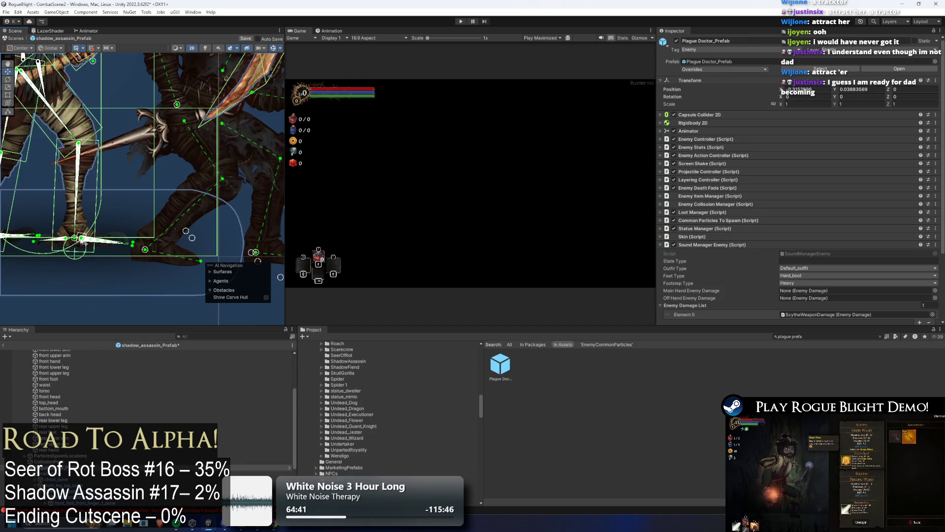
{"action": "left_click", "coordinate": [82, 240]}
{"action": "scroll", "coordinate": [101, 502], "scroll_direction": "down", "scroll_amount": 3}
{"action": "right_click", "coordinate": [83, 464]}
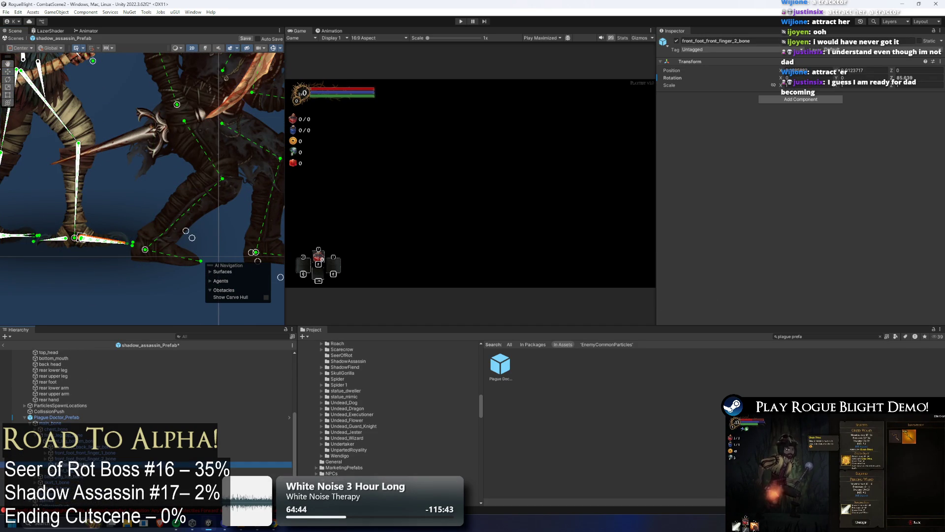
{"action": "left_click", "coordinate": [110, 174]}
{"action": "scroll", "coordinate": [127, 260], "scroll_direction": "up", "scroll_amount": 3}
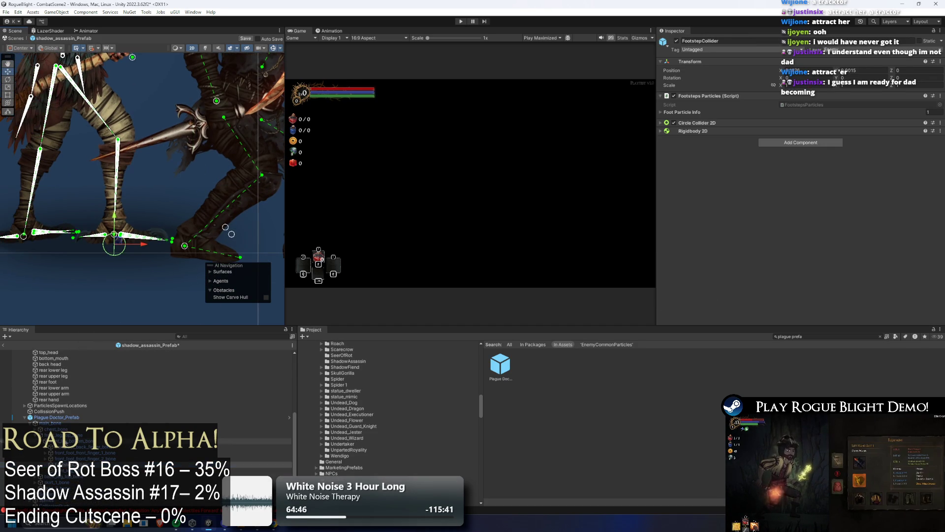
{"action": "left_click", "coordinate": [126, 261]}
{"action": "scroll", "coordinate": [127, 260], "scroll_direction": "down", "scroll_amount": 3}
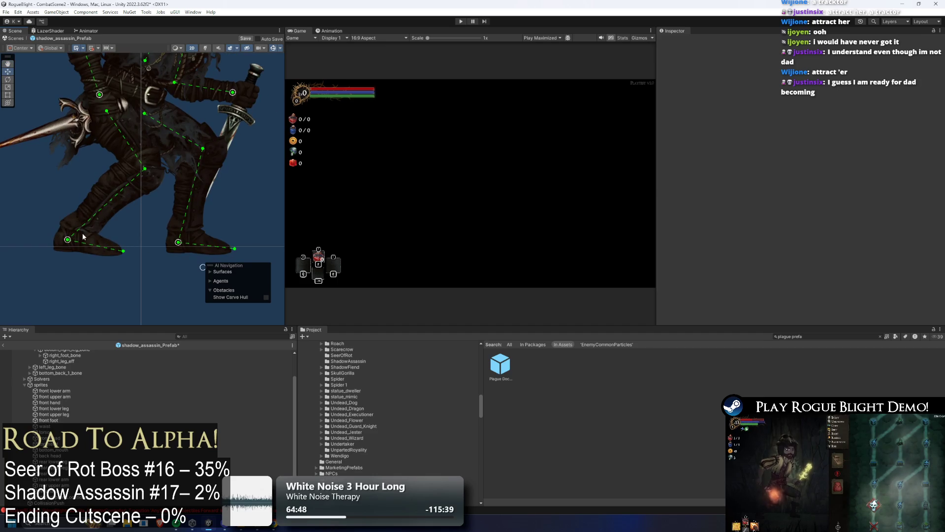
Paste the FootstepCollider under the assassin's right_foot_bone and move it under the right boot
{"action": "left_click", "coordinate": [82, 242]}
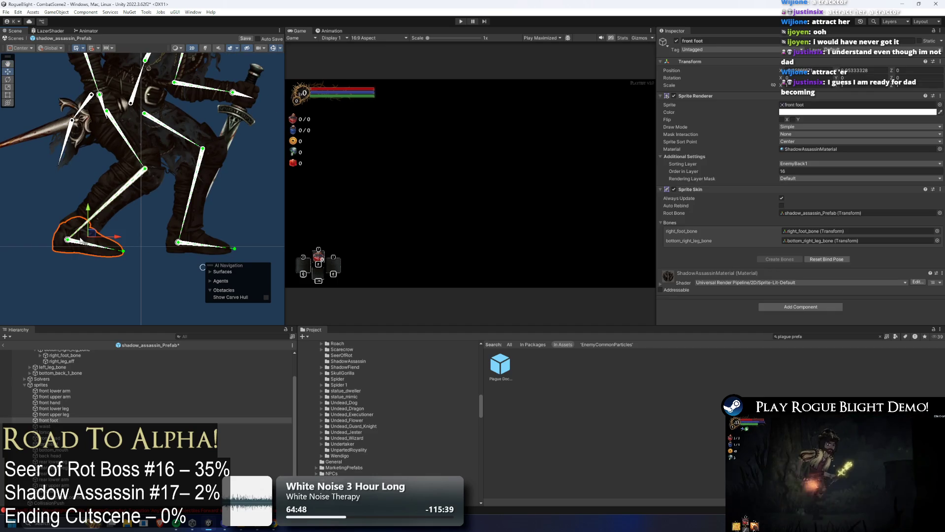
{"action": "scroll", "coordinate": [69, 398], "scroll_direction": "up", "scroll_amount": 2}
{"action": "right_click", "coordinate": [61, 383]}
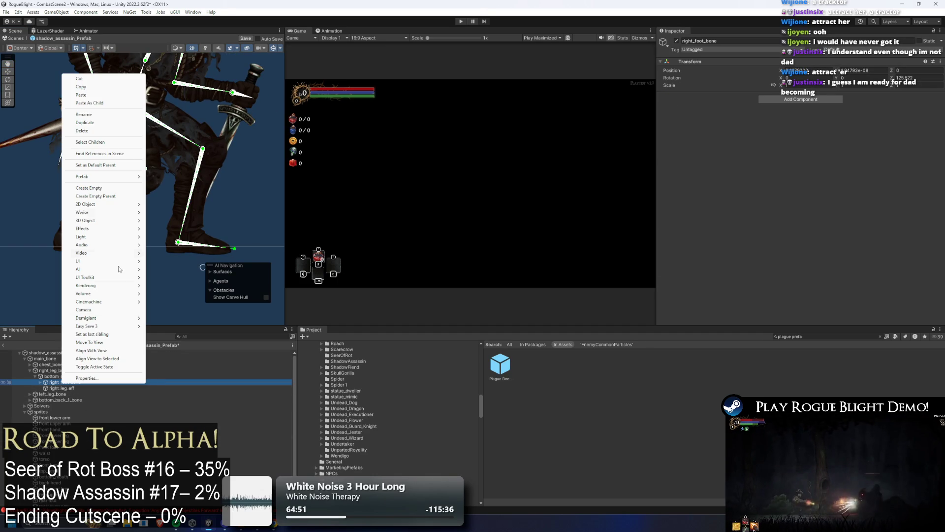
{"action": "left_click", "coordinate": [113, 103]}
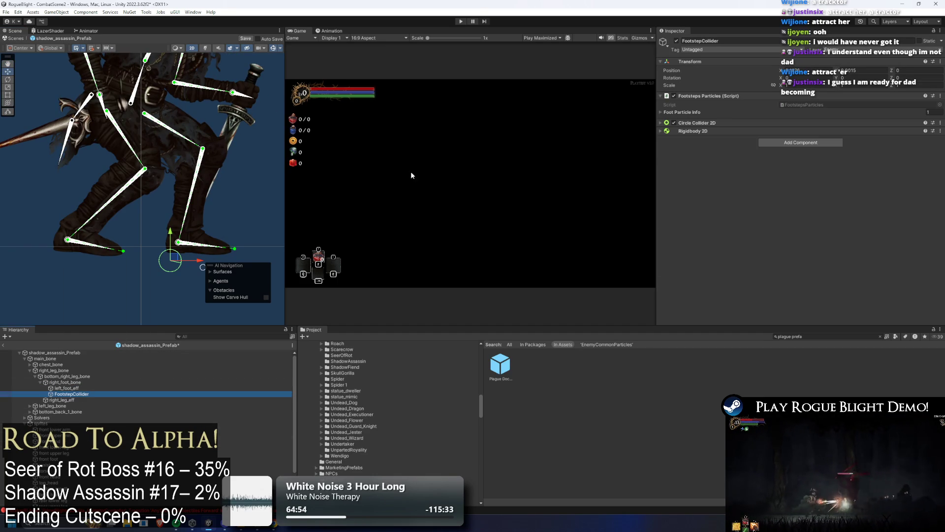
{"action": "left_click", "coordinate": [817, 70]}
{"action": "scroll", "coordinate": [124, 235], "scroll_direction": "up", "scroll_amount": 3}
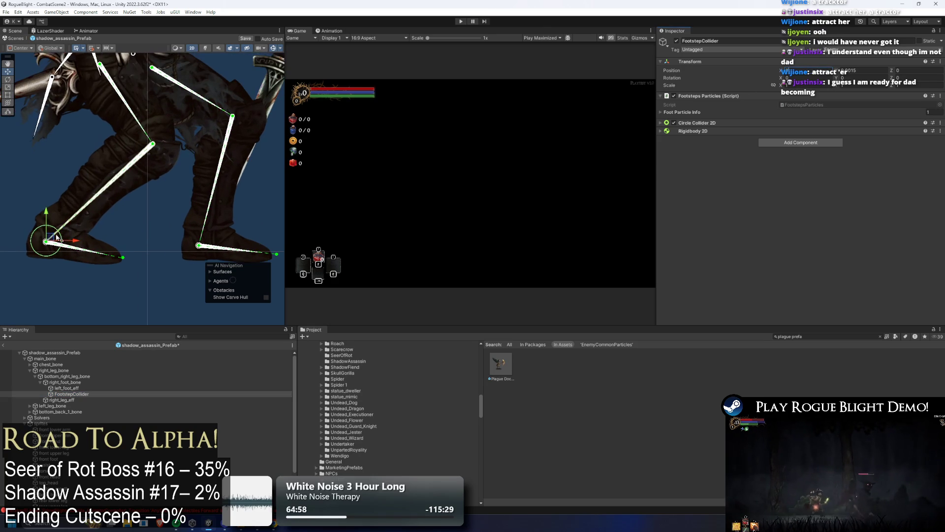
{"action": "left_click_drag", "start_coordinate": [49, 238], "coordinate": [69, 253]}
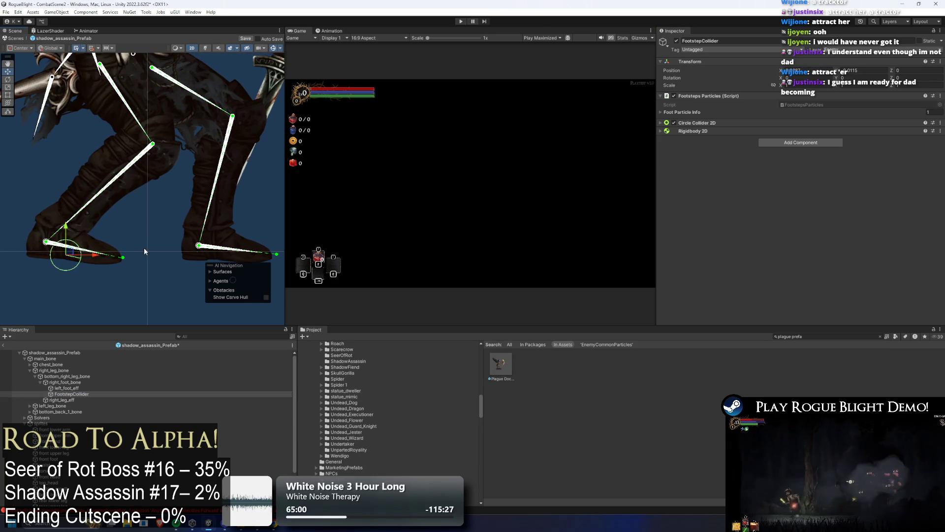
Paste another FootstepCollider under left_foot_bone and drag it onto the left foot
{"action": "left_click", "coordinate": [30, 406], "text": "alt"}
{"action": "right_click", "coordinate": [64, 418]}
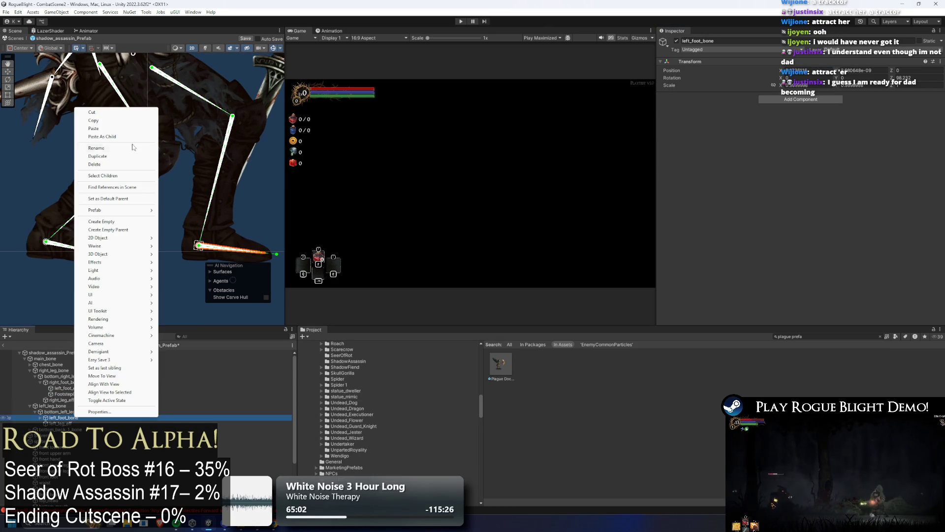
{"action": "left_click", "coordinate": [143, 137]}
{"action": "key", "text": "f"}
{"action": "left_click_drag", "start_coordinate": [169, 250], "coordinate": [73, 246]}
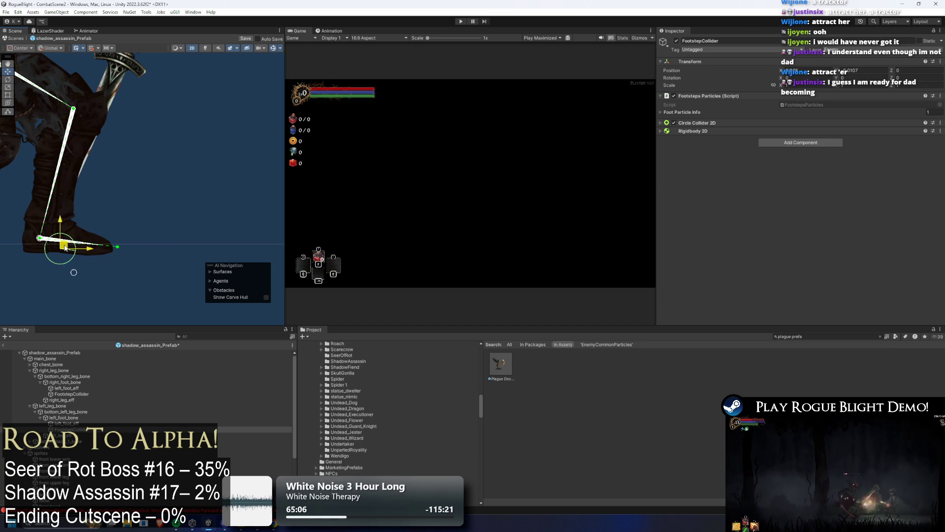
Collapse the Hierarchy to the prefab root and ping the Animator's Undertaker controller in Project
{"action": "left_click", "coordinate": [107, 228]}
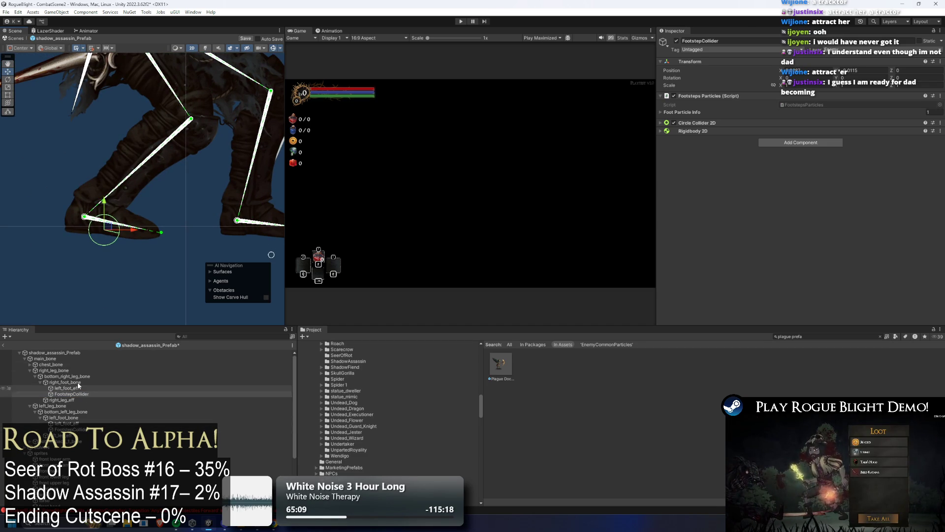
{"action": "left_click", "coordinate": [61, 358]}
{"action": "key", "text": "Left"}
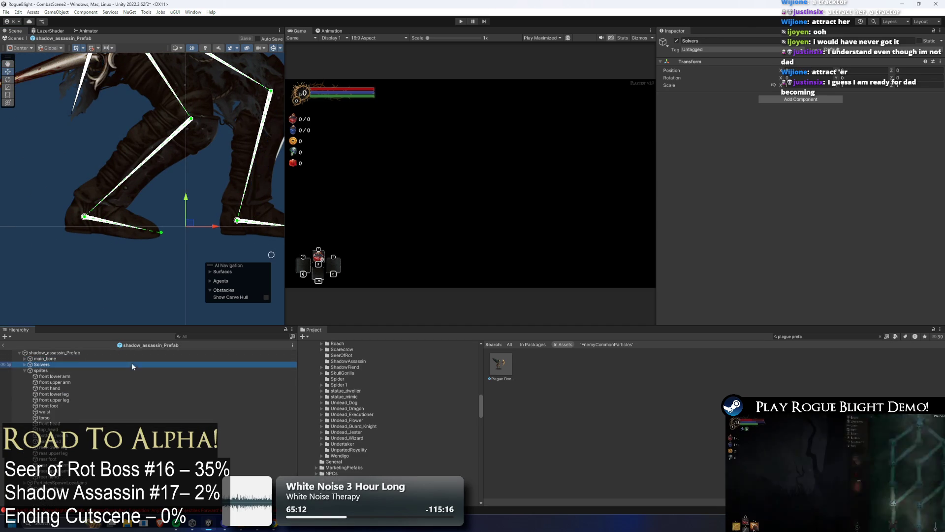
{"action": "left_click", "coordinate": [132, 370]}
{"action": "key", "text": "Left"}
{"action": "key", "text": "Left"}
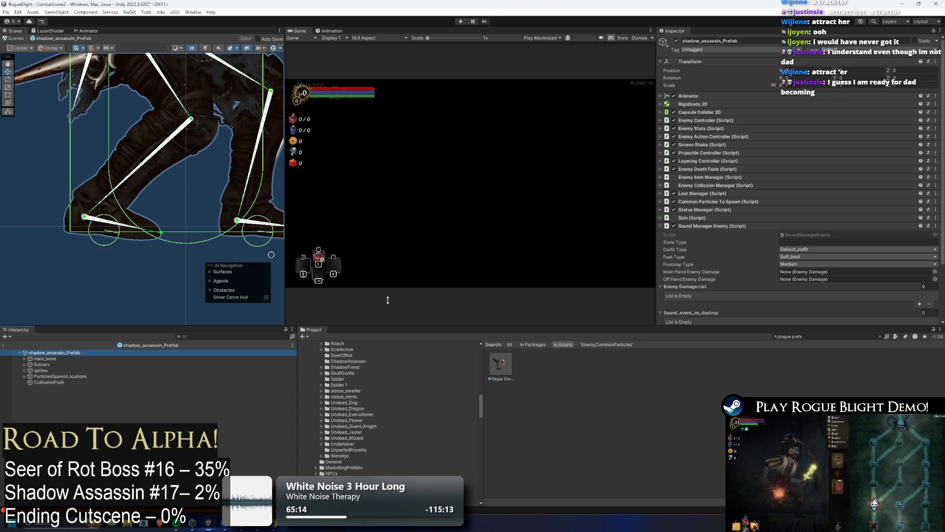
{"action": "left_click", "coordinate": [734, 226]}
{"action": "left_click", "coordinate": [688, 95]}
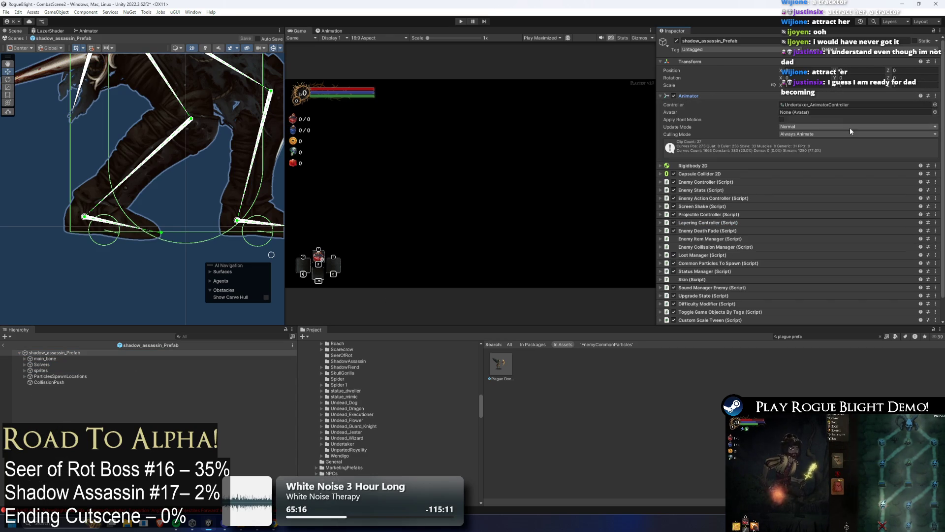
{"action": "left_click", "coordinate": [817, 104]}
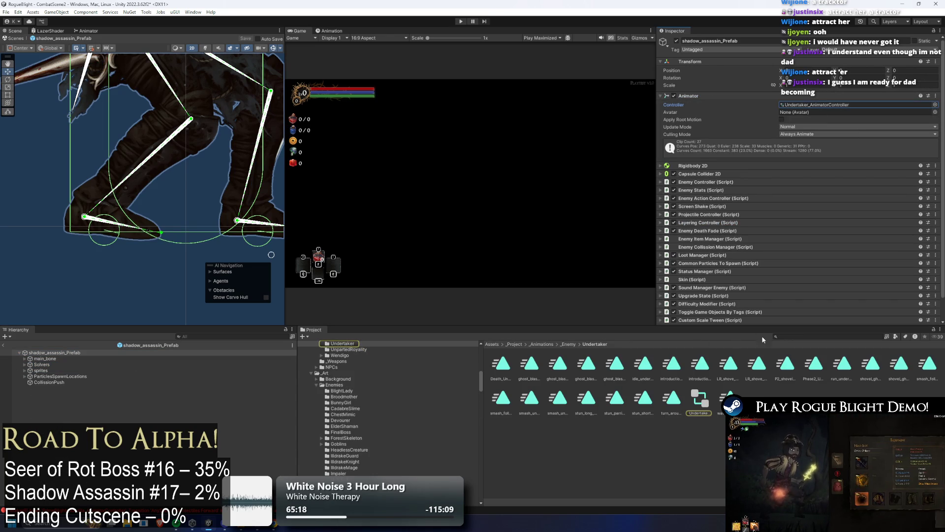
Reveal Undertaker_AnimatorController in File Explorer and go up to the _Enemy folder
{"action": "right_click", "coordinate": [702, 396]}
{"action": "left_click", "coordinate": [721, 162]}
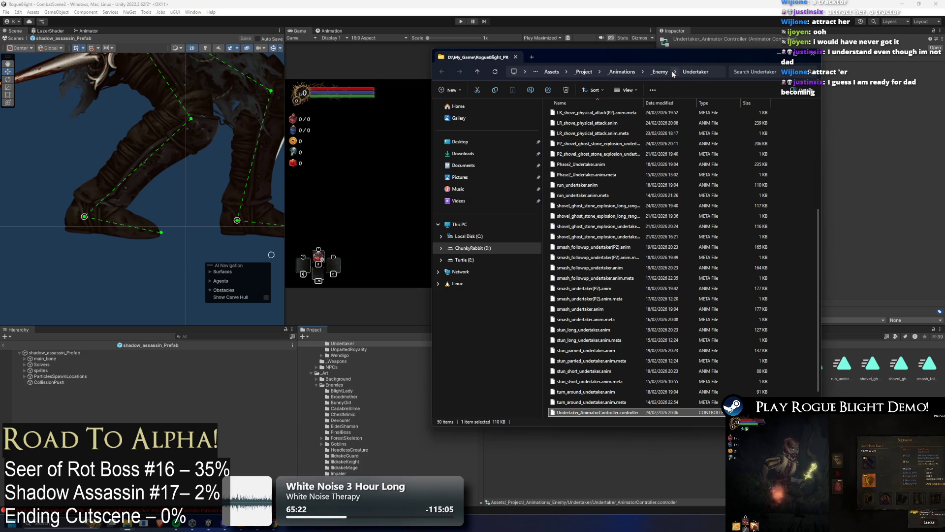
{"action": "scroll", "coordinate": [612, 399], "scroll_direction": "down", "scroll_amount": 2}
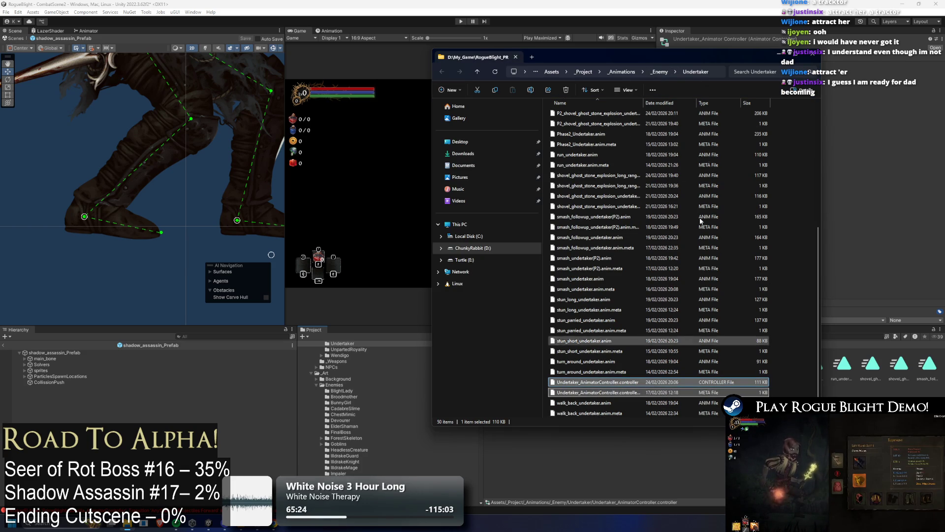
{"action": "key", "text": "alt+Up"}
{"action": "left_click", "coordinate": [791, 205]}
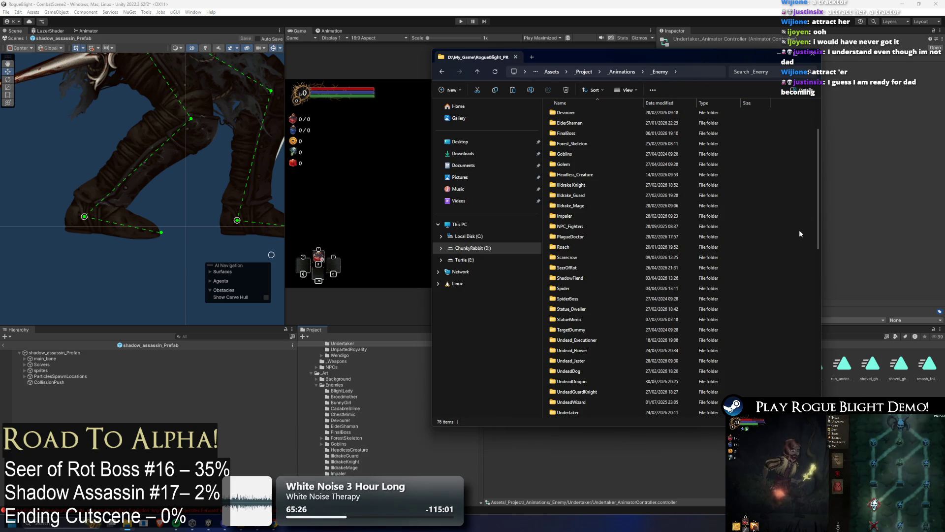
Create a ShadowAssassin folder in _Enemy and paste the controller files into it
{"action": "right_click", "coordinate": [772, 218]}
{"action": "mouse_move", "coordinate": [813, 281]}
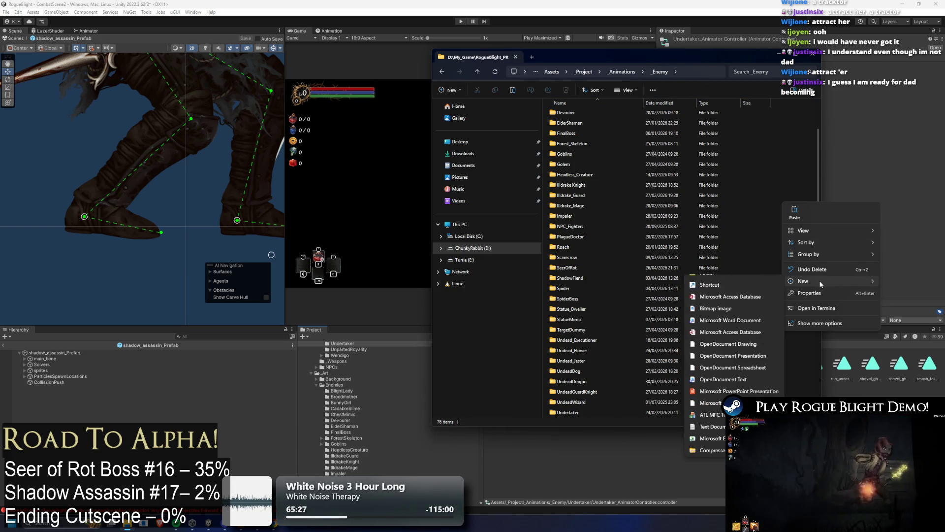
{"action": "left_click", "coordinate": [737, 281]}
{"action": "type", "text": "Sha"}
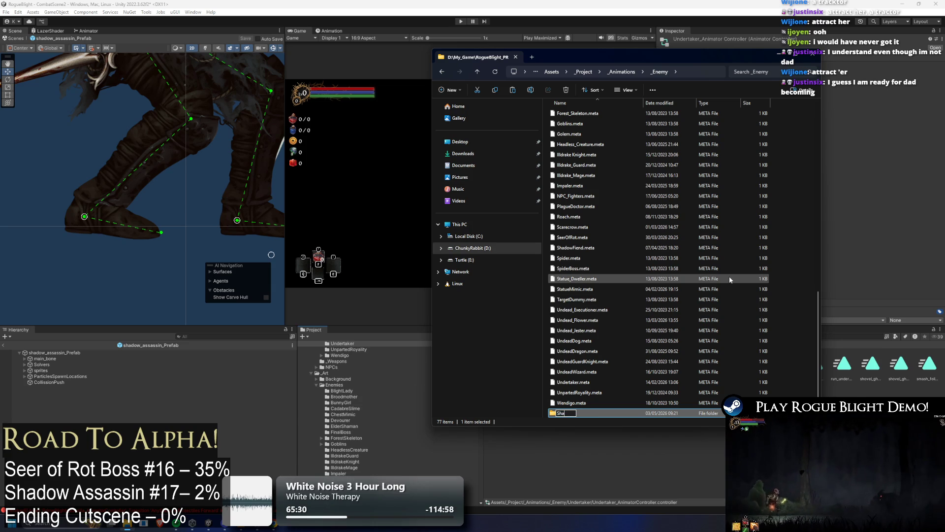
{"action": "type", "text": "dowAssassin"}
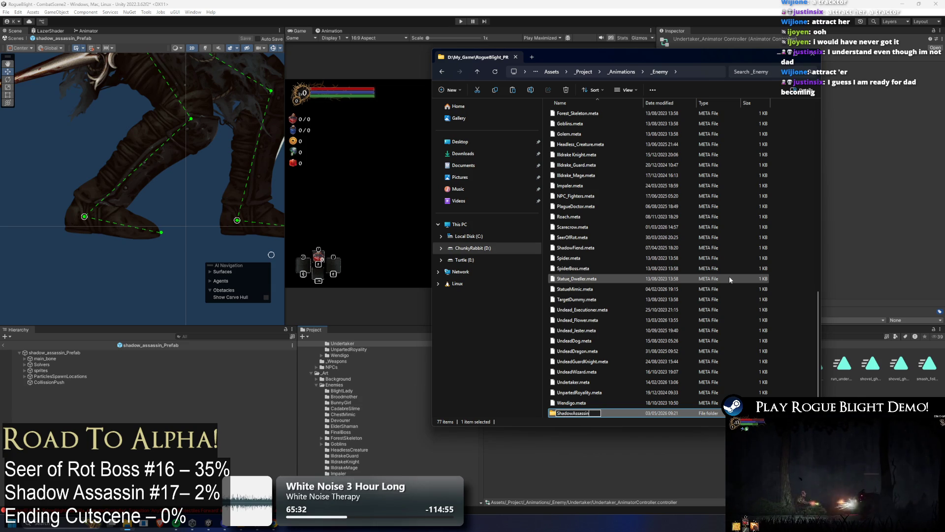
{"action": "key", "text": "Return"}
{"action": "key", "text": "Return"}
{"action": "key", "text": "ctrl+v"}
{"action": "left_click", "coordinate": [638, 495]}
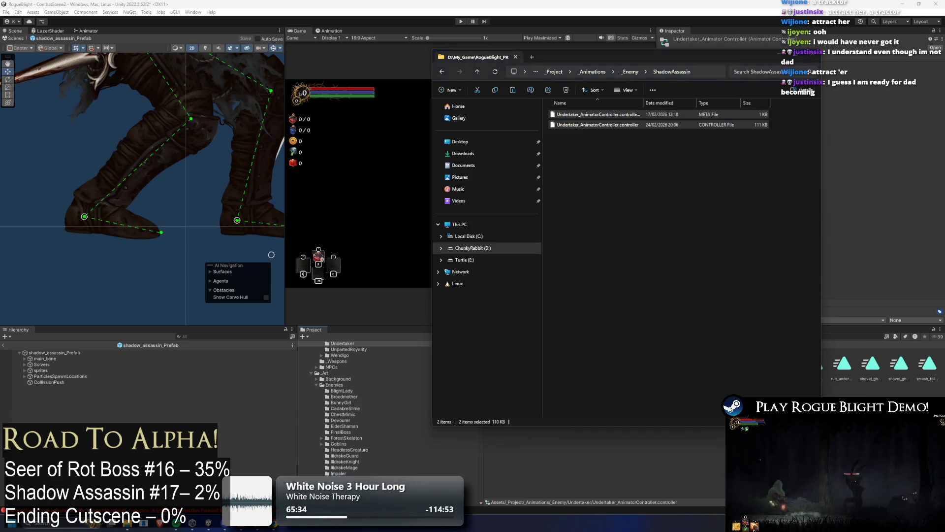
{"action": "left_click", "coordinate": [799, 338]}
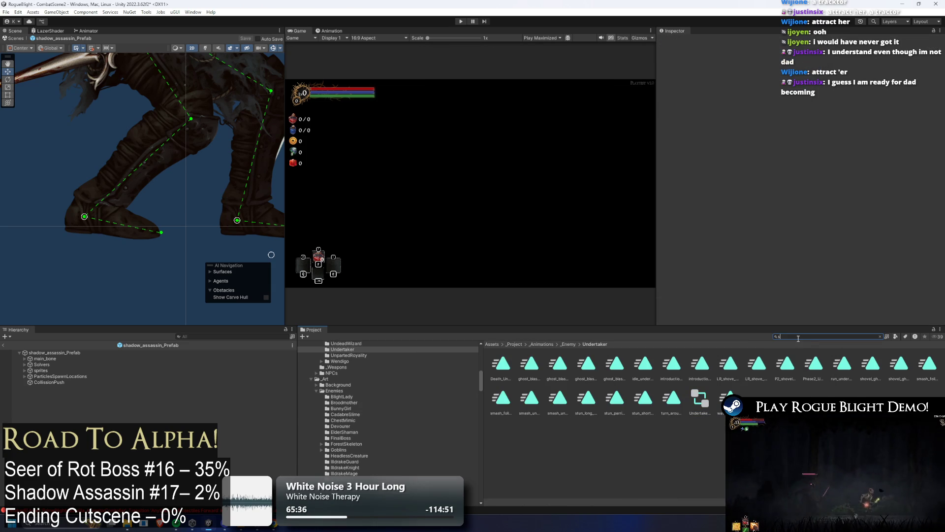
Search 'shadow assassin' and open the ShadowAssassin animations folder, then return to Assets
{"action": "type", "text": "hadow assassin"}
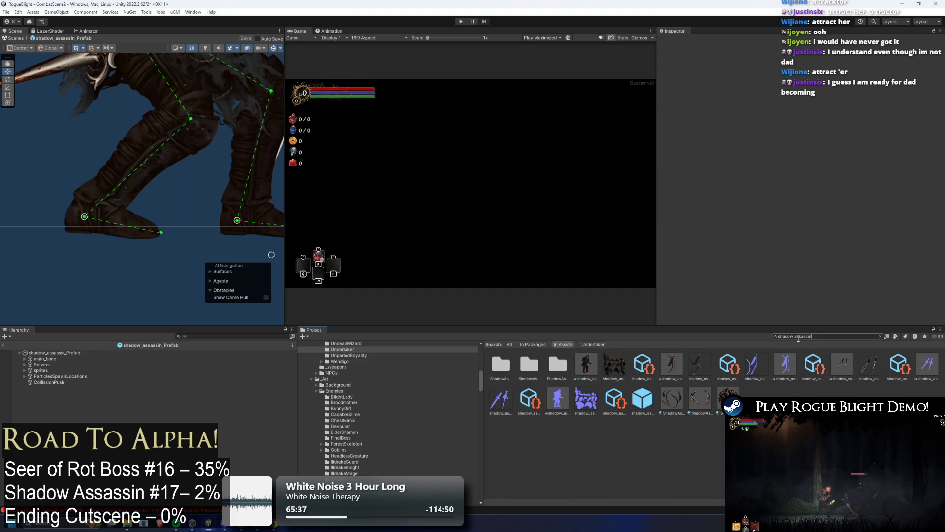
{"action": "left_click", "coordinate": [502, 369]}
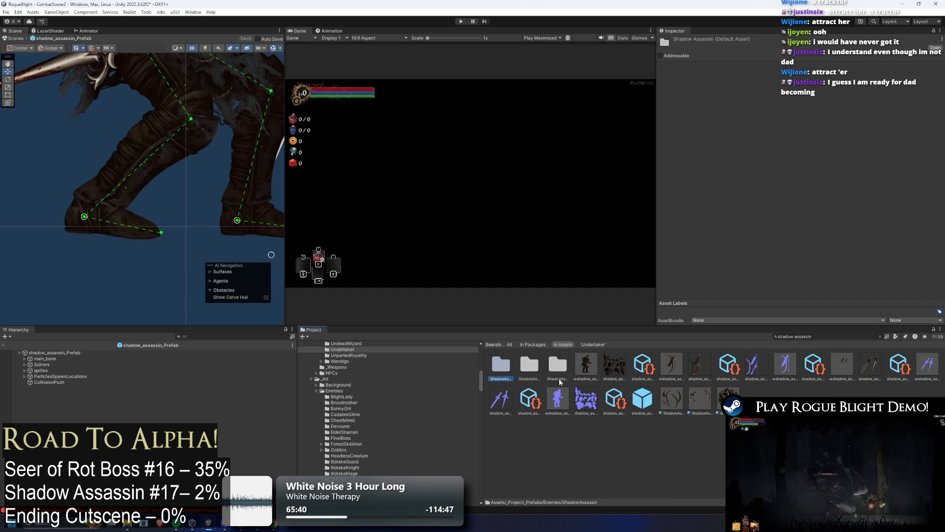
{"action": "double_click", "coordinate": [559, 372]}
{"action": "right_click", "coordinate": [491, 379]}
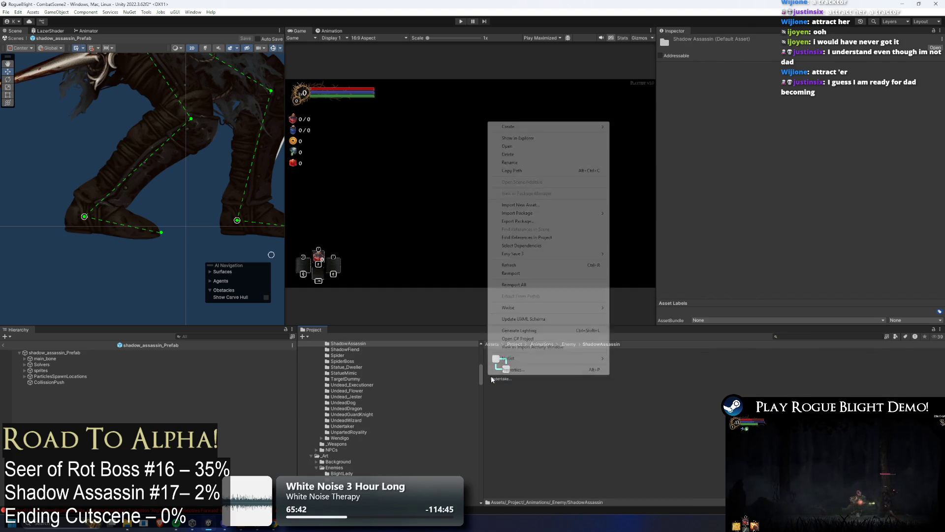
{"action": "key", "text": "Escape"}
{"action": "right_click", "coordinate": [492, 379]}
{"action": "key", "text": "Escape"}
{"action": "left_click", "coordinate": [491, 344]}
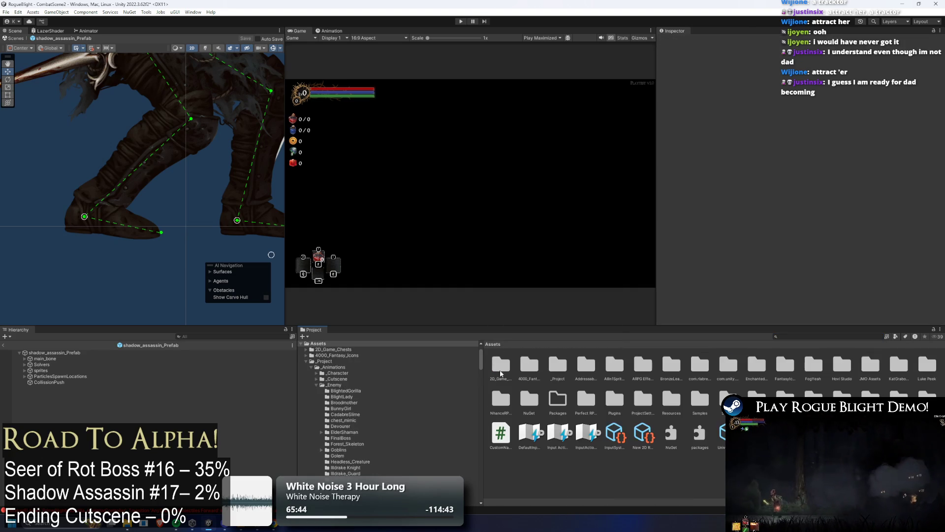
Rename the copied controller to ShadowAssassin_AnimatorController and drag it onto the prefab's Animator
{"action": "left_click", "coordinate": [821, 338]}
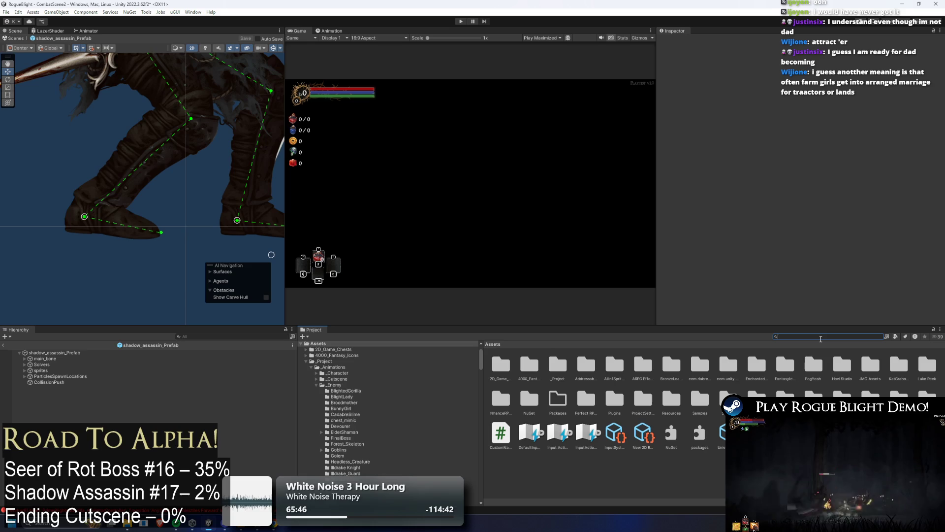
{"action": "type", "text": "sh"}
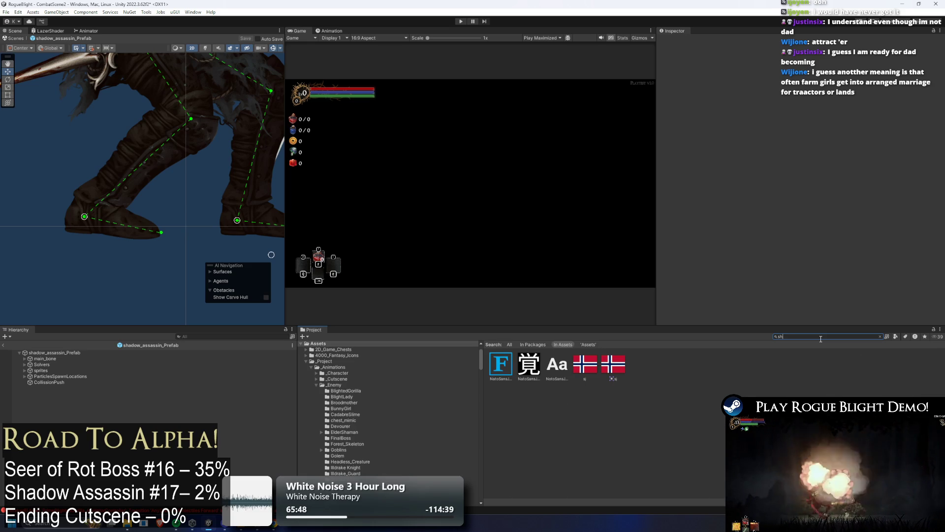
{"action": "type", "text": "adow assass"}
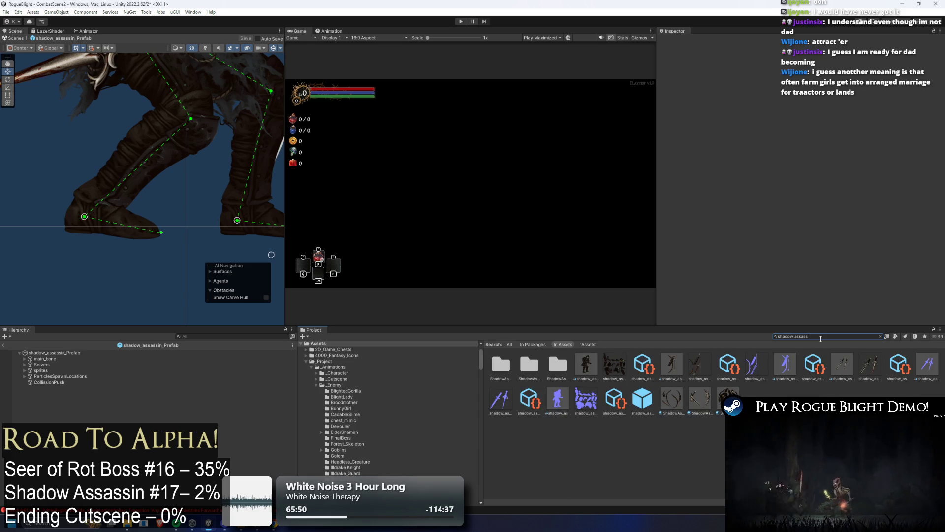
{"action": "left_click", "coordinate": [498, 366]}
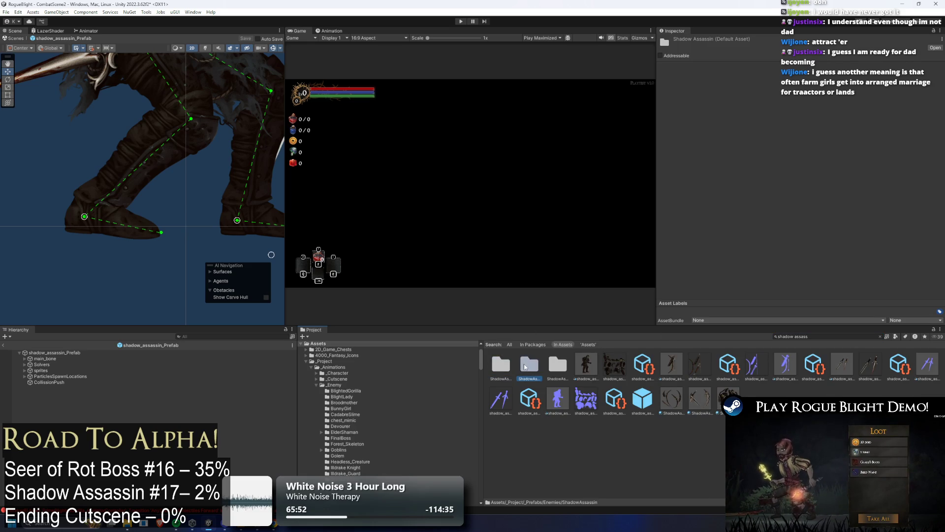
{"action": "double_click", "coordinate": [498, 365]}
{"action": "right_click", "coordinate": [498, 365]}
{"action": "left_click", "coordinate": [552, 156]}
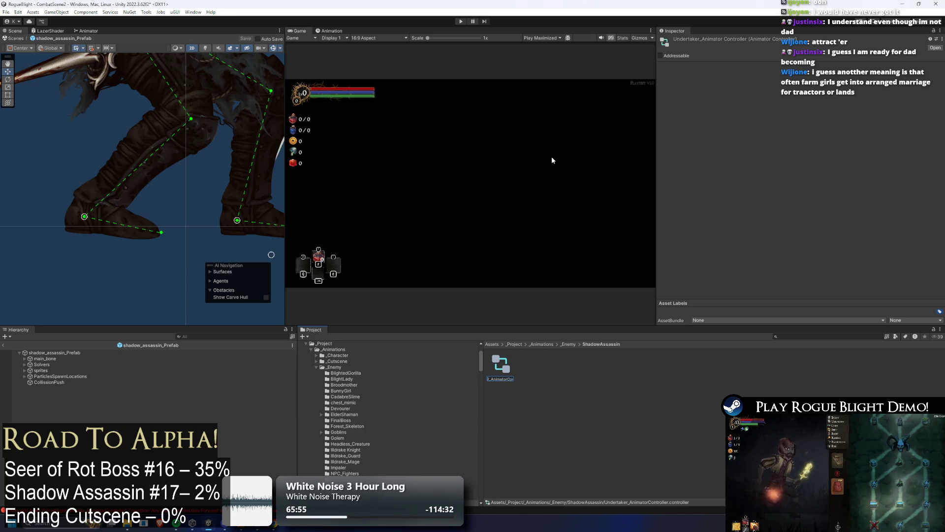
{"action": "type", "text": "ShadowAssa"}
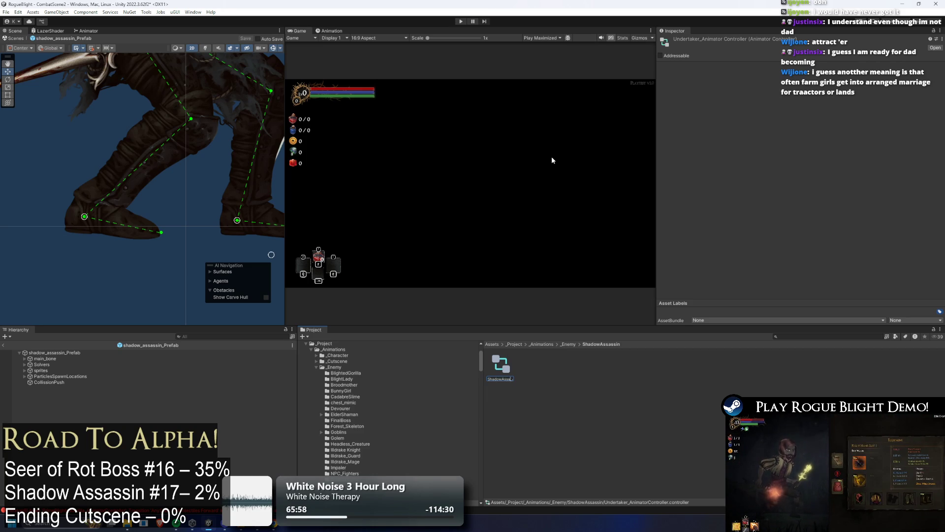
{"action": "key", "text": "Return"}
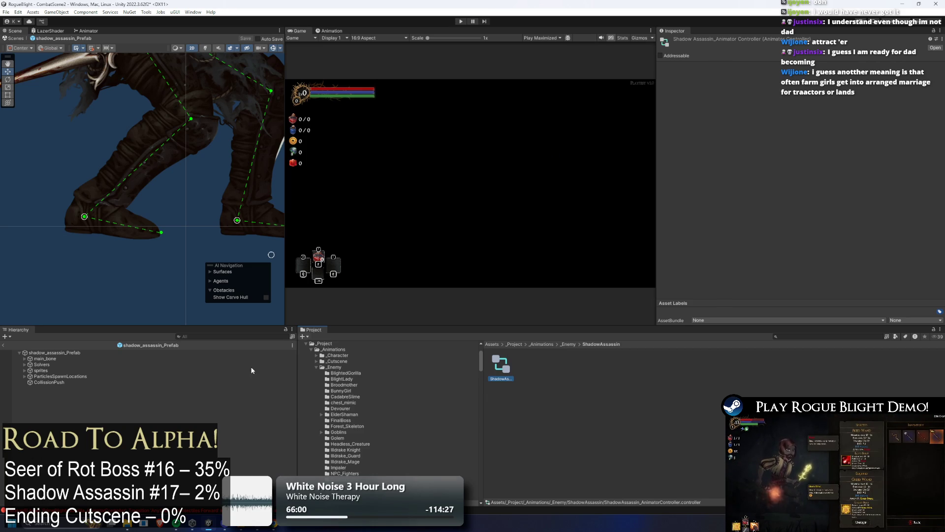
{"action": "left_click", "coordinate": [73, 352]}
{"action": "mouse_move", "coordinate": [501, 365]}
{"action": "left_mouse_down"}
{"action": "mouse_move", "coordinate": [771, 169]}
{"action": "mouse_move", "coordinate": [683, 406]}
{"action": "mouse_move", "coordinate": [521, 371]}
{"action": "left_mouse_up"}
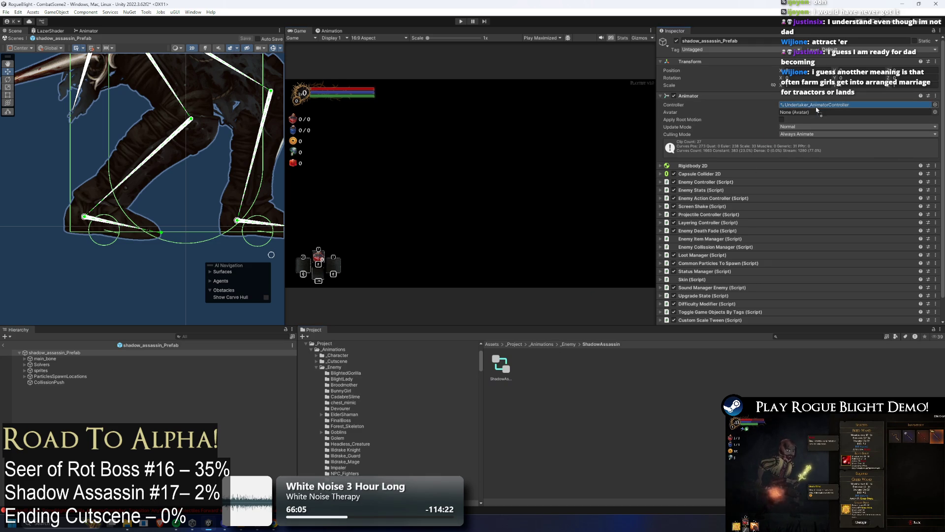
Save the prefab and open ShadowAssassin_AnimatorController's state graph
{"action": "left_click", "coordinate": [509, 368]}
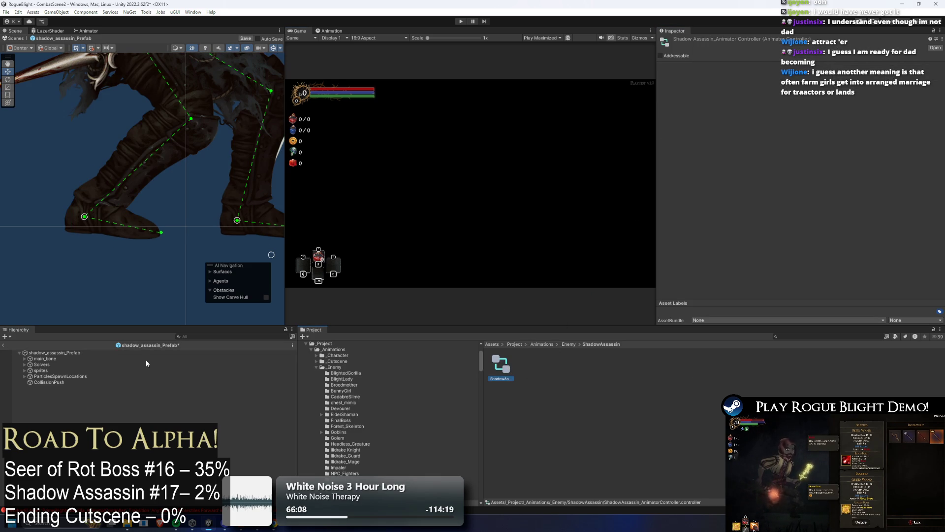
{"action": "key", "text": "ctrl+s"}
{"action": "double_click", "coordinate": [501, 369]}
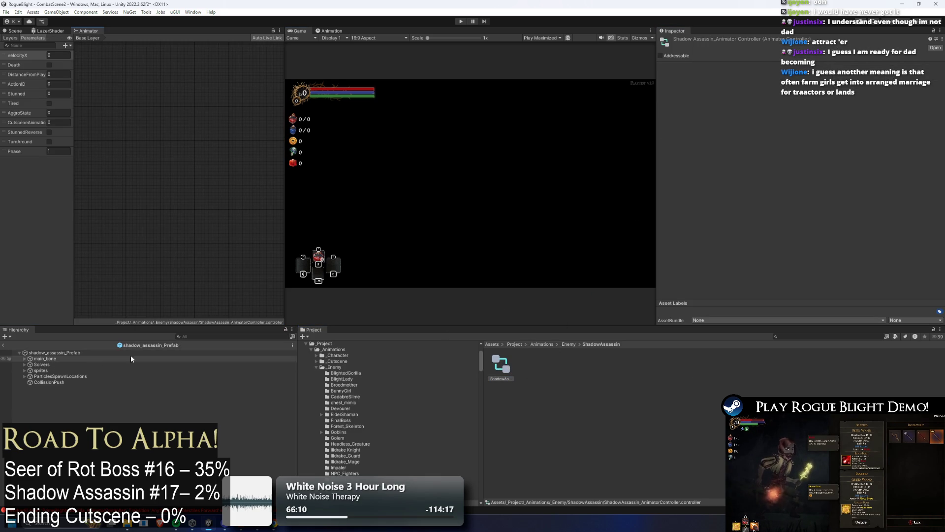
{"action": "left_click", "coordinate": [54, 352]}
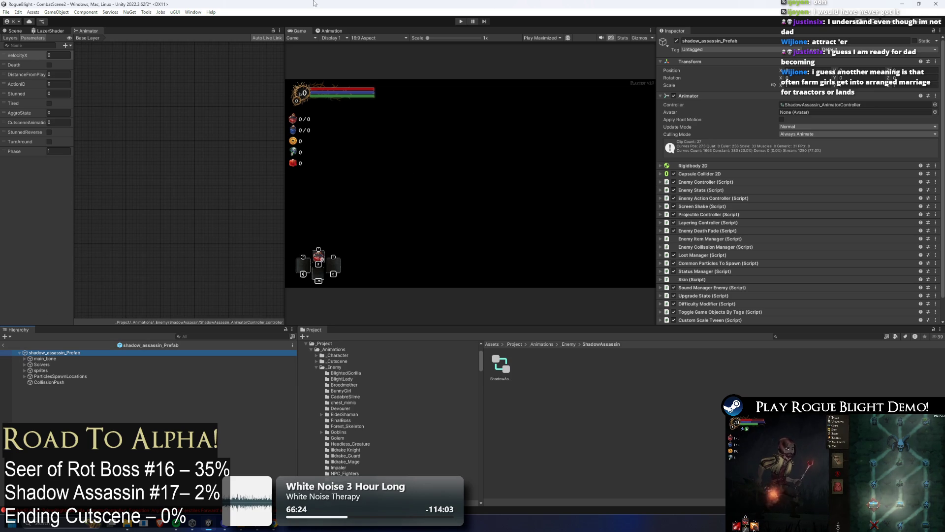
Check the animation clip list beside the scene, then return to the state graph and widen it
{"action": "left_click", "coordinate": [332, 31]}
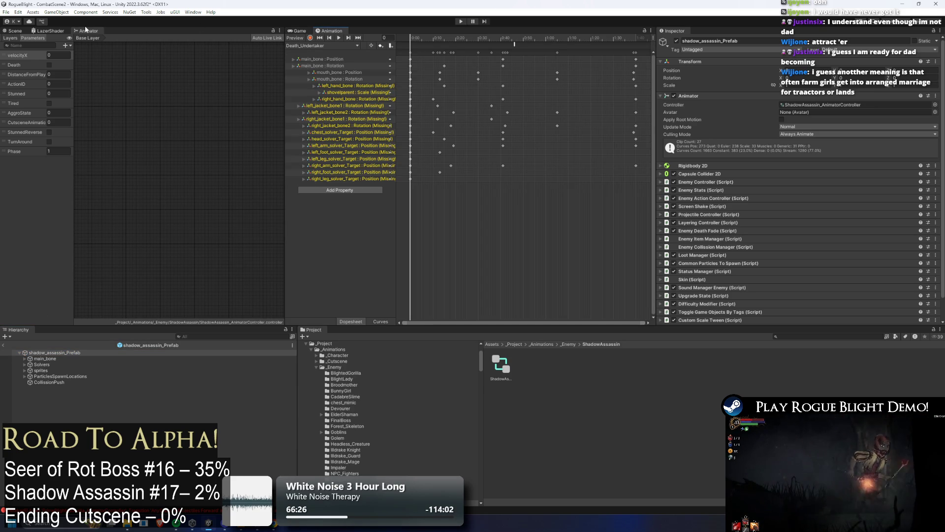
{"action": "left_click", "coordinate": [15, 30]}
{"action": "key", "text": "f"}
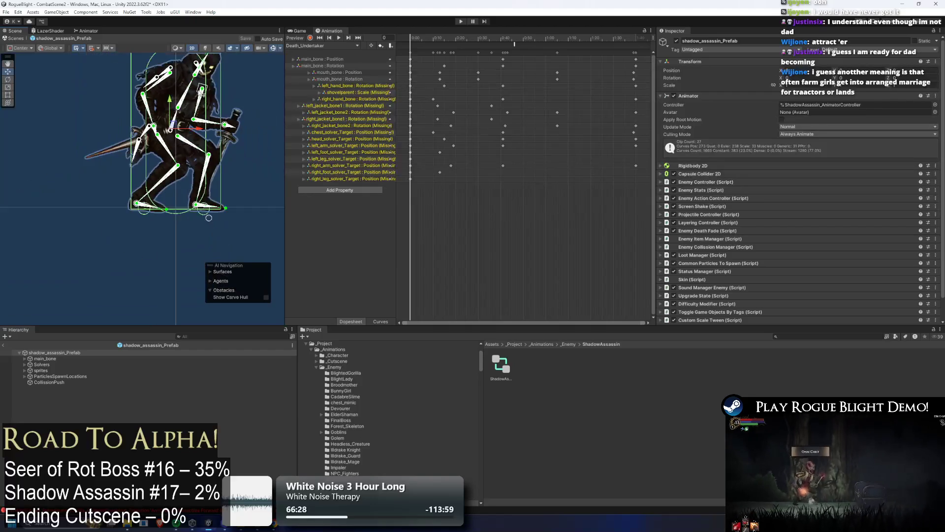
{"action": "left_click", "coordinate": [329, 46]}
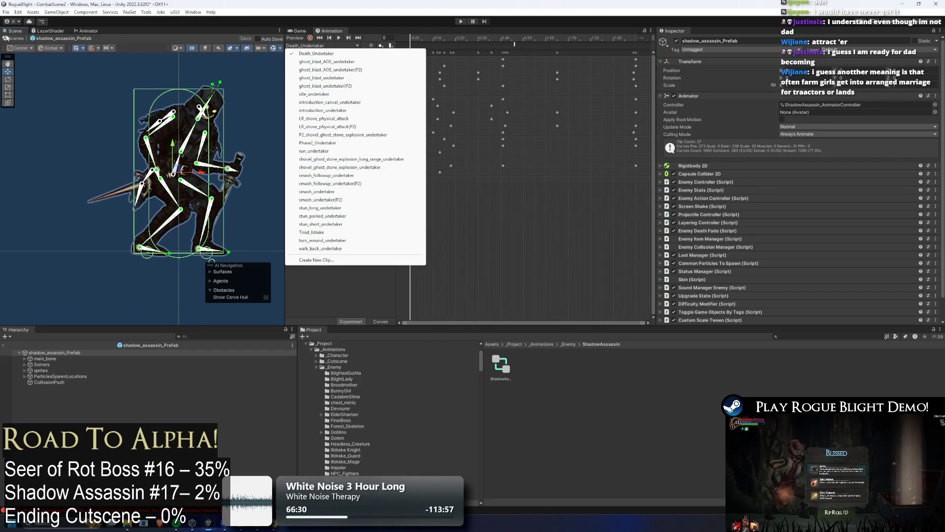
{"action": "double_click", "coordinate": [501, 364]}
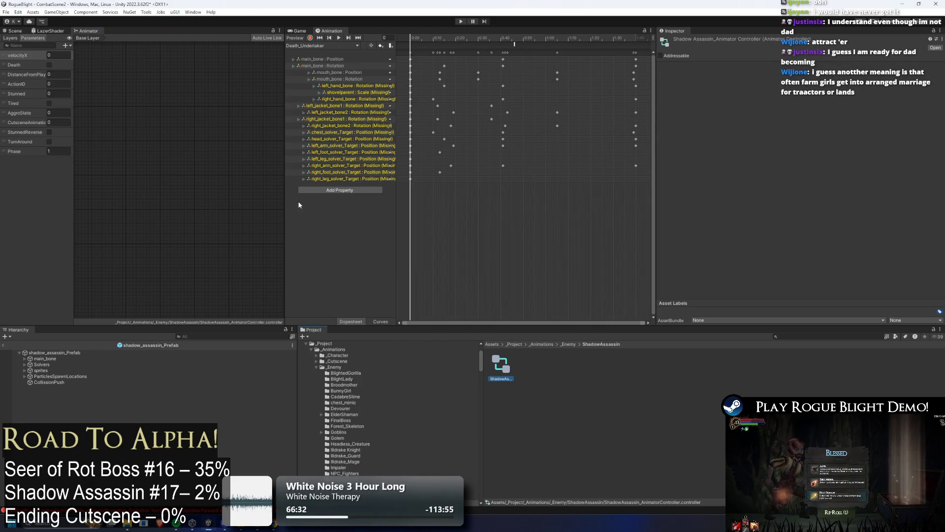
{"action": "left_click_drag", "start_coordinate": [285, 205], "coordinate": [609, 197]}
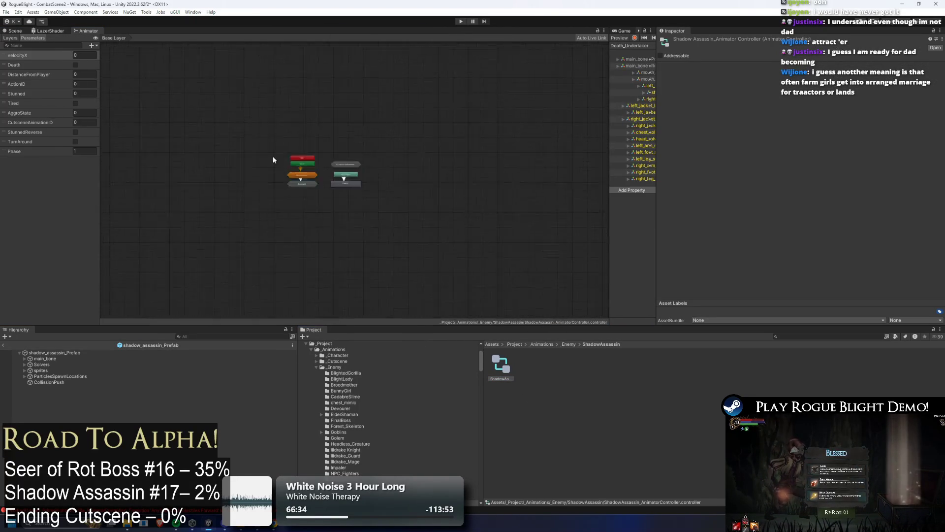
Check the clips used by the Introduction_Continuation, Cutscene Animations and Death states on the Base Layer
{"action": "double_click", "coordinate": [302, 175]}
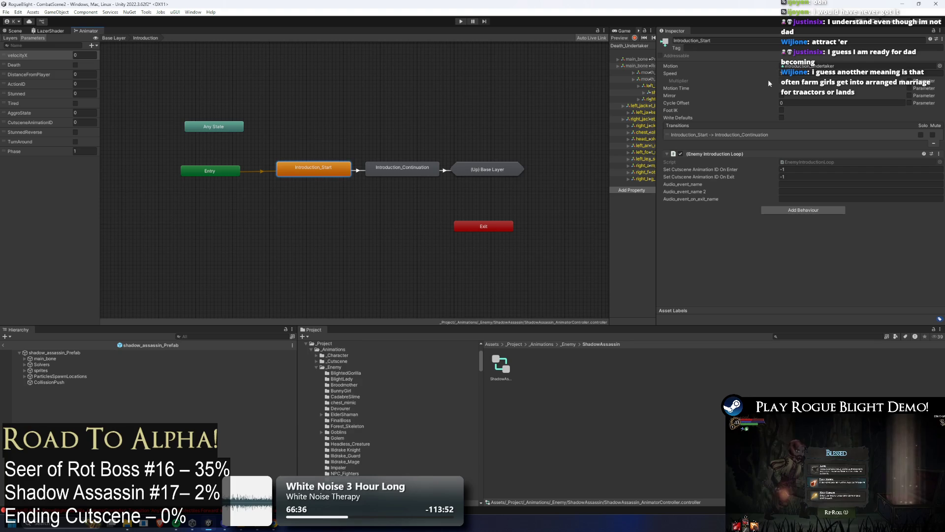
{"action": "left_click", "coordinate": [810, 66]}
{"action": "left_click", "coordinate": [375, 170]}
{"action": "left_click", "coordinate": [813, 66]}
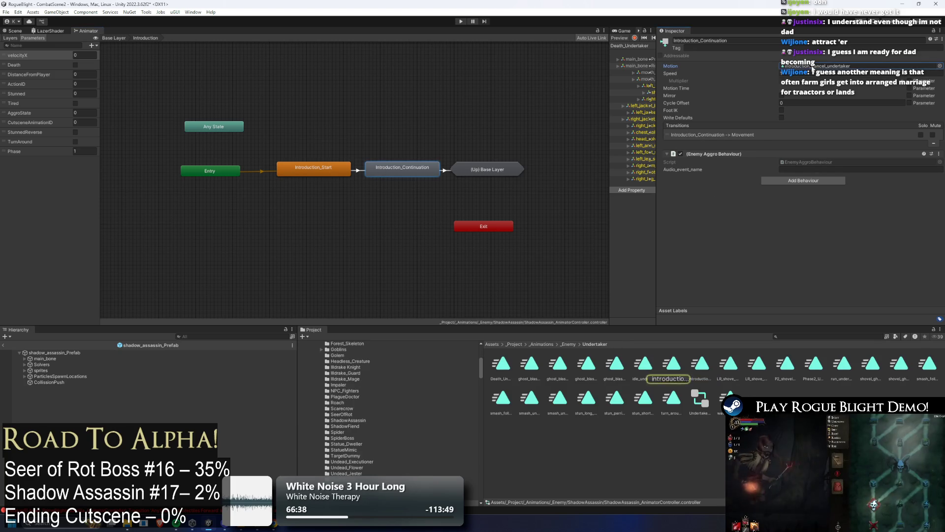
{"action": "double_click", "coordinate": [482, 169]}
{"action": "double_click", "coordinate": [487, 148]}
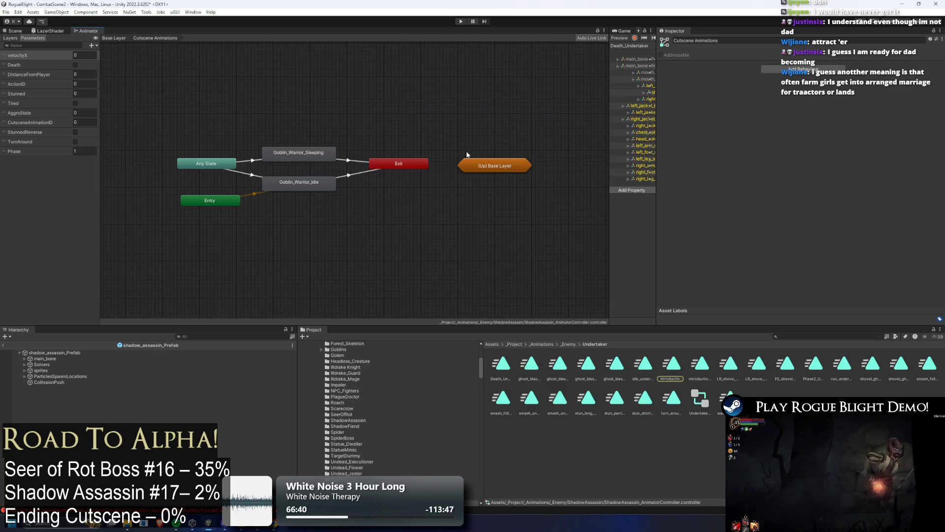
{"action": "double_click", "coordinate": [492, 165]}
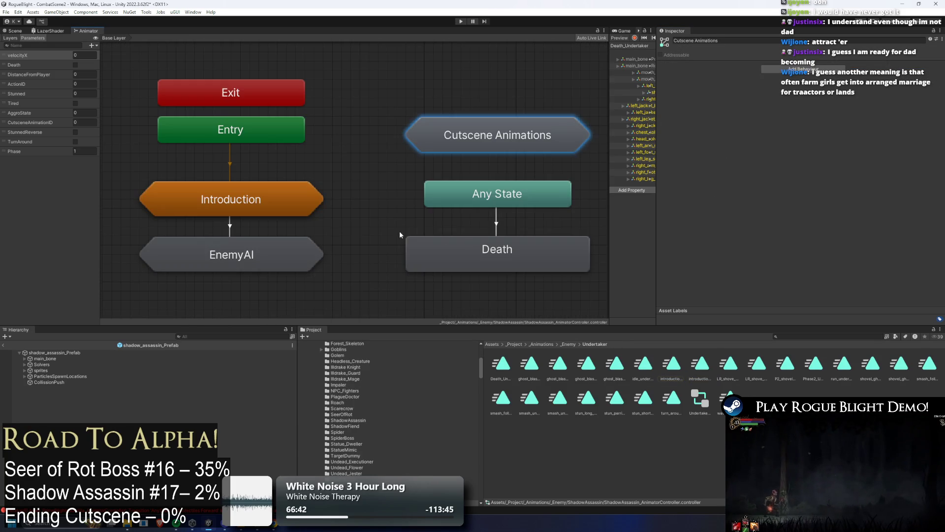
{"action": "left_click", "coordinate": [413, 242]}
{"action": "left_click", "coordinate": [812, 66]}
In EnemyAI's Stuns sub-state machine, clear Stun_Short's motion to None and review Stun_Long and Stun_Parried
{"action": "left_click", "coordinate": [265, 249]}
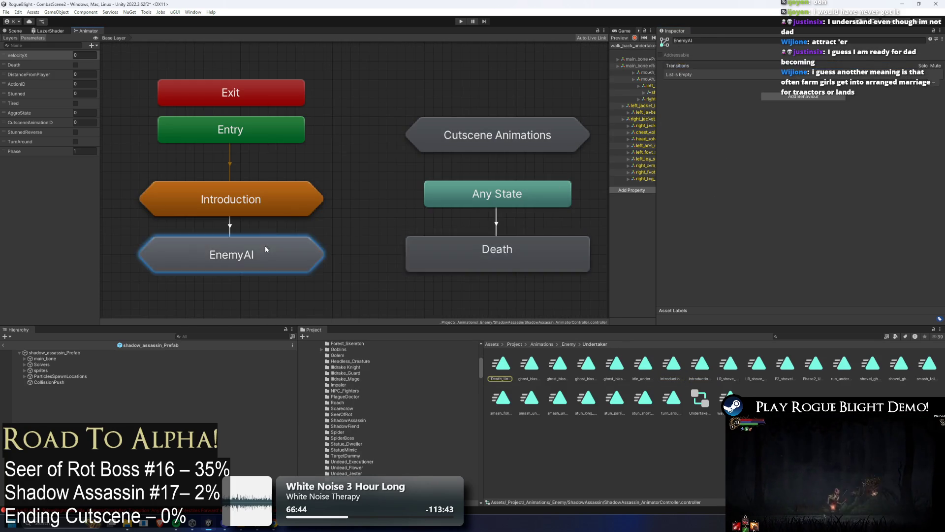
{"action": "double_click", "coordinate": [264, 249]}
{"action": "double_click", "coordinate": [265, 181]}
{"action": "left_click", "coordinate": [818, 66]}
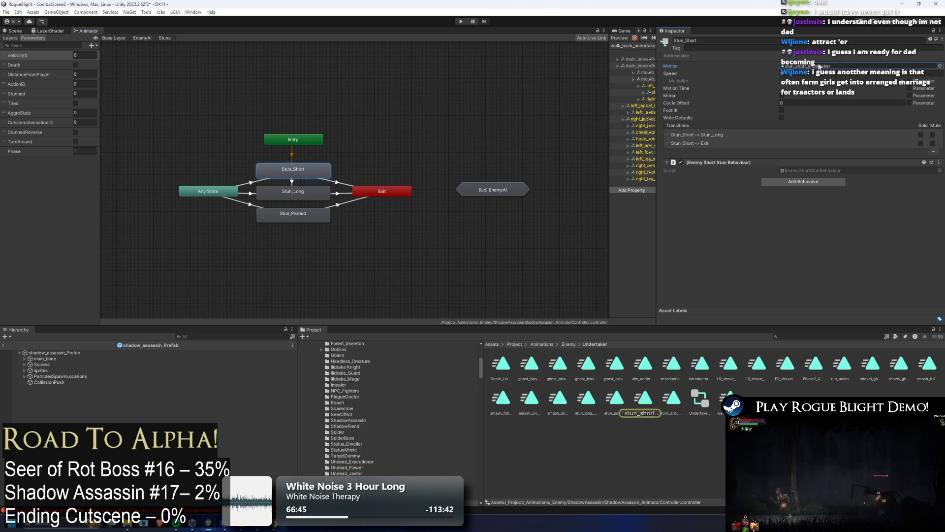
{"action": "key", "text": "Delete"}
{"action": "left_click", "coordinate": [292, 192]}
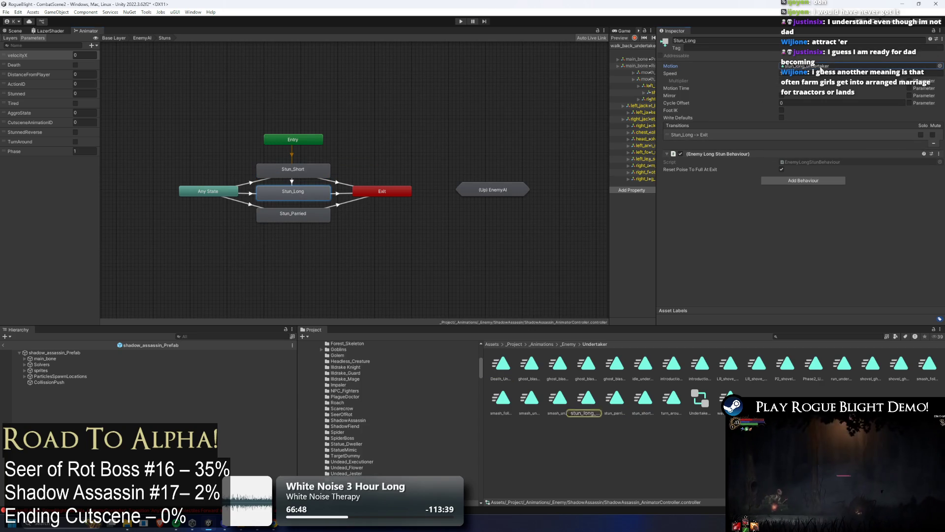
{"action": "left_click", "coordinate": [288, 215]}
{"action": "left_click", "coordinate": [812, 66]}
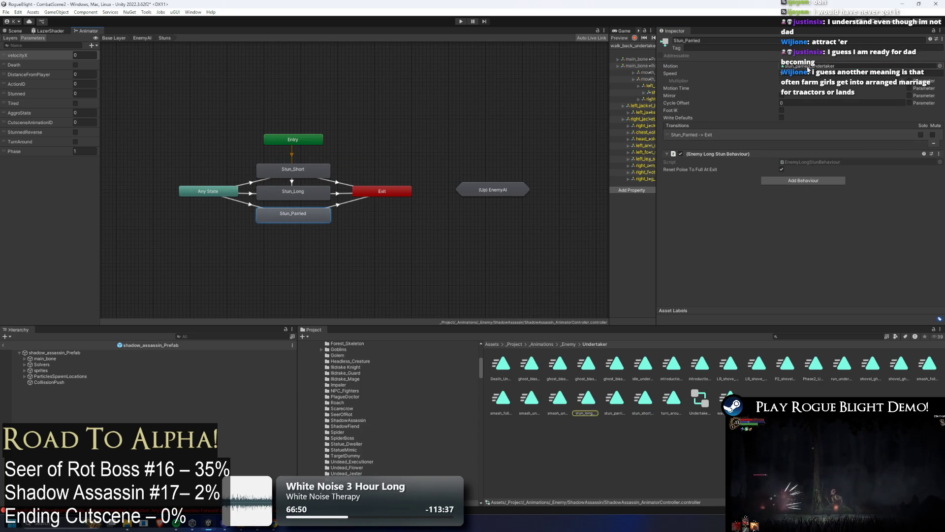
{"action": "left_click", "coordinate": [430, 101]}
{"action": "double_click", "coordinate": [493, 189]}
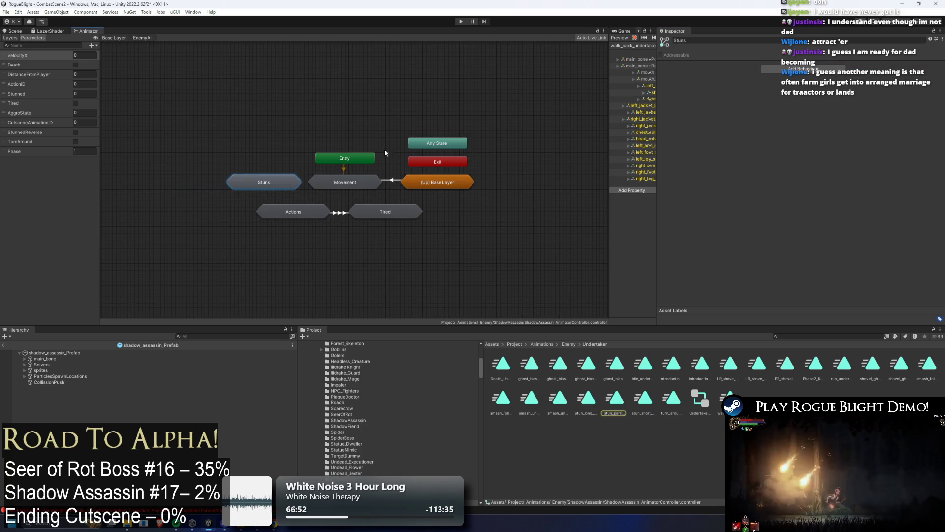
Inspect the MovementBlending and Turn Around states inside the Movement sub-state machine
{"action": "double_click", "coordinate": [338, 181]}
{"action": "left_click", "coordinate": [475, 219]}
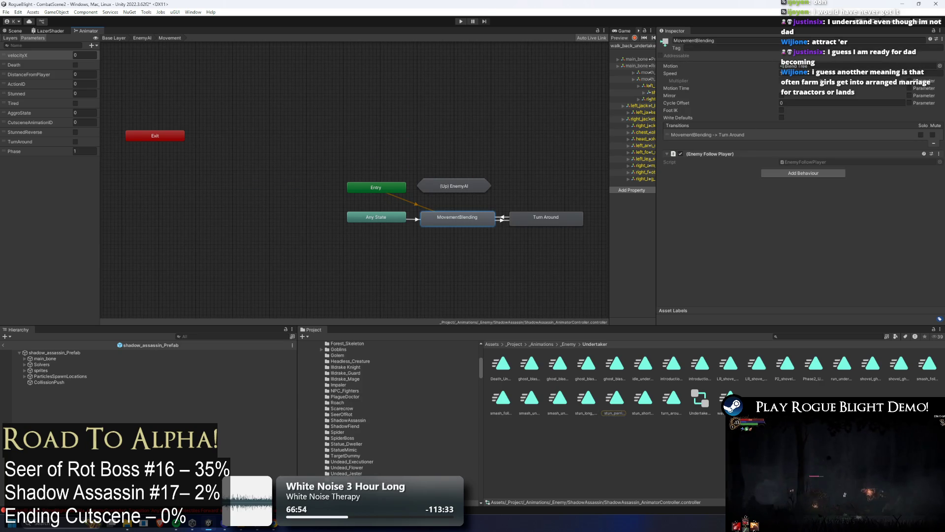
{"action": "double_click", "coordinate": [524, 214]}
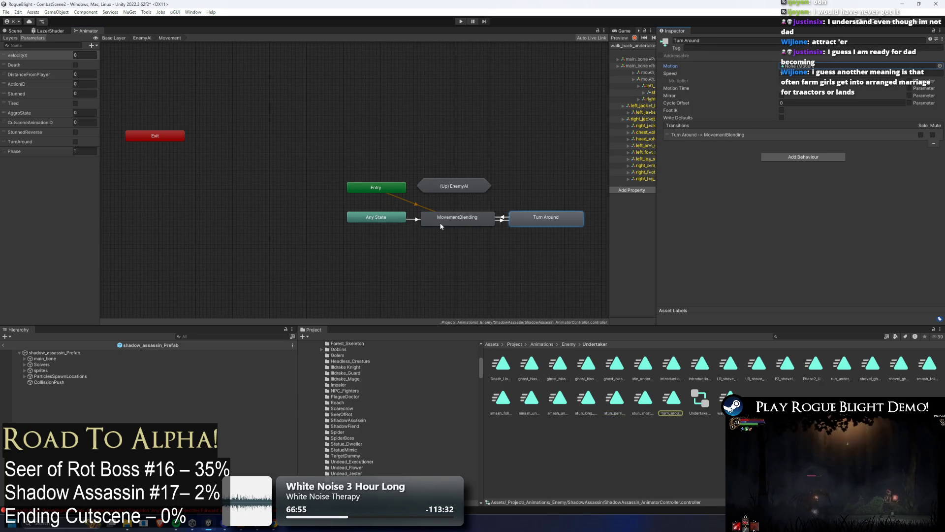
Clear the undertaker motions, including run_undertaker, from the MovementBlending blend tree's motion slots
{"action": "double_click", "coordinate": [441, 221]}
{"action": "left_click", "coordinate": [302, 177]}
{"action": "left_click", "coordinate": [711, 106]}
{"action": "key", "text": "Delete"}
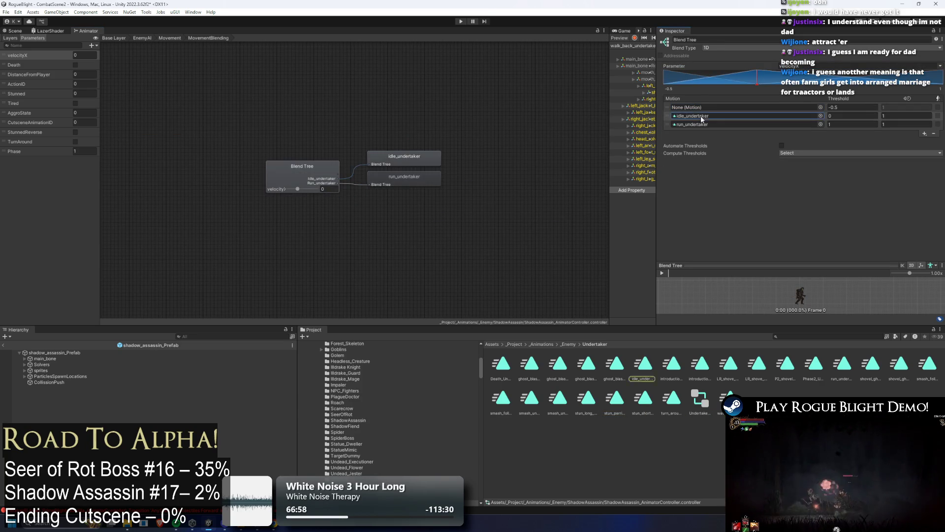
{"action": "left_click", "coordinate": [701, 116]}
{"action": "key", "text": "Delete"}
{"action": "key", "text": "Delete"}
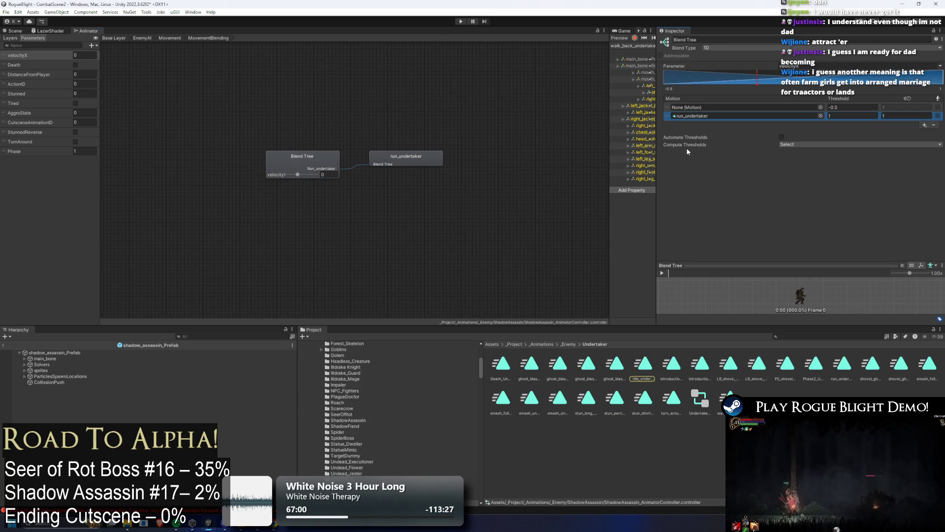
{"action": "key", "text": "ctrl+z"}
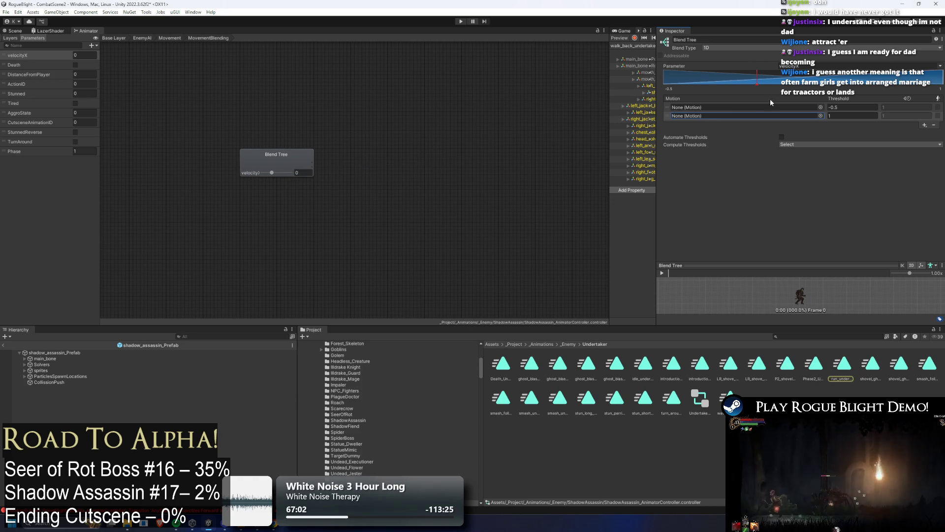
{"action": "key", "text": "ctrl+z"}
{"action": "left_click", "coordinate": [702, 123]}
{"action": "key", "text": "Delete"}
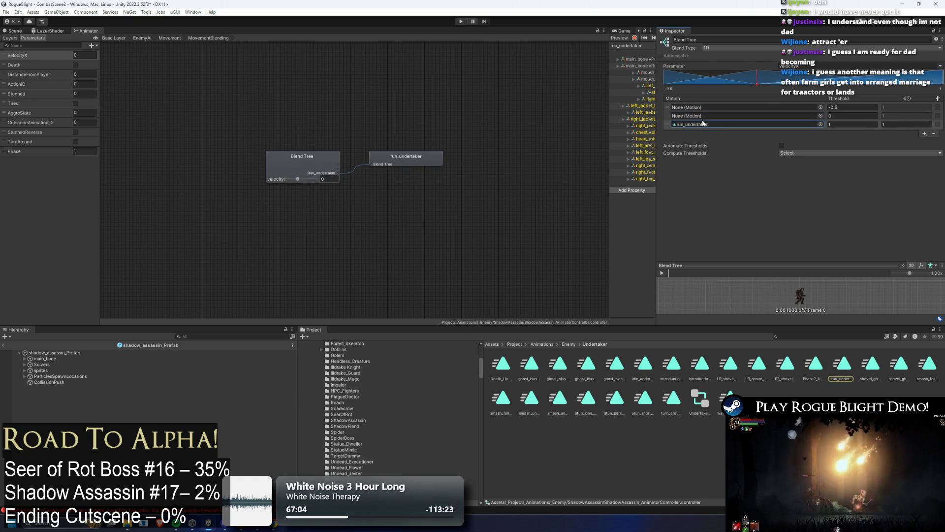
Back on the EnemyAI layer, check which clip the inner Tired state uses
{"action": "left_click", "coordinate": [143, 38]}
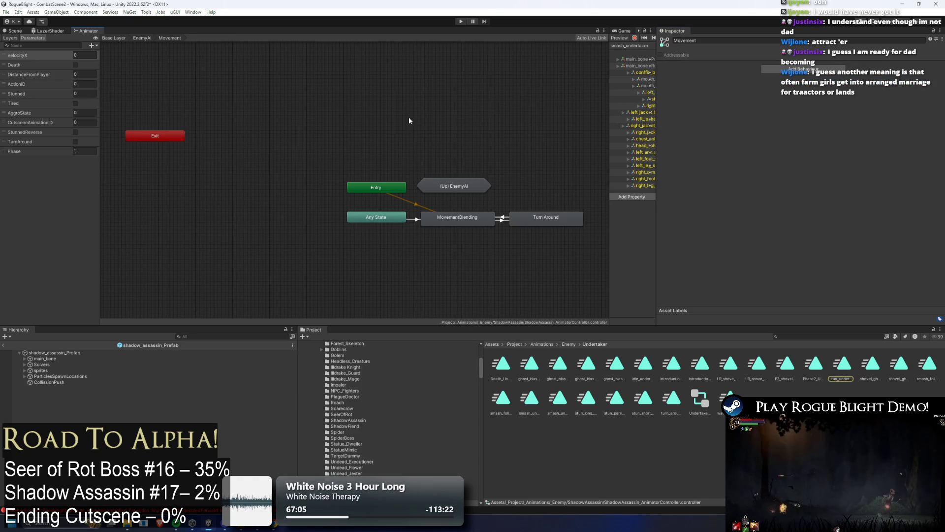
{"action": "key", "text": "f"}
{"action": "double_click", "coordinate": [371, 212]}
{"action": "left_click", "coordinate": [374, 192]}
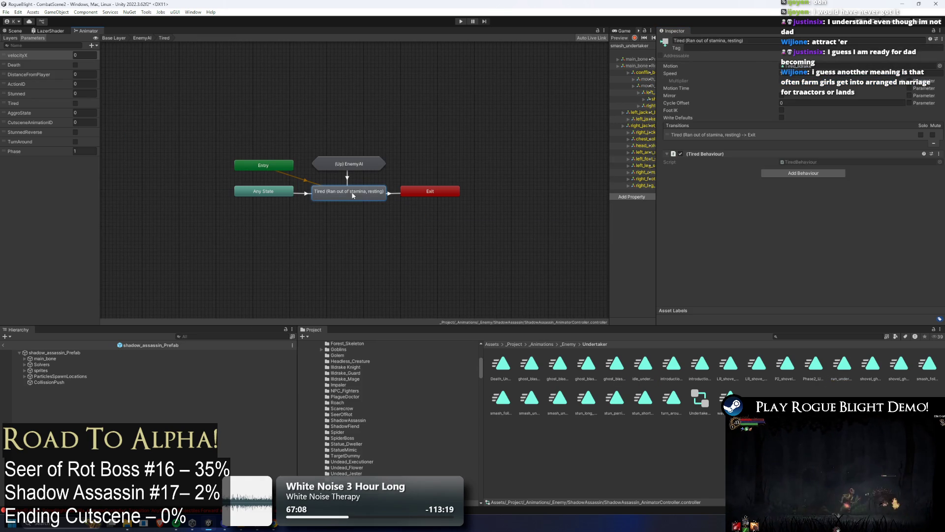
{"action": "left_click", "coordinate": [823, 68]}
{"action": "double_click", "coordinate": [349, 164]}
In the Actions sub-state machine, review the Smash states and clear Smash Follow up (P2)'s motion clip
{"action": "double_click", "coordinate": [300, 188]}
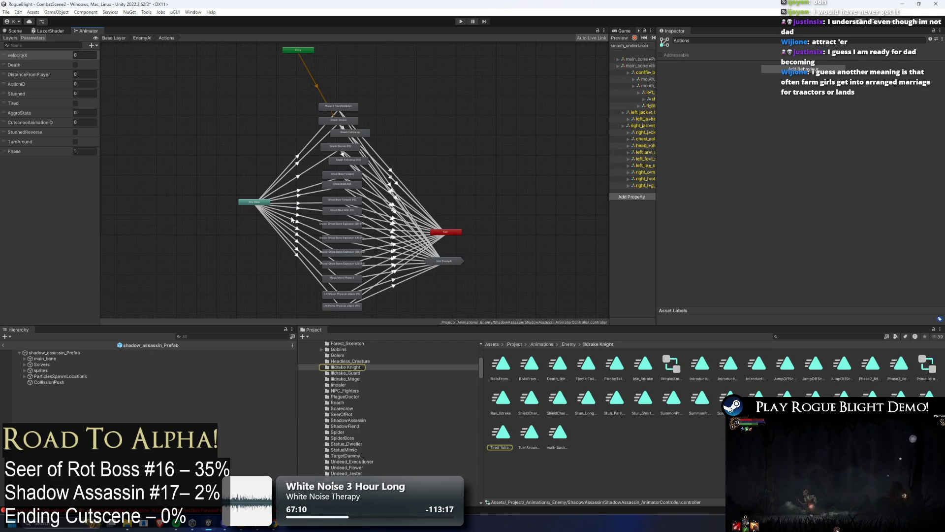
{"action": "left_click", "coordinate": [351, 107]}
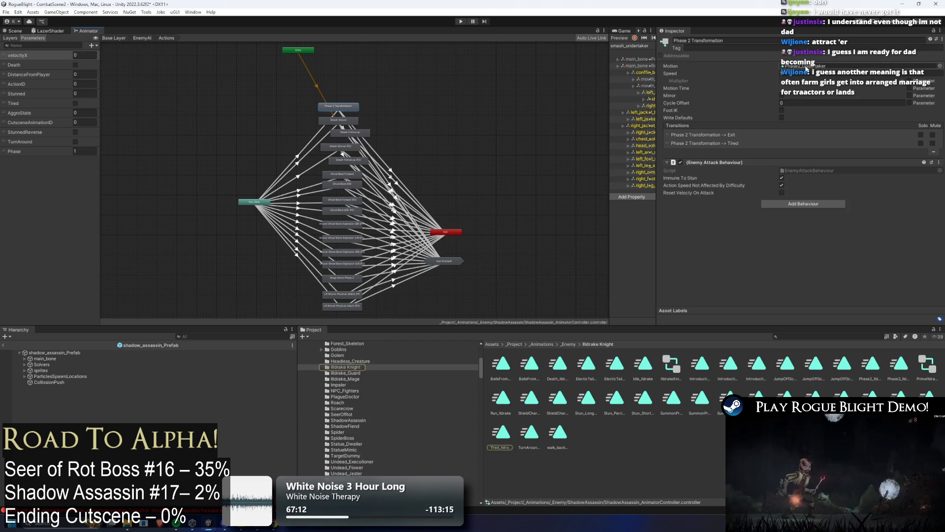
{"action": "left_click", "coordinate": [344, 120]}
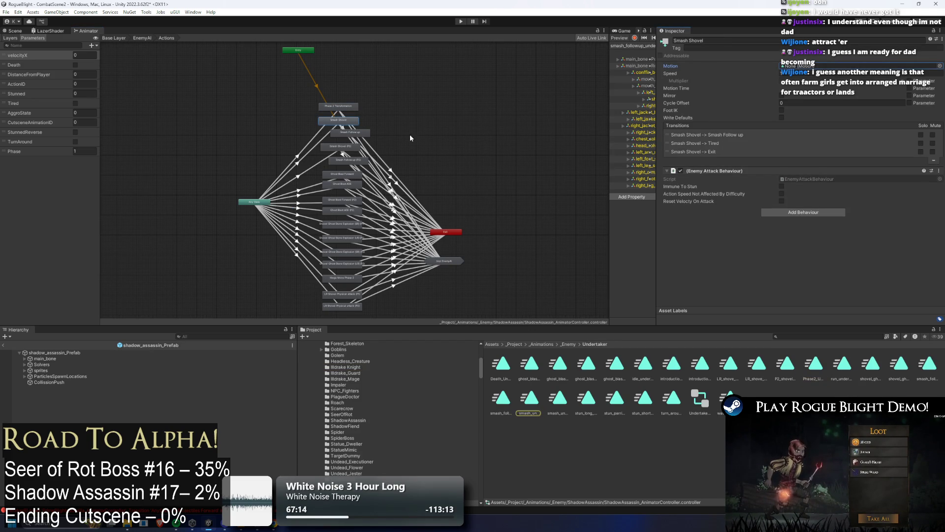
{"action": "left_click", "coordinate": [355, 136]}
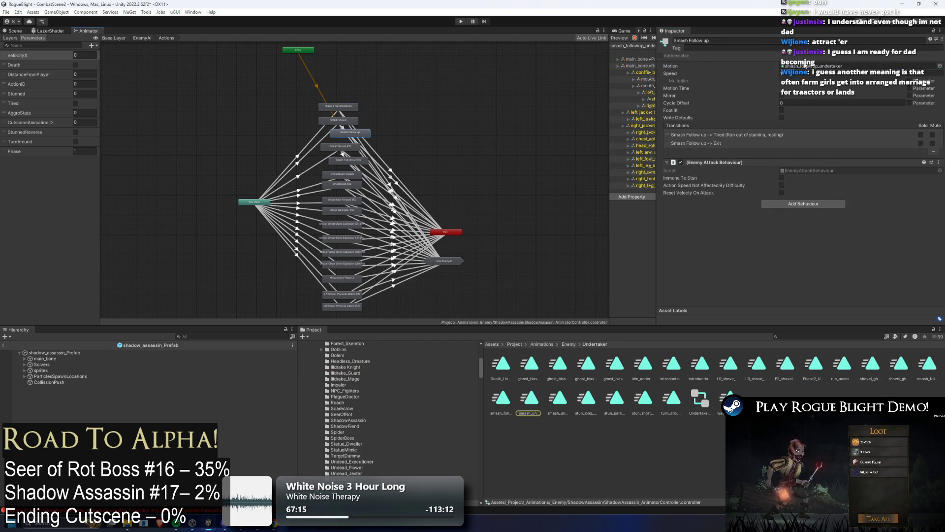
{"action": "left_click", "coordinate": [343, 147]}
{"action": "left_click", "coordinate": [348, 159]}
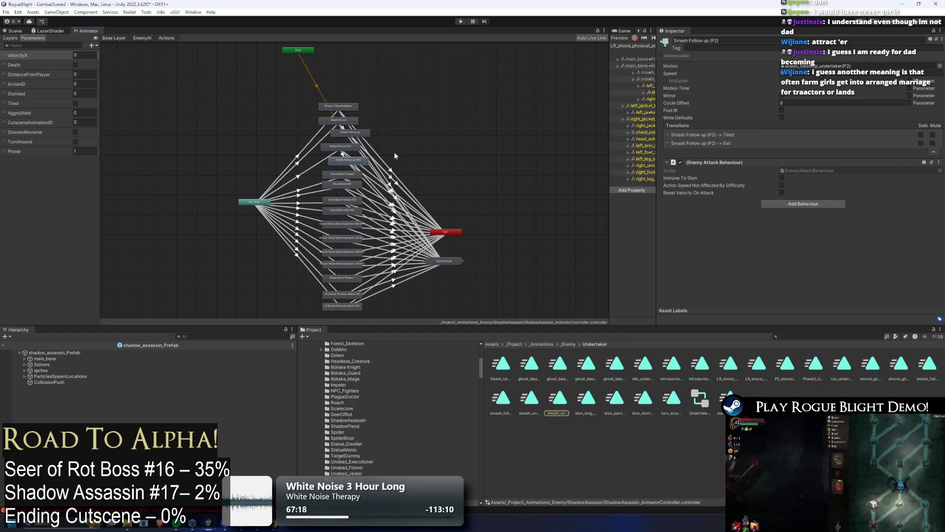
{"action": "left_click", "coordinate": [814, 66]}
{"action": "key", "text": "Delete"}
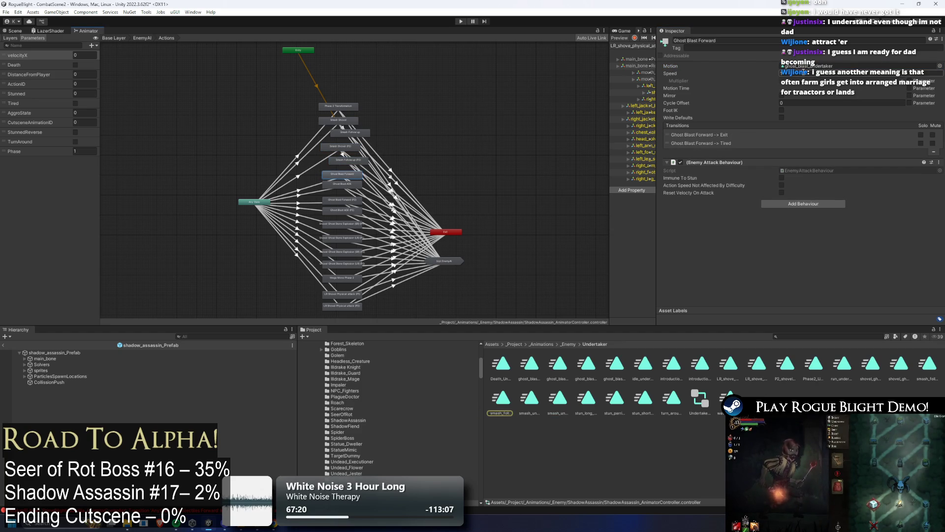
Check the clips of the Ghost Blast and Shovel Ghost Stone Explosion (SR/LR, P1/P2) states
{"action": "left_click", "coordinate": [330, 183]}
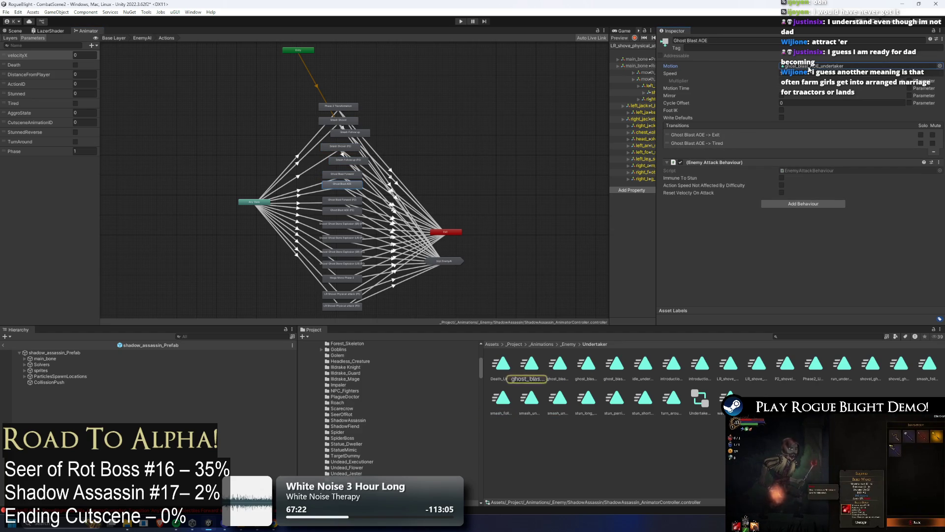
{"action": "left_click", "coordinate": [343, 199]}
{"action": "left_click", "coordinate": [818, 66]}
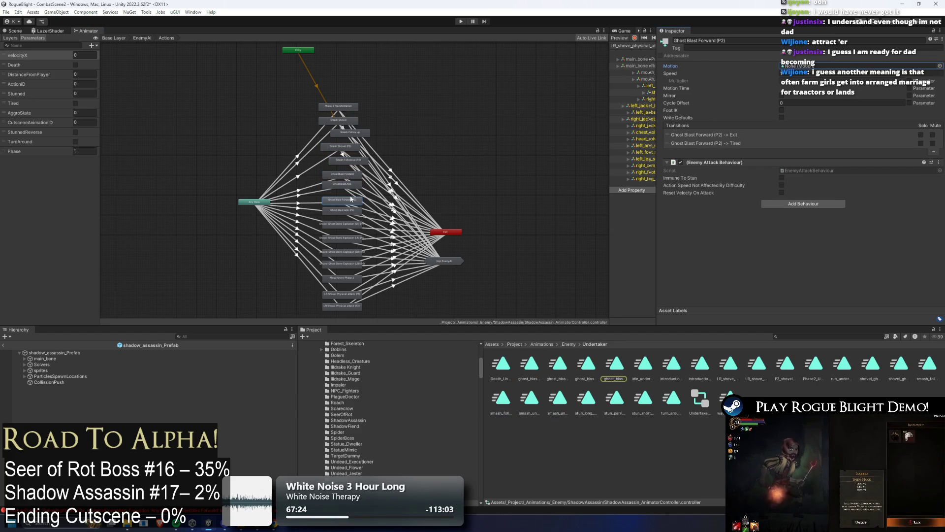
{"action": "left_click", "coordinate": [339, 211]}
{"action": "left_click", "coordinate": [812, 66]}
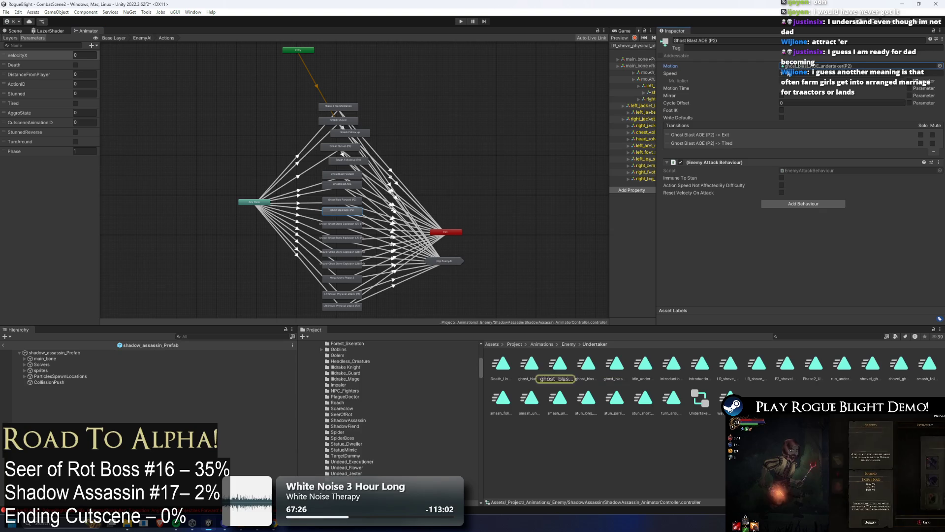
{"action": "left_click", "coordinate": [323, 223]}
{"action": "left_click", "coordinate": [802, 68]}
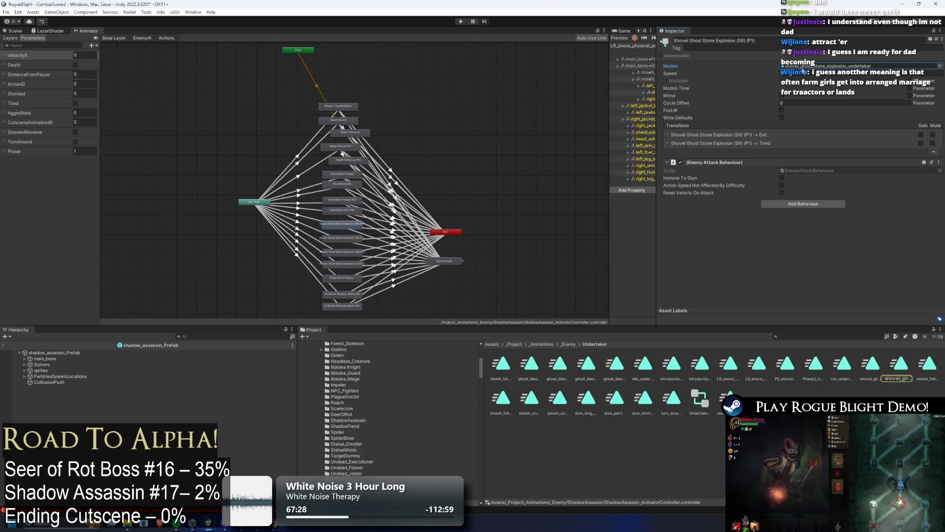
{"action": "left_click", "coordinate": [335, 238]}
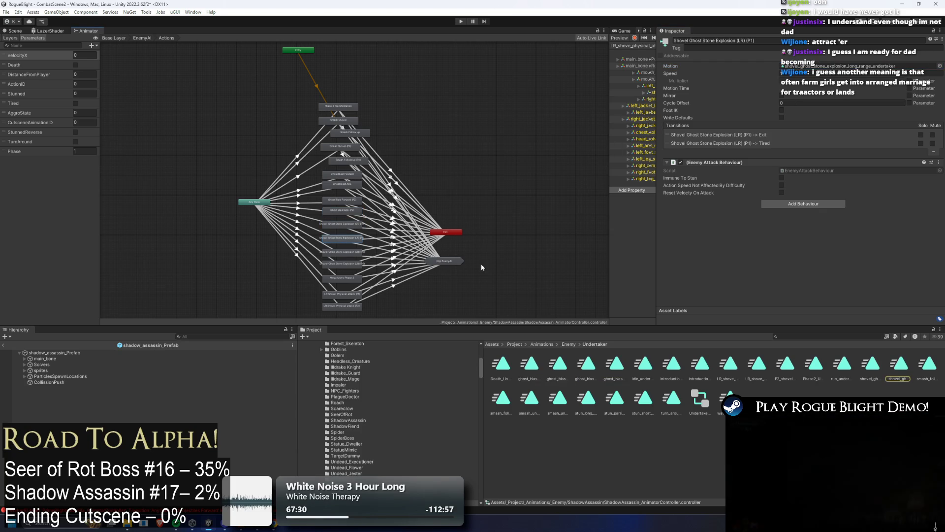
{"action": "left_click", "coordinate": [344, 252]}
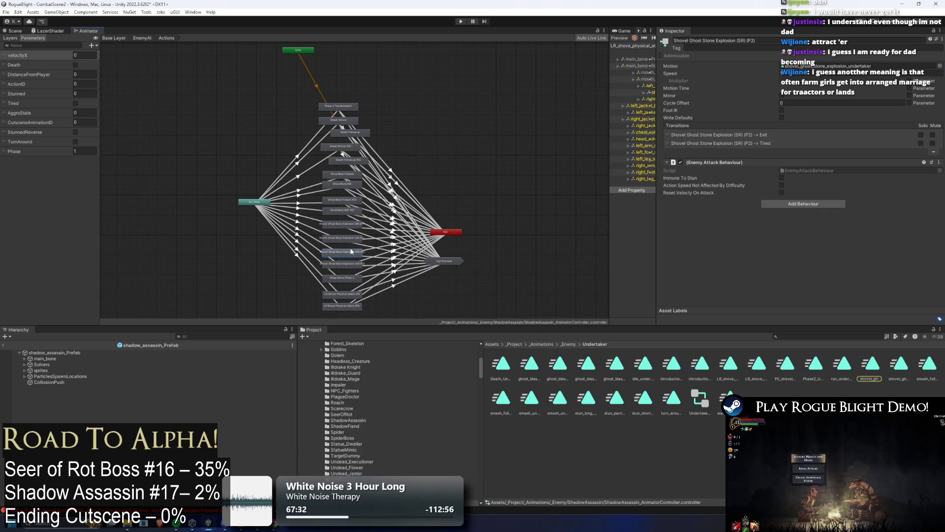
{"action": "left_click", "coordinate": [813, 66]}
{"action": "left_click", "coordinate": [352, 261]}
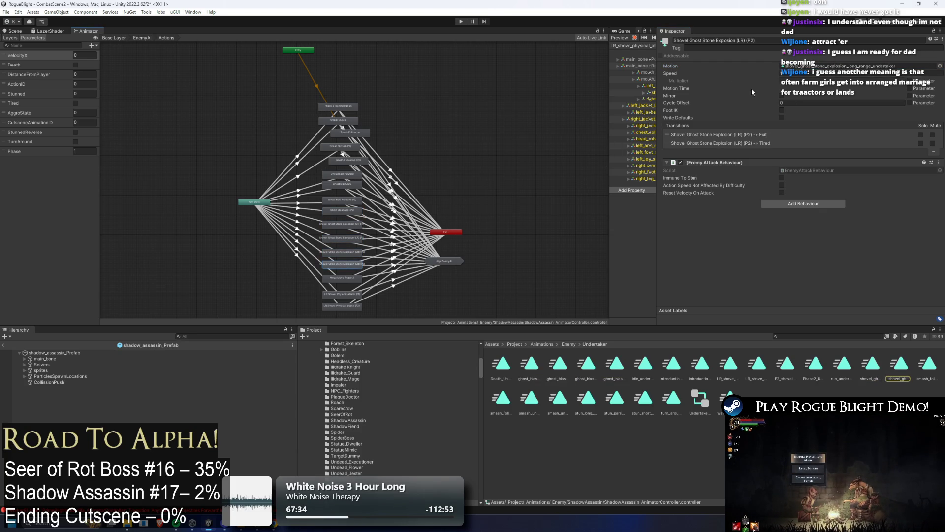
{"action": "left_click", "coordinate": [810, 66]}
Check Mega Move Phase 2 and LR Shovel Physical attack clips, then select the Any State→Phase 2 Transformation transition
{"action": "left_click", "coordinate": [344, 278]}
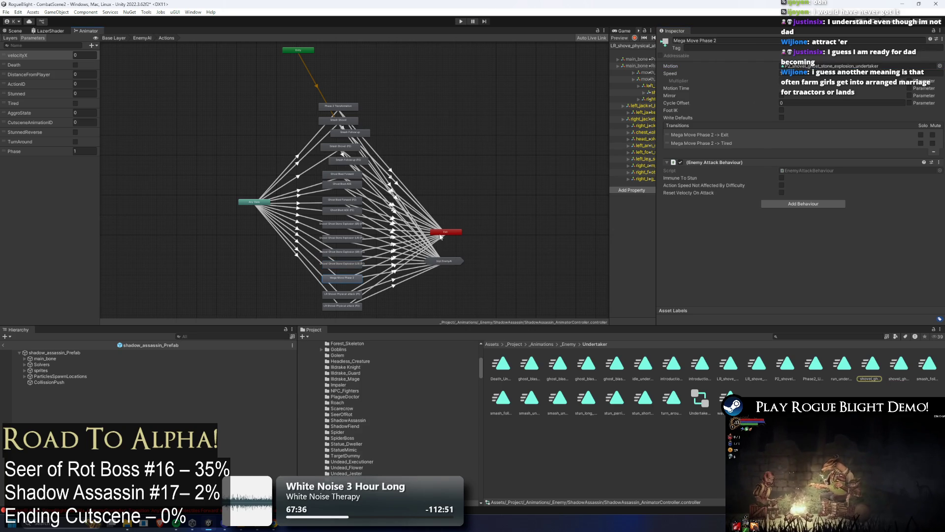
{"action": "left_click", "coordinate": [810, 66]}
{"action": "left_click", "coordinate": [447, 260]}
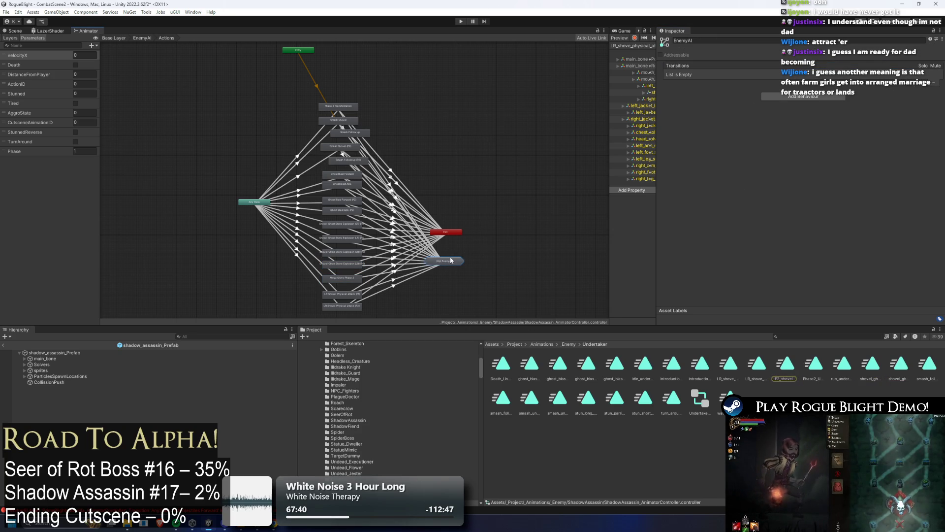
{"action": "left_click", "coordinate": [351, 278]}
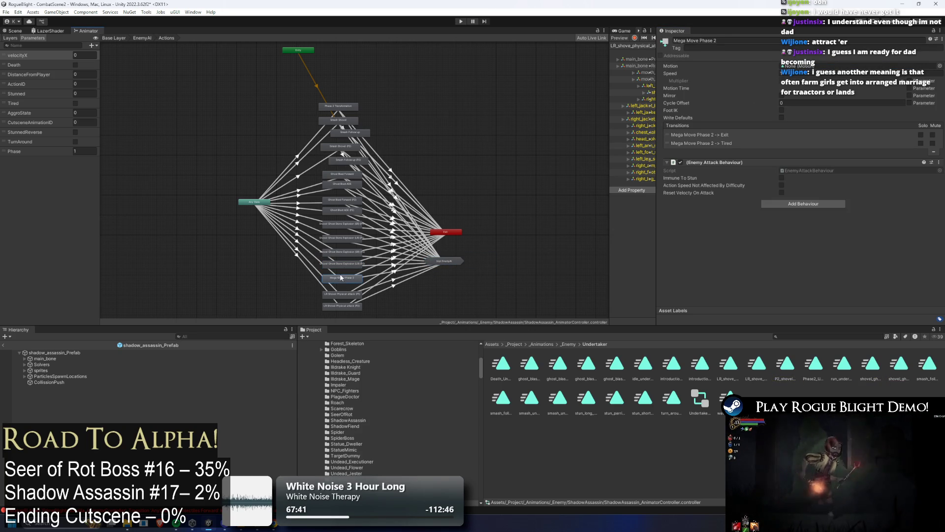
{"action": "left_click", "coordinate": [342, 294]}
{"action": "left_click", "coordinate": [789, 66]}
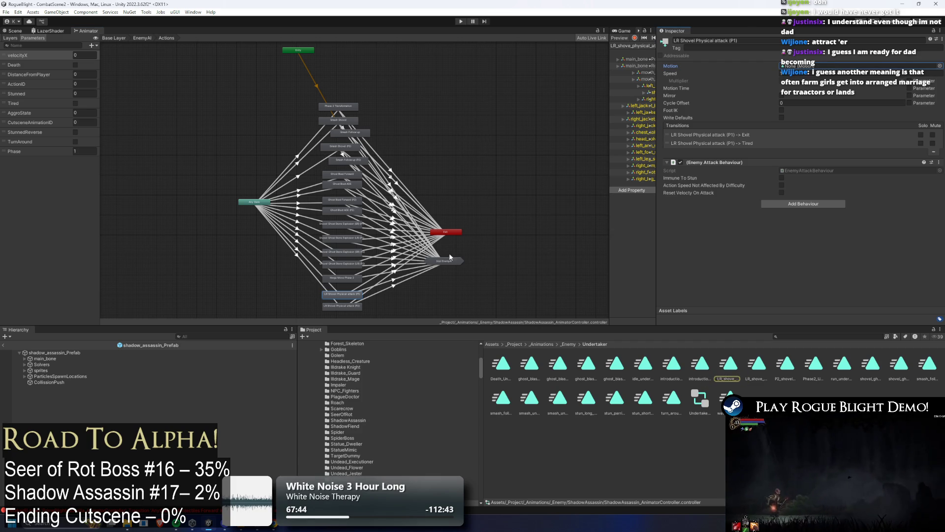
{"action": "left_click", "coordinate": [339, 306]}
{"action": "left_click", "coordinate": [800, 66]}
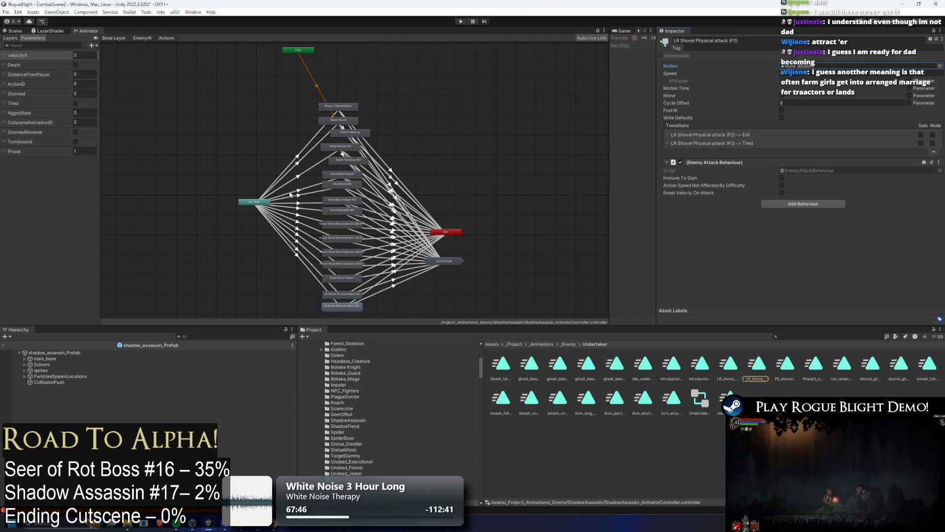
{"action": "left_click", "coordinate": [305, 151]}
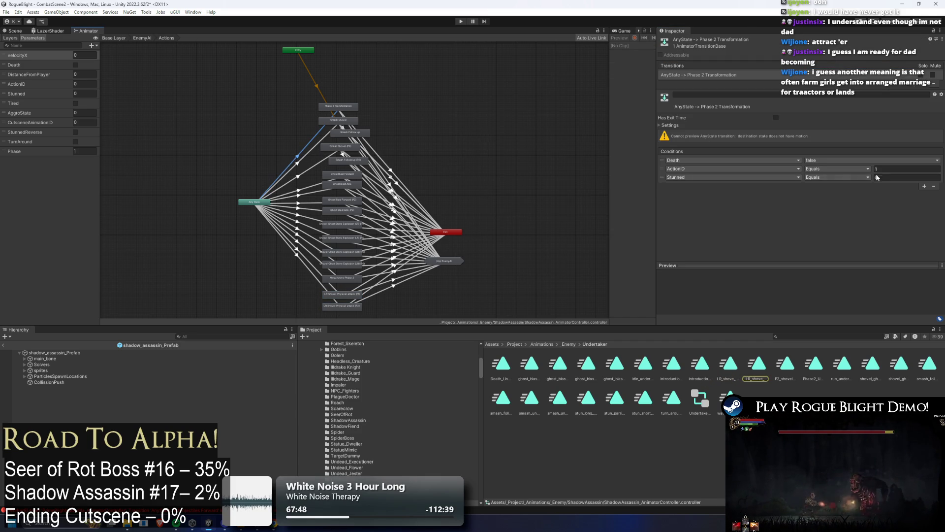
Review ActionID conditions on the Phase 2 Transformation, Smash Shovel, Smash Shovel (P2) and Ghost Blast transitions
{"action": "left_click", "coordinate": [884, 169]}
{"action": "type", "text": "99"}
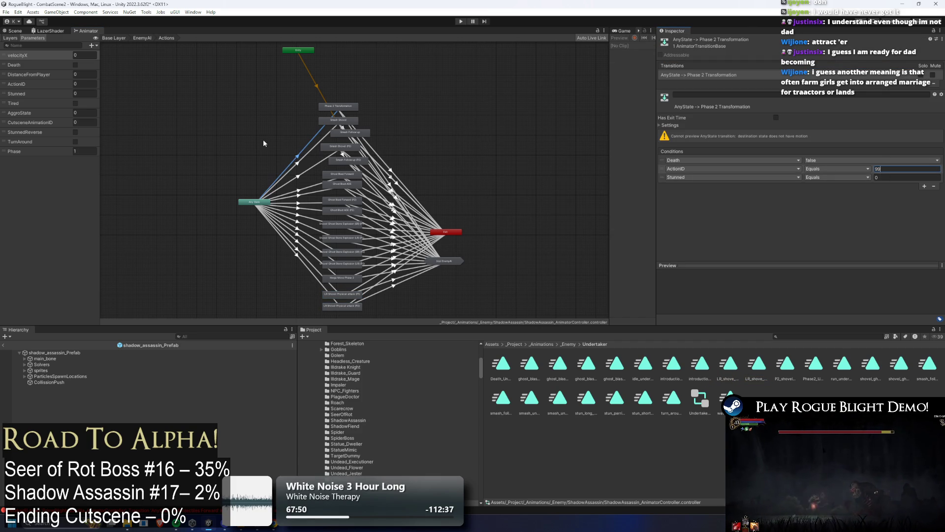
{"action": "left_click", "coordinate": [312, 148]}
{"action": "left_click", "coordinate": [891, 169]}
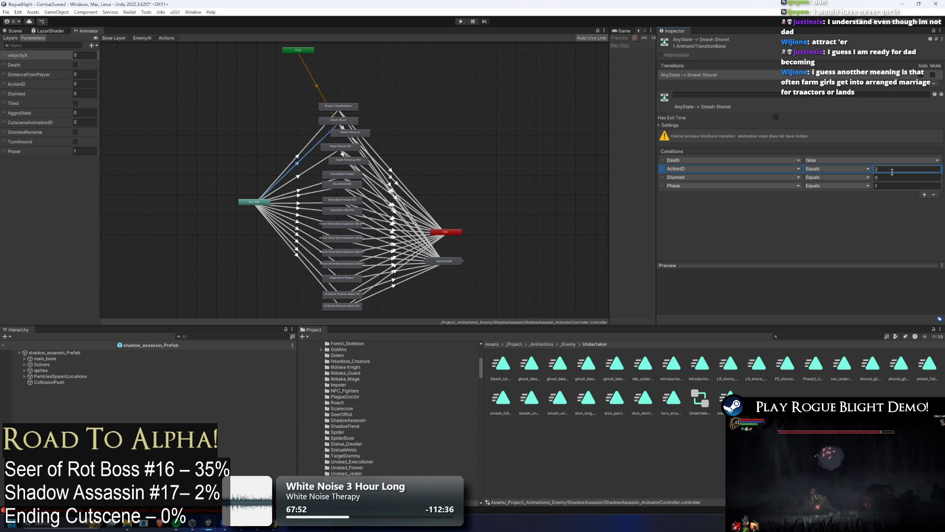
{"action": "left_click", "coordinate": [317, 170]}
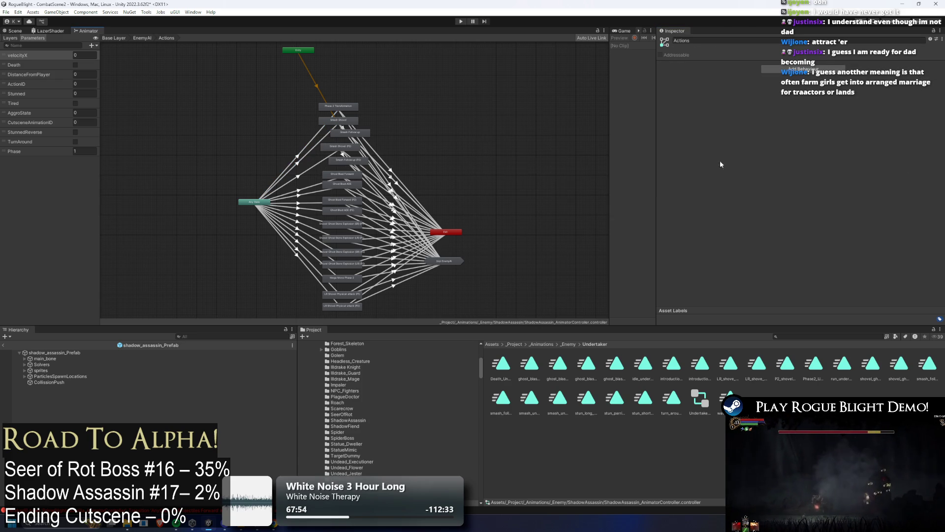
{"action": "left_click", "coordinate": [318, 164]}
{"action": "left_click", "coordinate": [891, 168]}
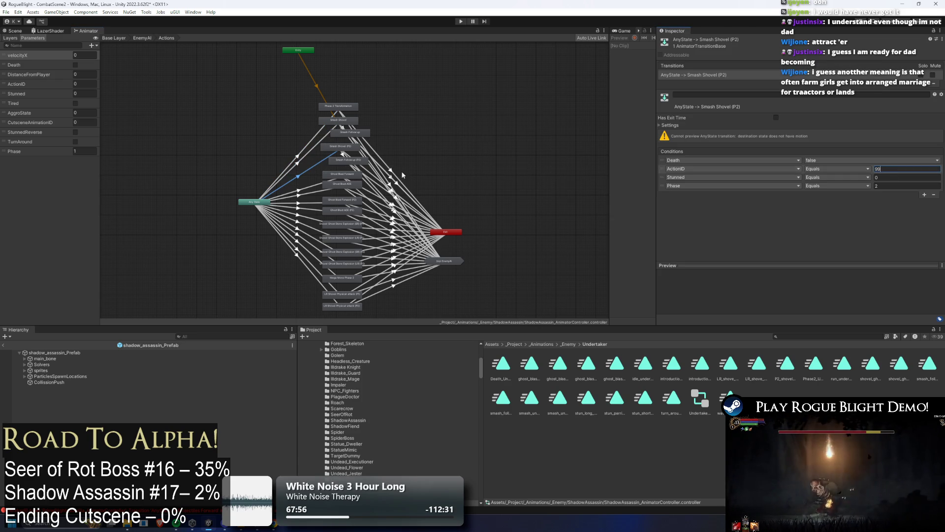
{"action": "left_click", "coordinate": [307, 187]}
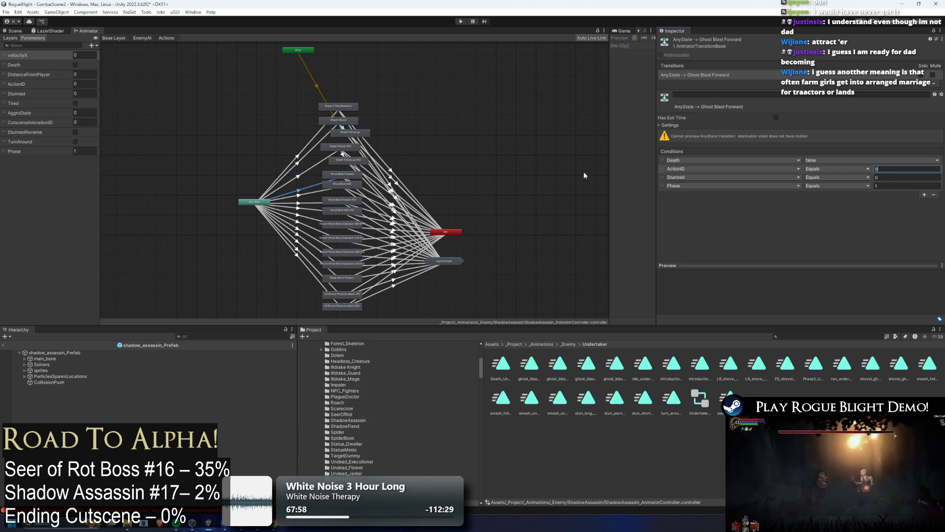
{"action": "left_click", "coordinate": [306, 189]}
{"action": "left_click", "coordinate": [908, 168]}
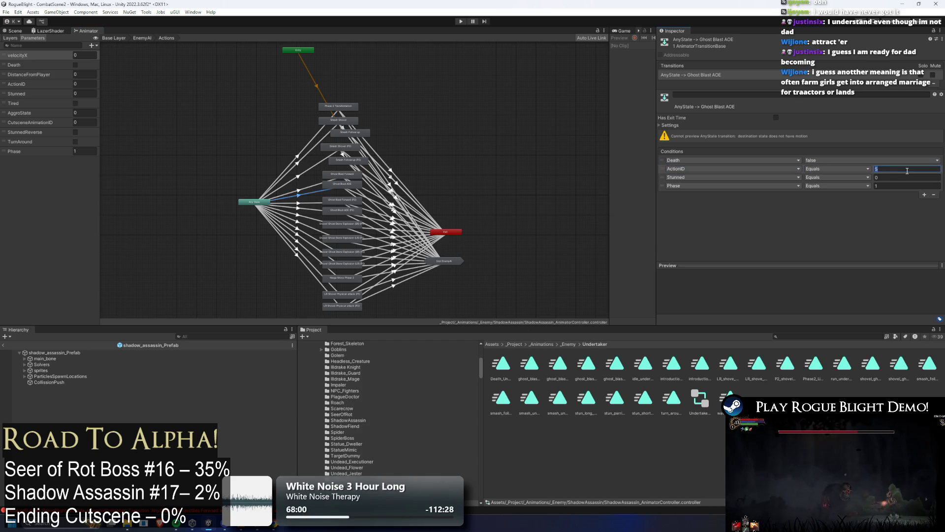
Check the Ghost Blast (P2) and Stone Explosion transitions, setting the (LR)(P2) ActionID to 9
{"action": "left_click", "coordinate": [301, 201]}
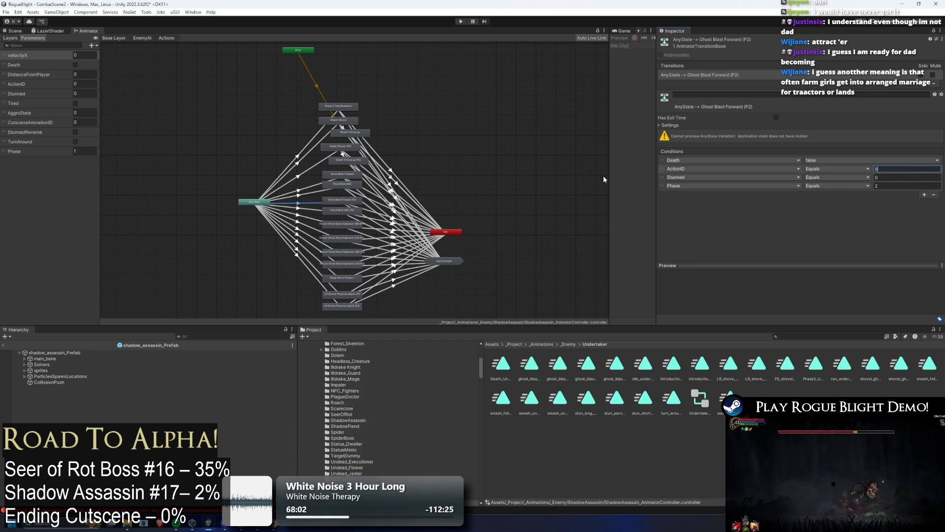
{"action": "left_click", "coordinate": [307, 210]}
{"action": "left_click", "coordinate": [889, 168]}
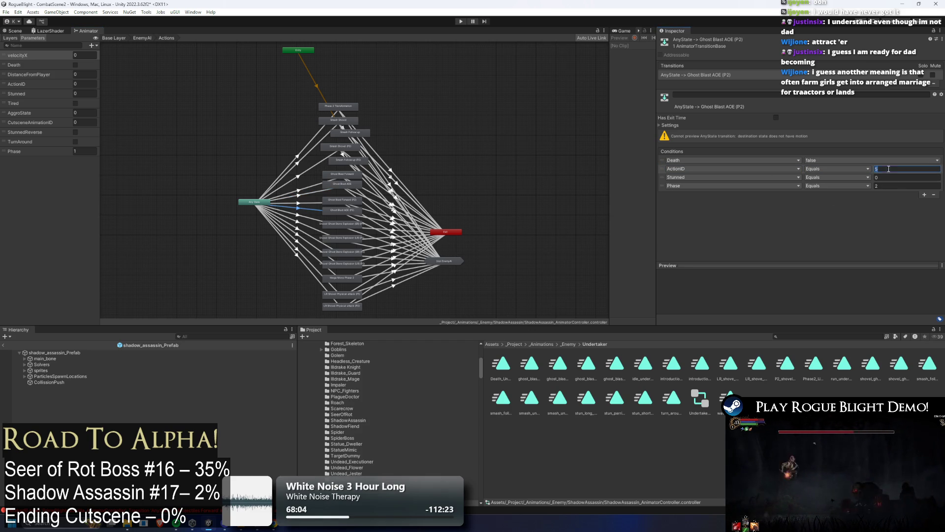
{"action": "left_click", "coordinate": [296, 216]}
{"action": "left_click", "coordinate": [886, 169]}
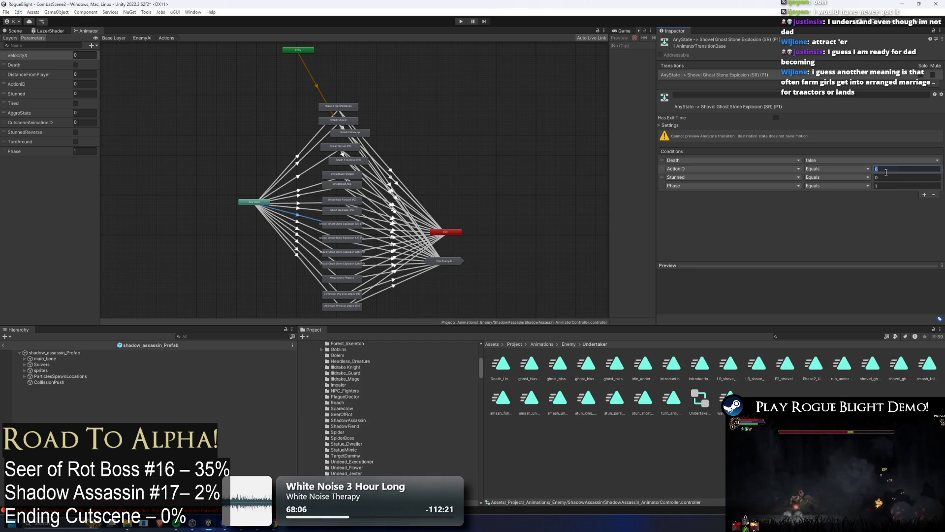
{"action": "type", "text": "99"}
{"action": "left_click", "coordinate": [299, 226]}
{"action": "left_click", "coordinate": [886, 169]}
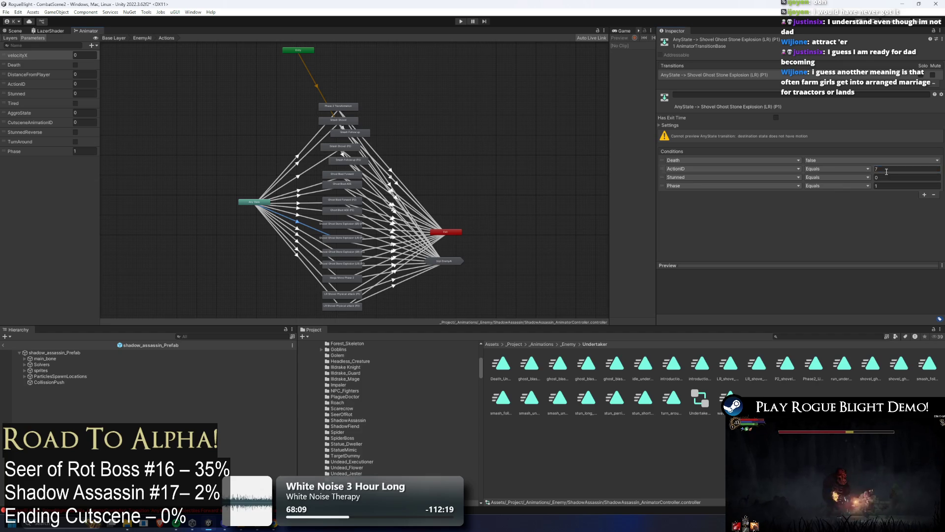
{"action": "left_click", "coordinate": [297, 229]}
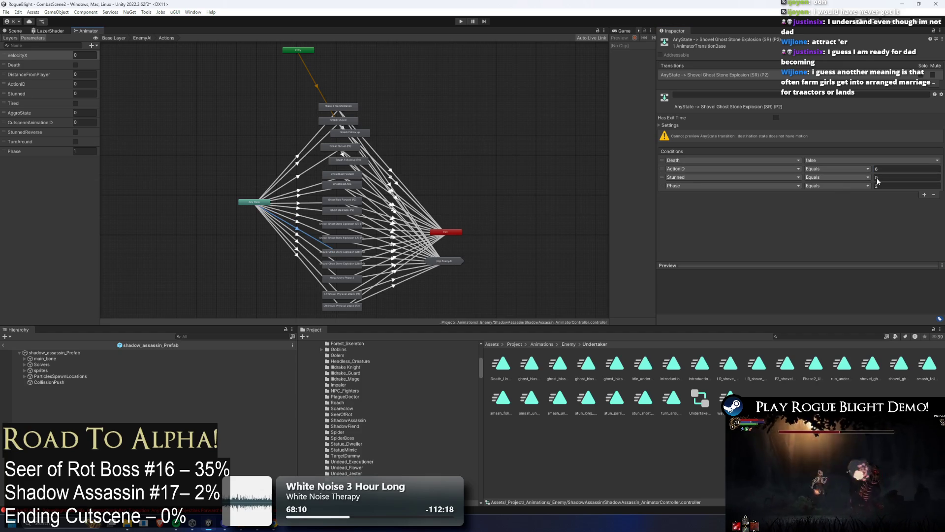
{"action": "left_click", "coordinate": [307, 242]}
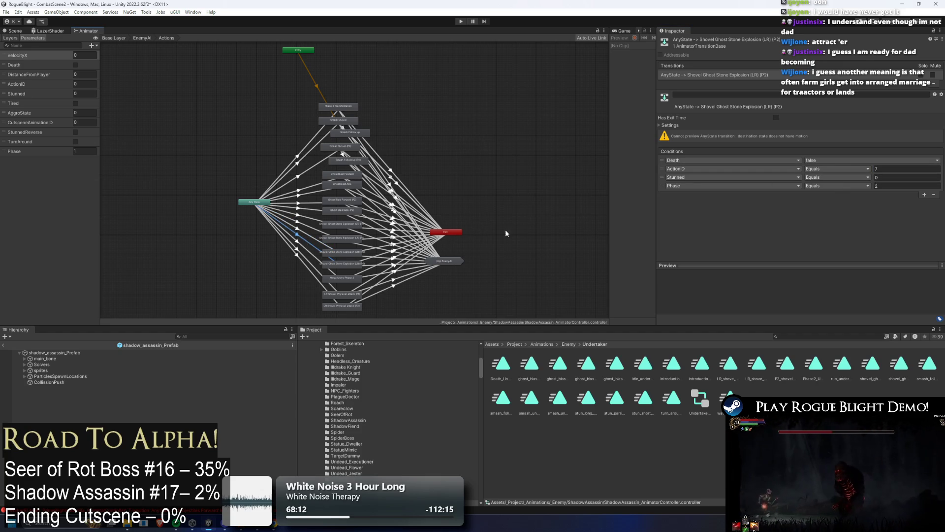
{"action": "left_click", "coordinate": [881, 168]}
{"action": "type", "text": "99"}
Review the ActionID conditions on the Mega Move Phase 2 and LR Shovel Physical attack (P1, P2) transitions
{"action": "left_click", "coordinate": [306, 254]}
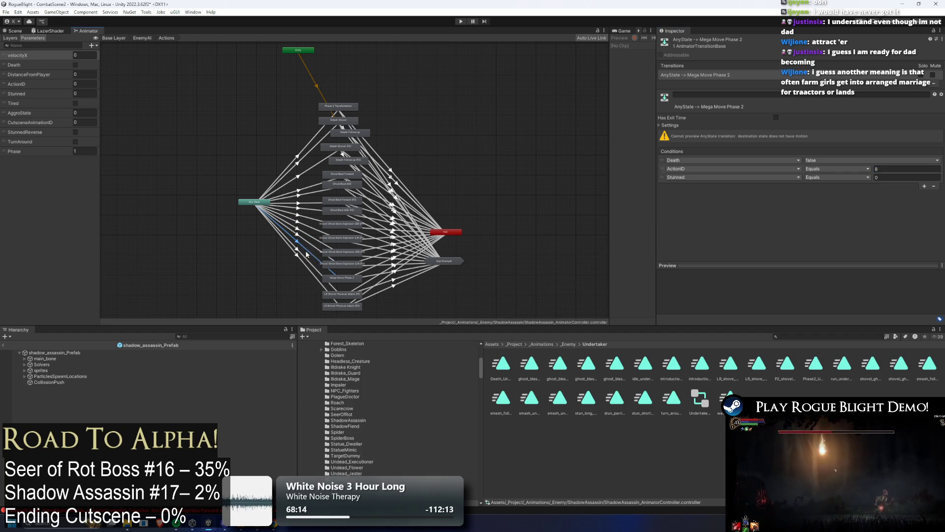
{"action": "left_click", "coordinate": [880, 170]}
{"action": "left_click", "coordinate": [302, 259]}
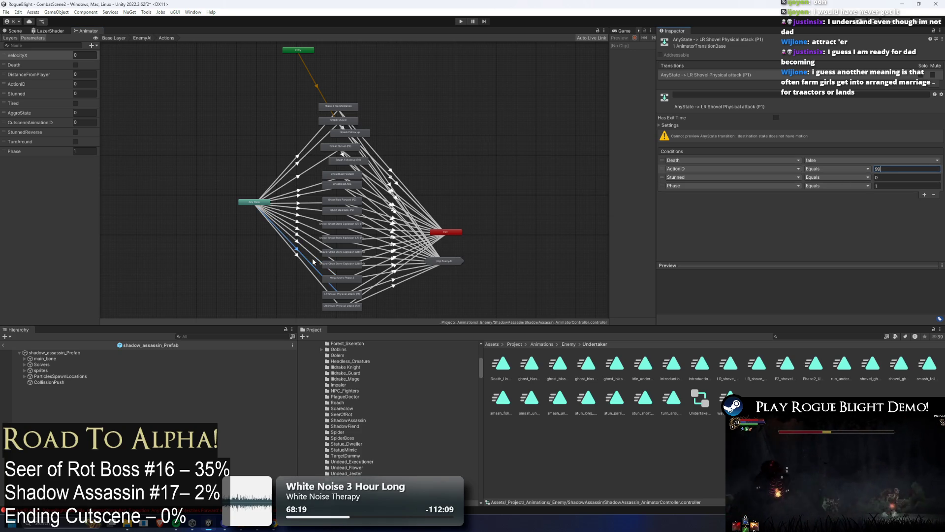
{"action": "left_click", "coordinate": [307, 266]}
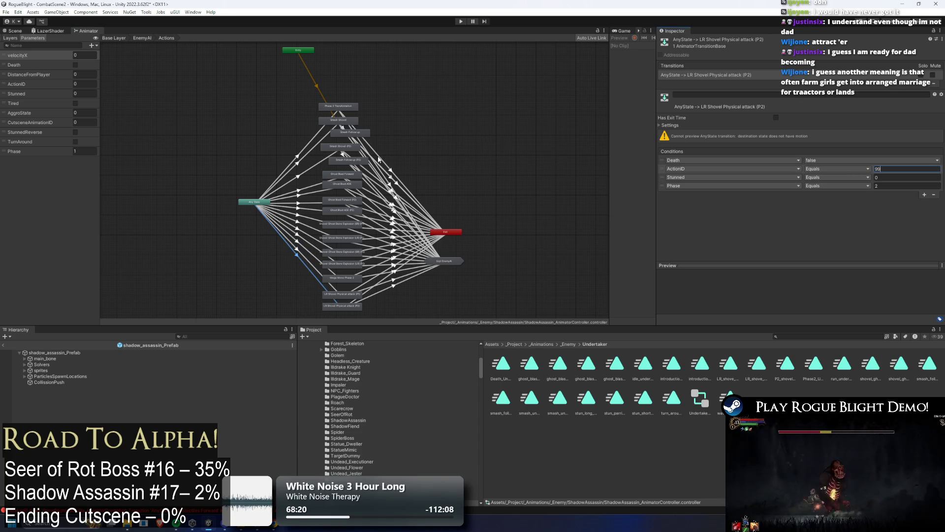
{"action": "left_click", "coordinate": [217, 103]}
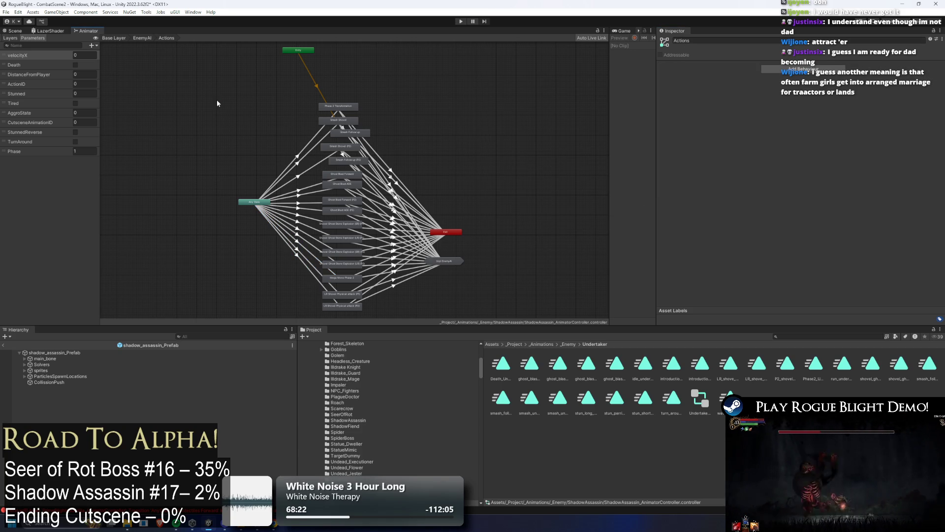
Inside the Stuns sub-state machine, inspect the Any State to Stun_Parried transition
{"action": "key", "text": "BackSpace"}
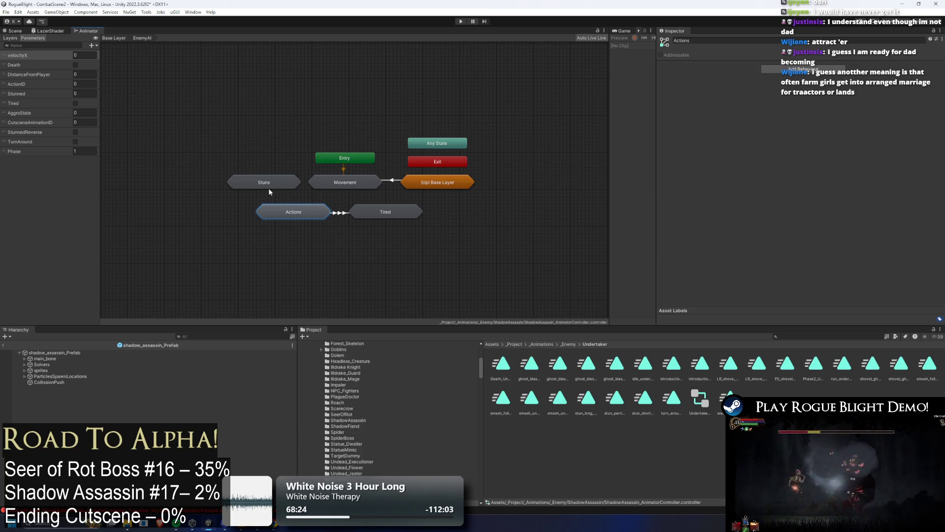
{"action": "double_click", "coordinate": [269, 188]}
{"action": "left_click", "coordinate": [288, 215]}
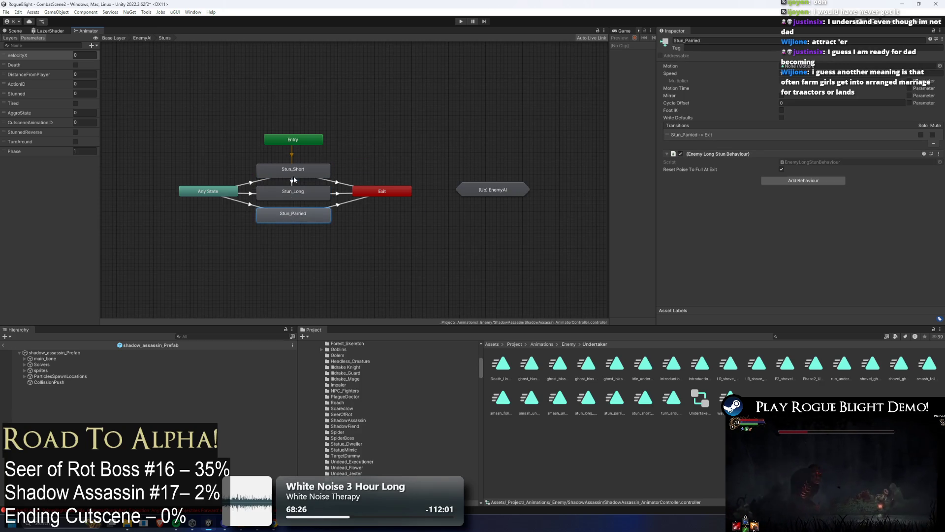
{"action": "left_click", "coordinate": [248, 185]}
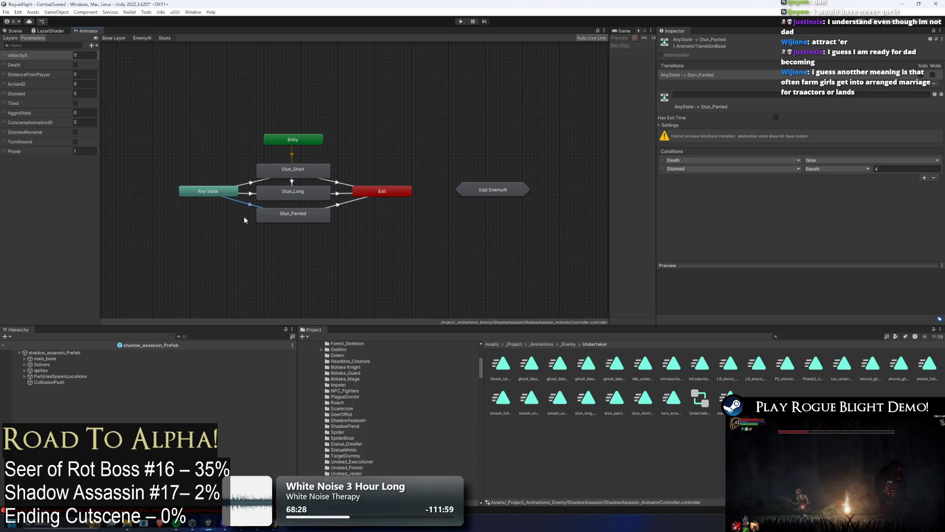
Look inside the Introduction sub-state machine, then inspect the Death state on the Base Layer
{"action": "key", "text": "BackSpace"}
{"action": "key", "text": "BackSpace"}
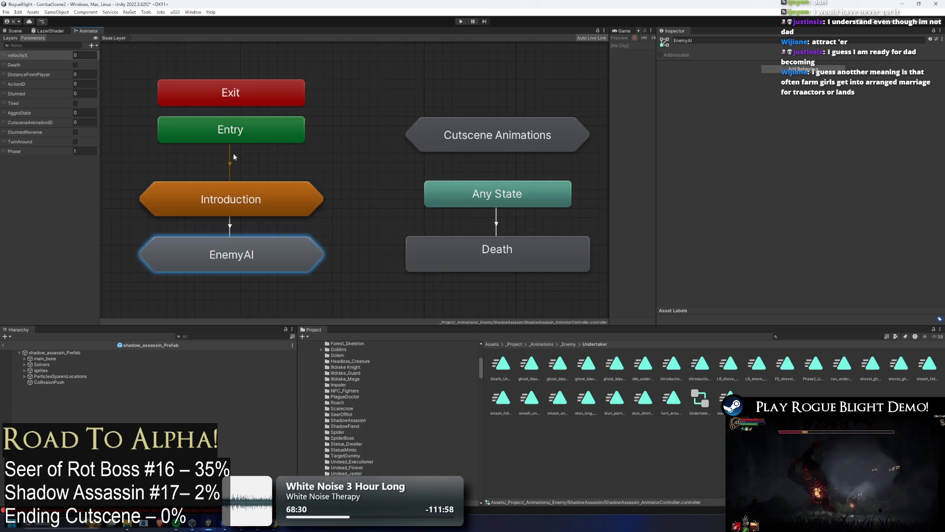
{"action": "left_click", "coordinate": [409, 258]}
{"action": "left_click", "coordinate": [238, 216]}
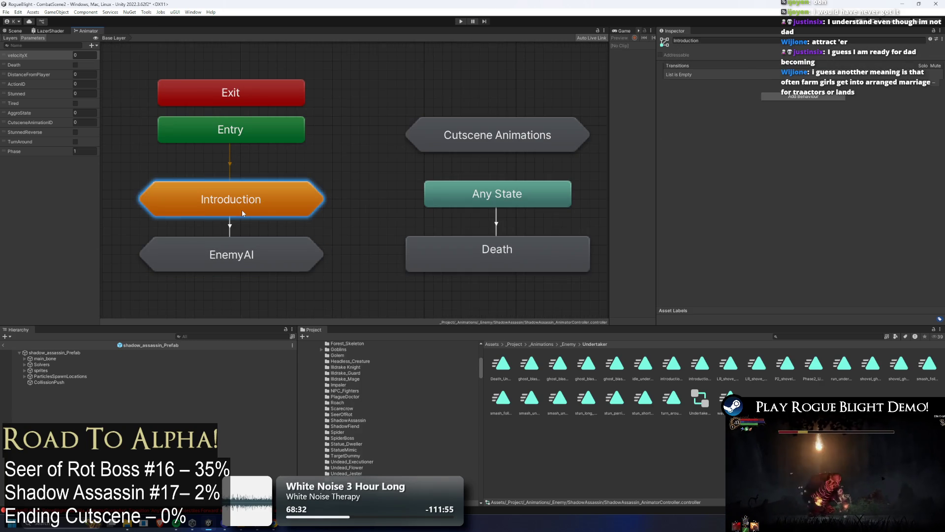
{"action": "double_click", "coordinate": [241, 209]}
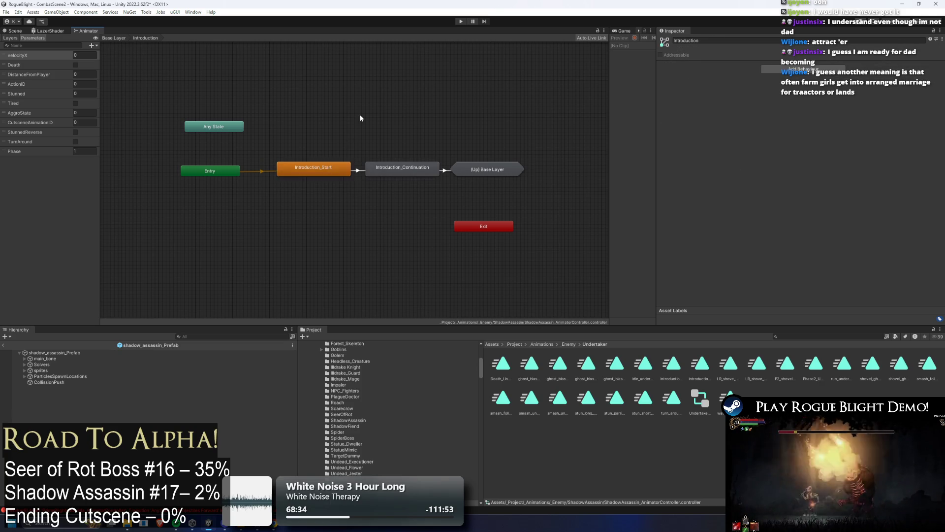
{"action": "key", "text": "BackSpace"}
{"action": "left_click", "coordinate": [486, 210]}
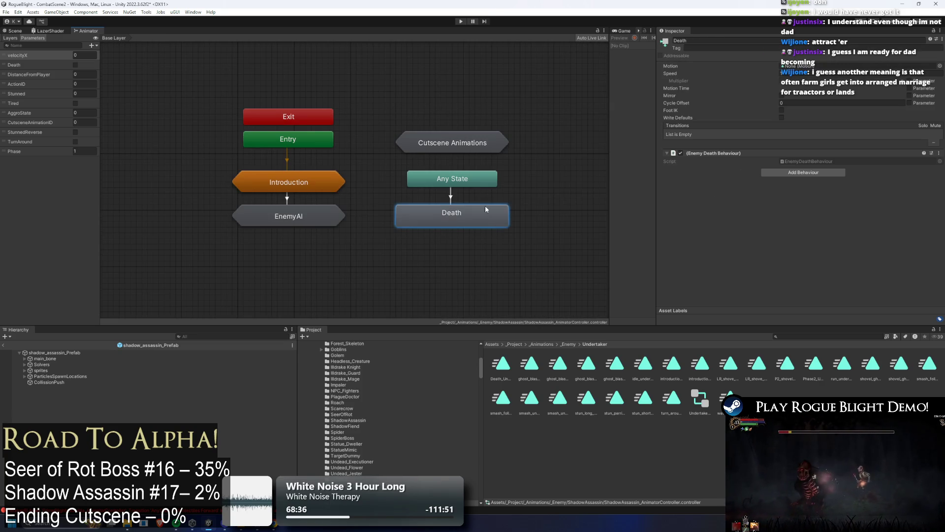
Inspect the Ghost Blast AOE transition inside EnemyAI's Actions state machine
{"action": "double_click", "coordinate": [310, 206]}
{"action": "double_click", "coordinate": [291, 211]}
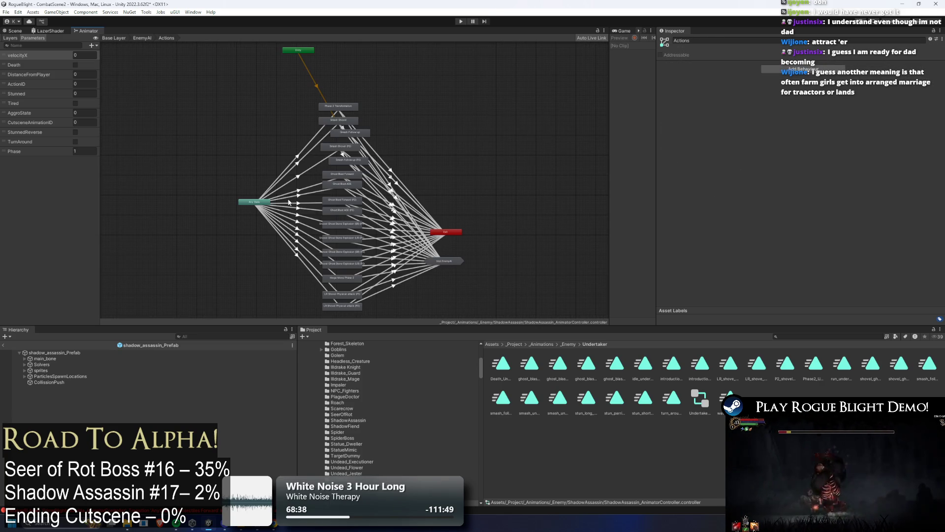
{"action": "left_click", "coordinate": [290, 199]}
{"action": "key", "text": "BackSpace"}
{"action": "key", "text": "BackSpace"}
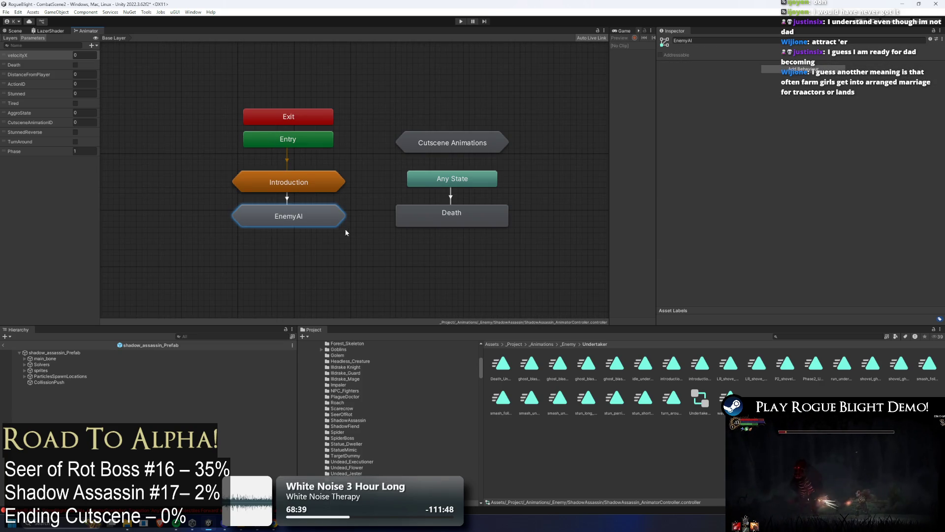
Check the Any State to Stun_Long transition, then return to the Base Layer and select shadow_assassin_Prefab
{"action": "double_click", "coordinate": [344, 228]}
{"action": "double_click", "coordinate": [270, 185]}
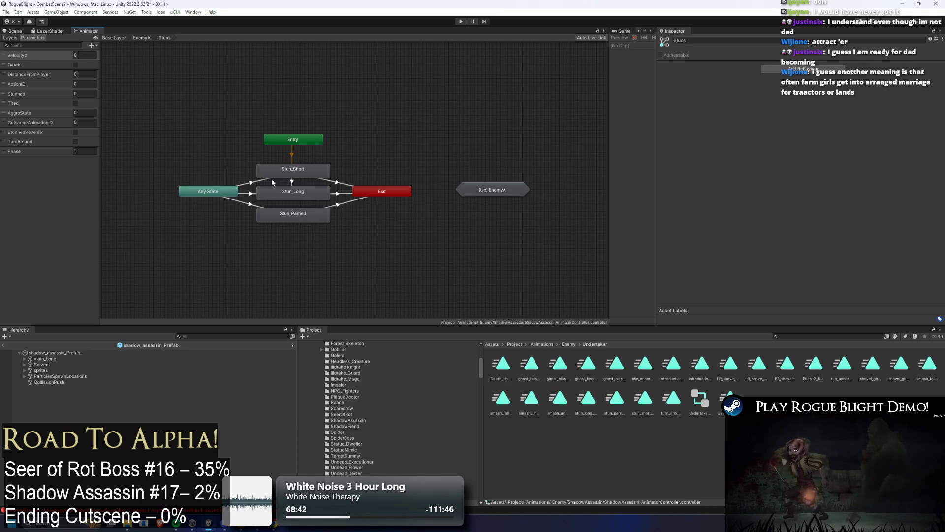
{"action": "left_click", "coordinate": [278, 172]}
{"action": "left_click", "coordinate": [252, 188]}
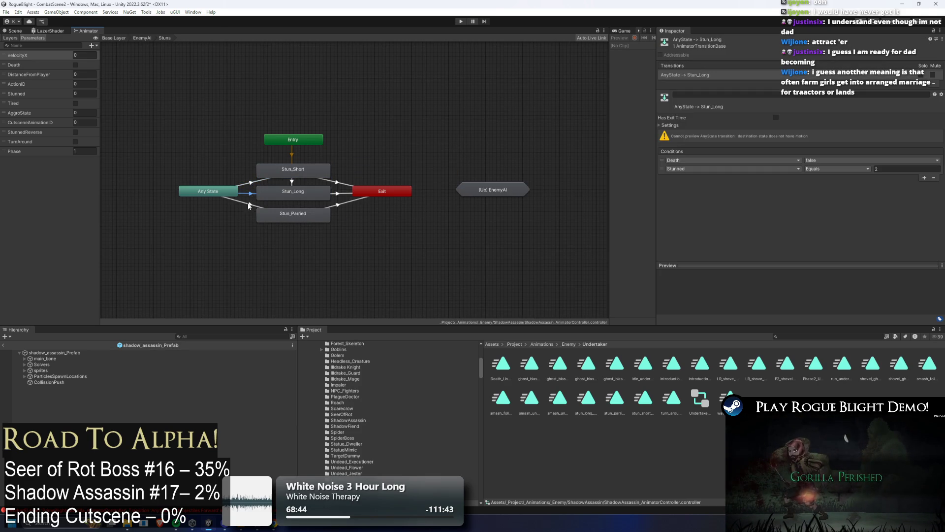
{"action": "key", "text": "BackSpace"}
{"action": "key", "text": "BackSpace"}
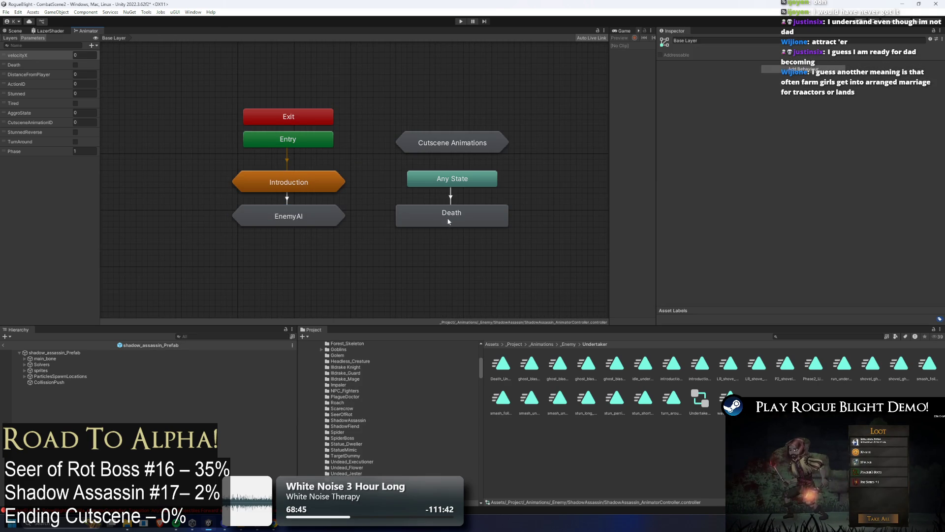
{"action": "left_click", "coordinate": [449, 222]}
{"action": "left_click", "coordinate": [364, 139]}
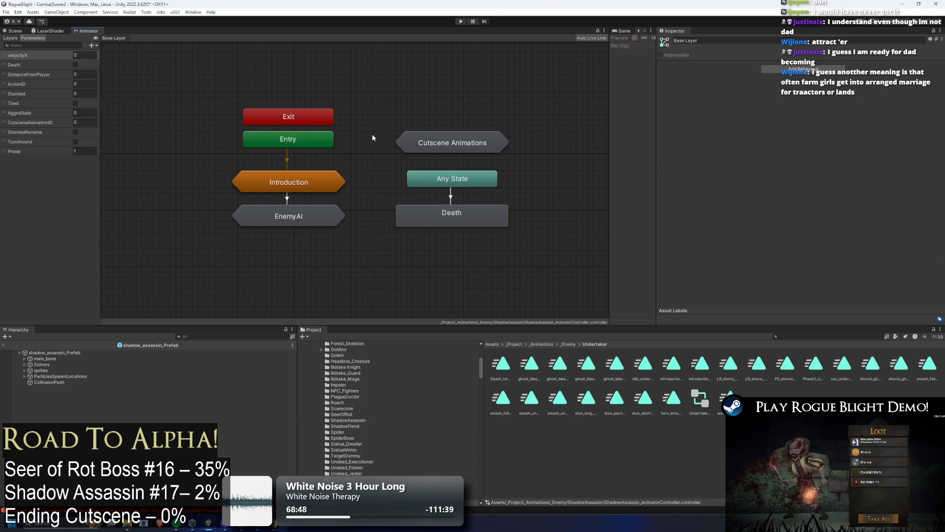
{"action": "left_click", "coordinate": [54, 353]}
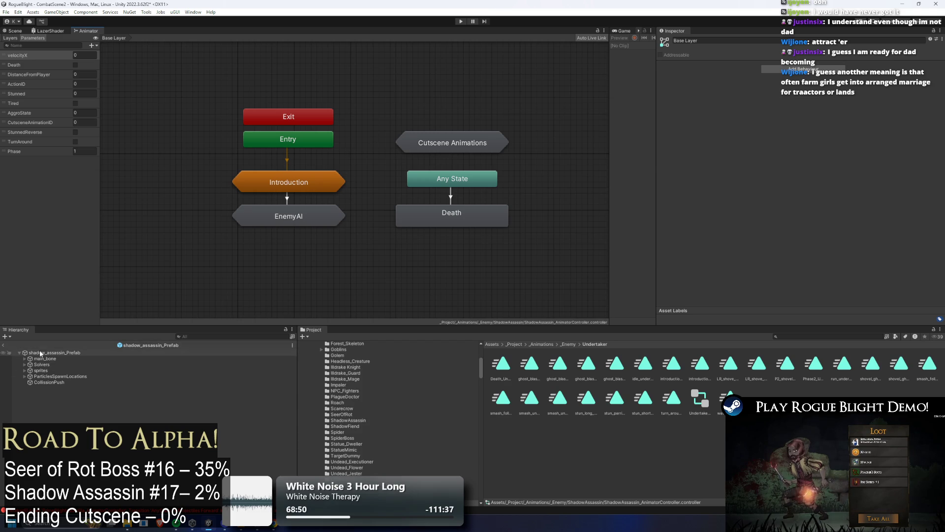
Find Statue_Dweller via a 'statue dweller' search, set Enemy Type to Final_boss_enemy, and check its PrimeStatue_Dweller variant
{"action": "key", "text": "ctrl+1"}
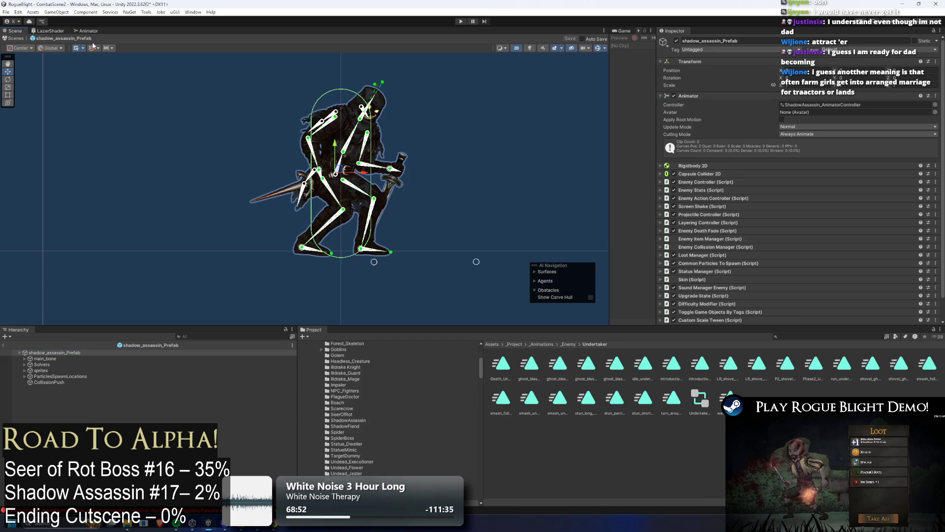
{"action": "left_click", "coordinate": [819, 337]}
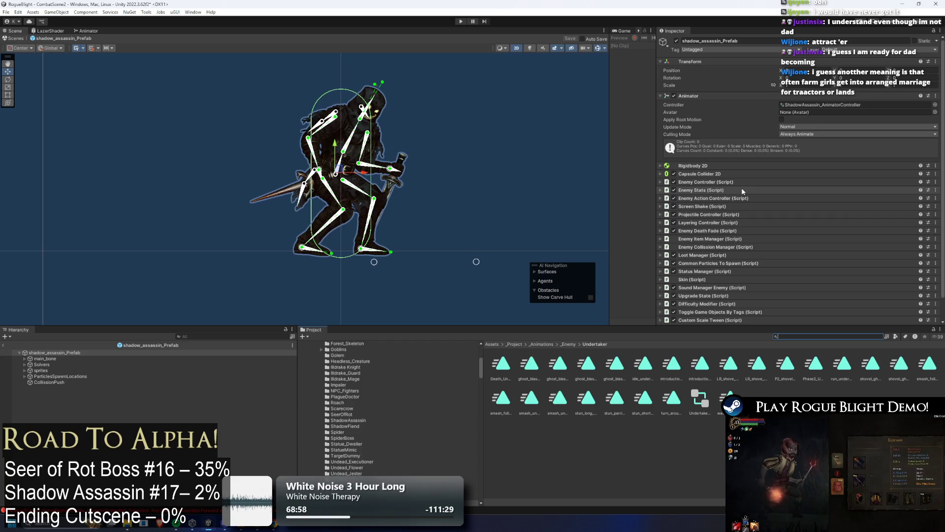
{"action": "type", "text": "statue dweller pre"}
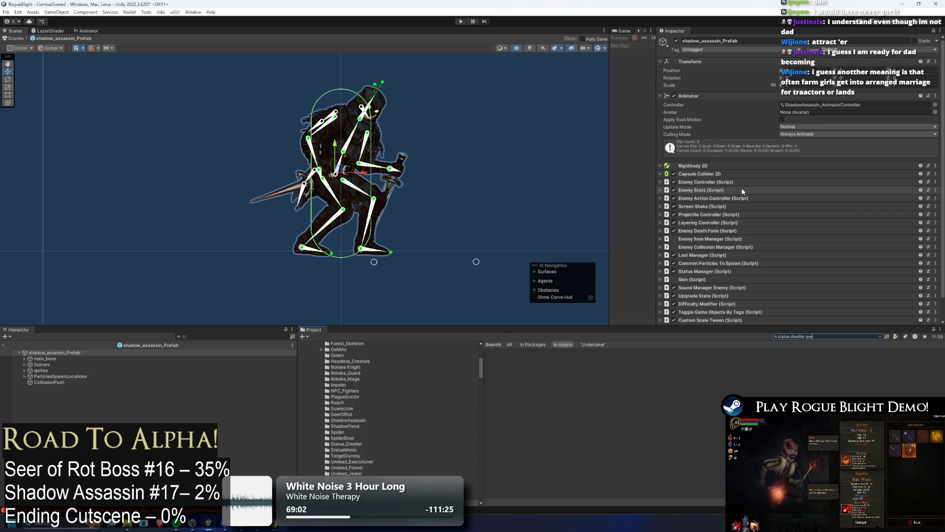
{"action": "left_click", "coordinate": [584, 364]}
{"action": "scroll", "coordinate": [788, 143], "scroll_direction": "down", "scroll_amount": 5}
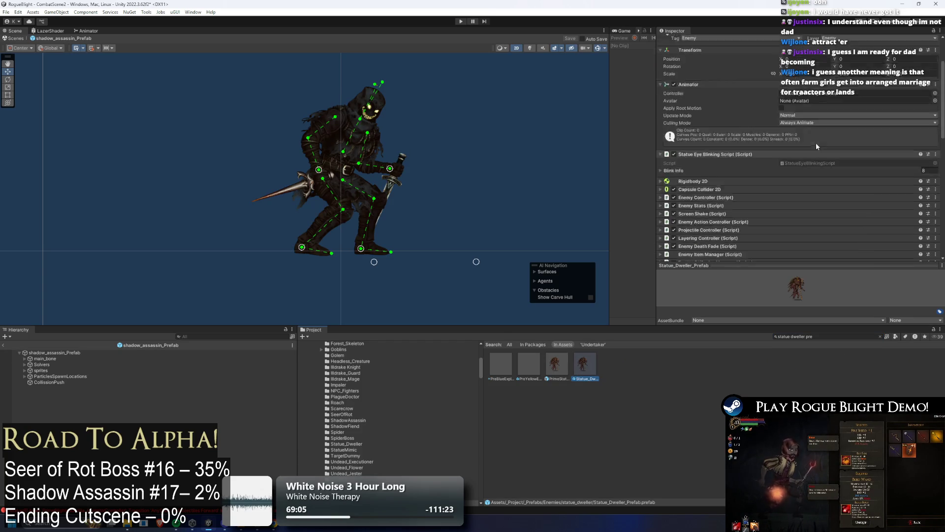
{"action": "left_click", "coordinate": [709, 126]}
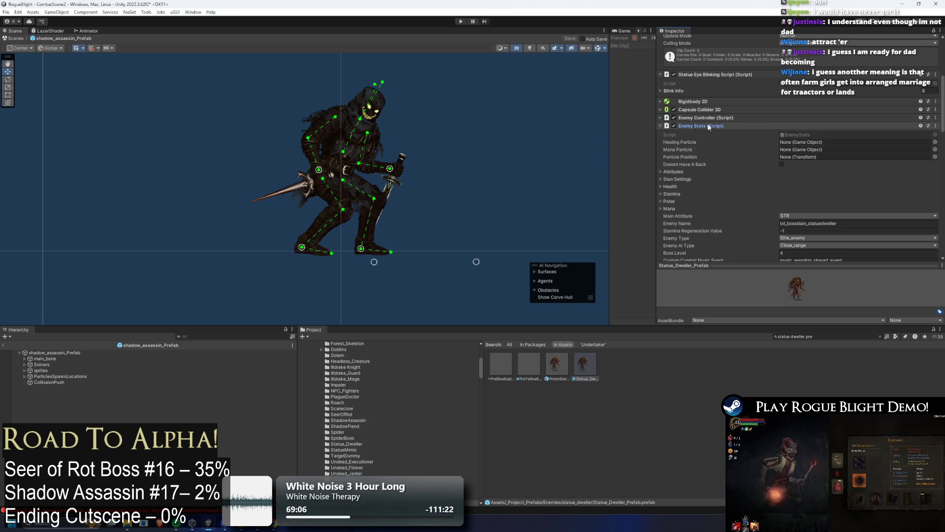
{"action": "left_click", "coordinate": [806, 239]}
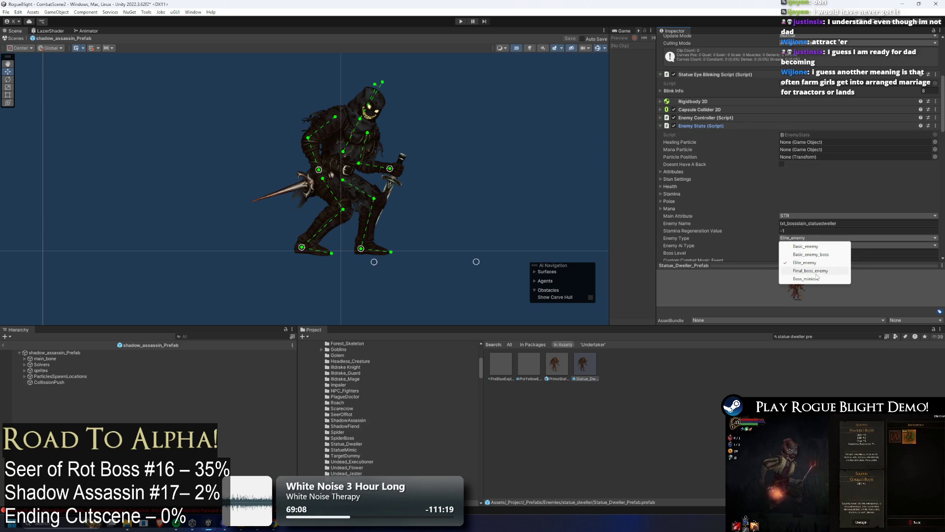
{"action": "left_click", "coordinate": [836, 274]}
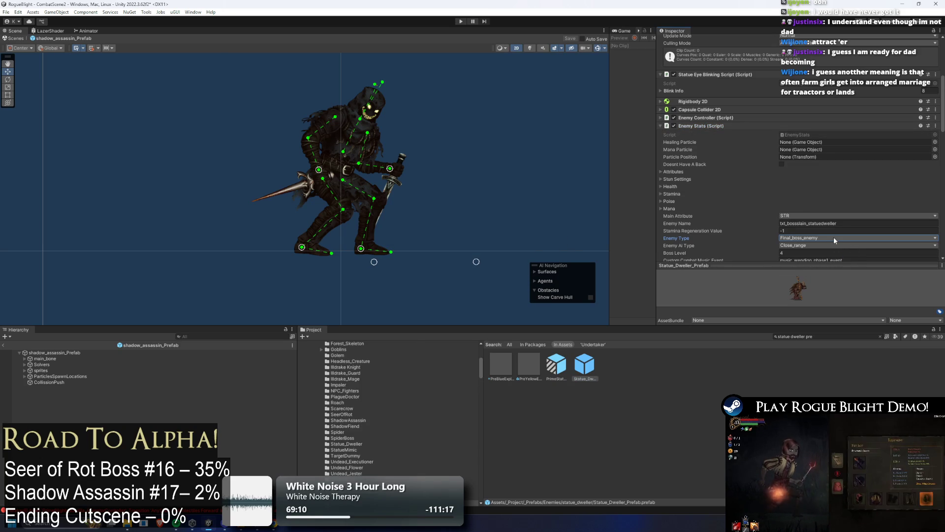
{"action": "left_click", "coordinate": [556, 372]}
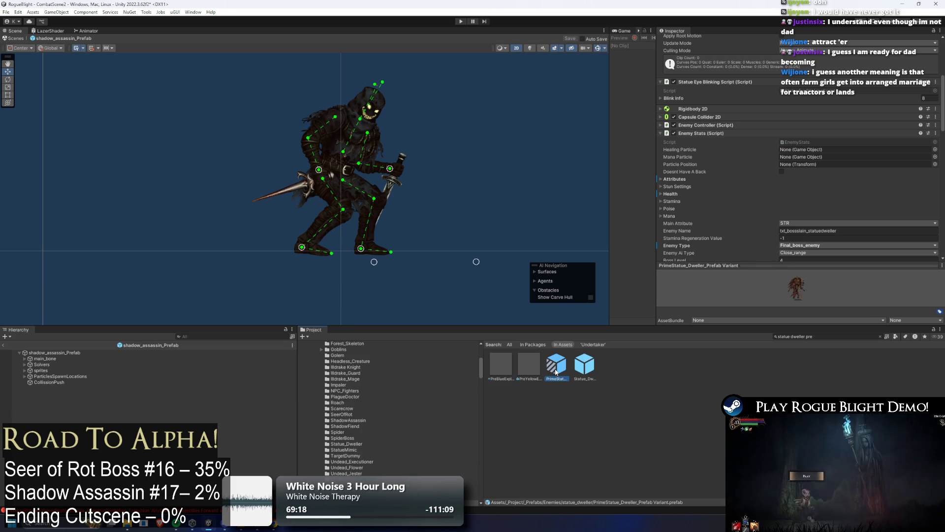
{"action": "left_click", "coordinate": [844, 338]}
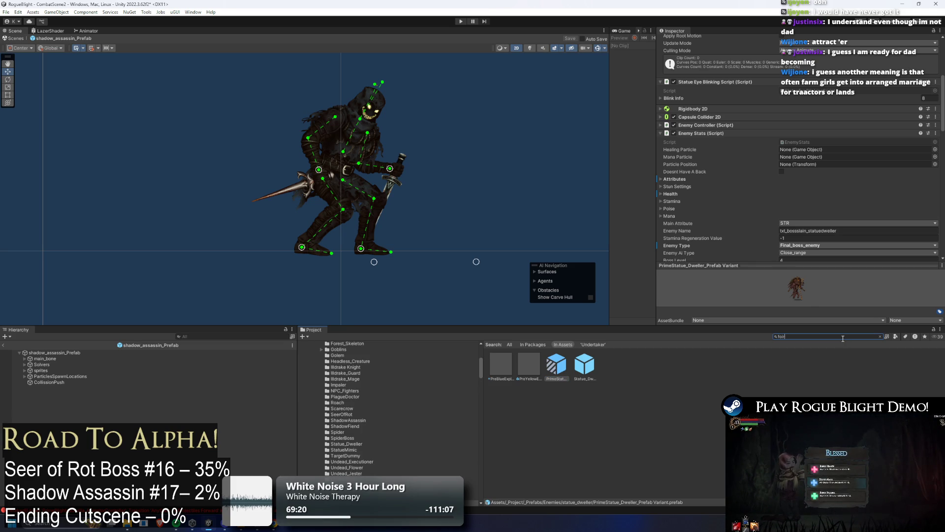
Open ForestMap_Gorilla_EliteNode and expand the third and fourth Monster List To Spawn entries
{"action": "type", "text": "orest map"}
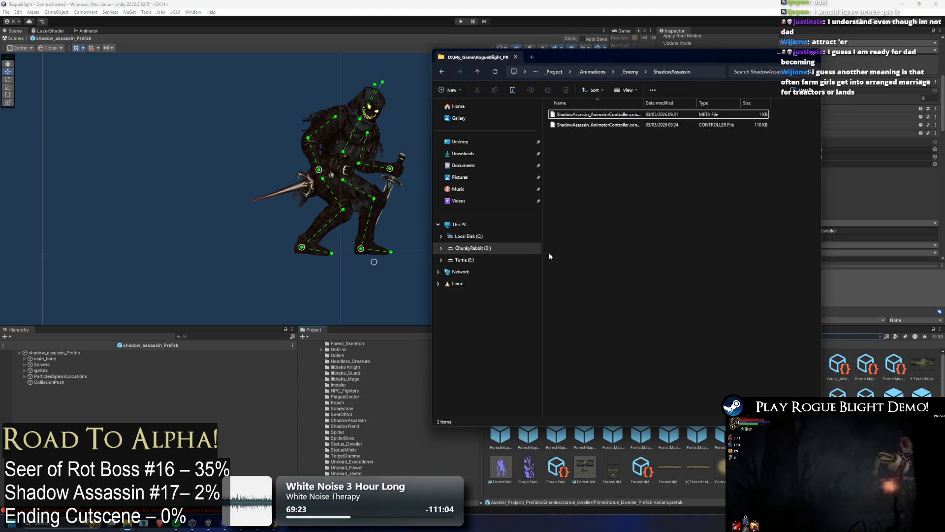
{"action": "left_click", "coordinate": [826, 347]}
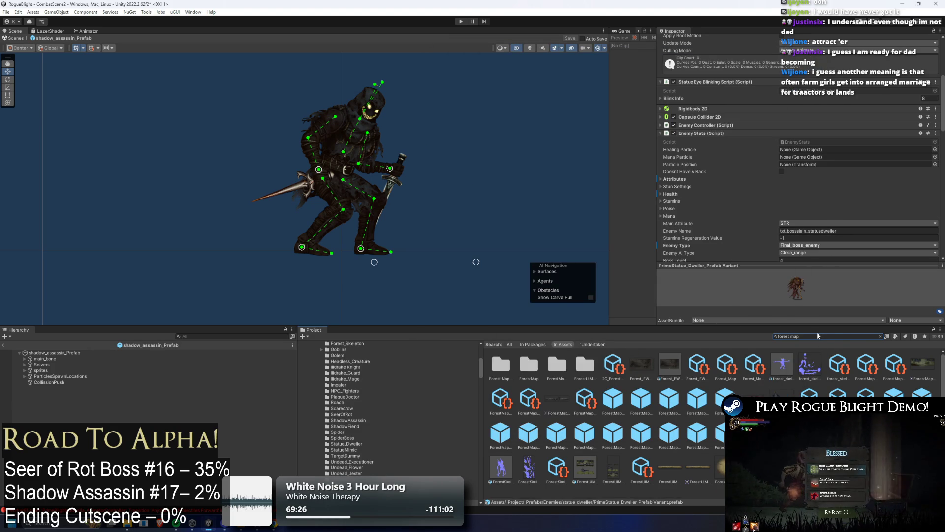
{"action": "left_click", "coordinate": [830, 337]}
{"action": "type", "text": "elite"}
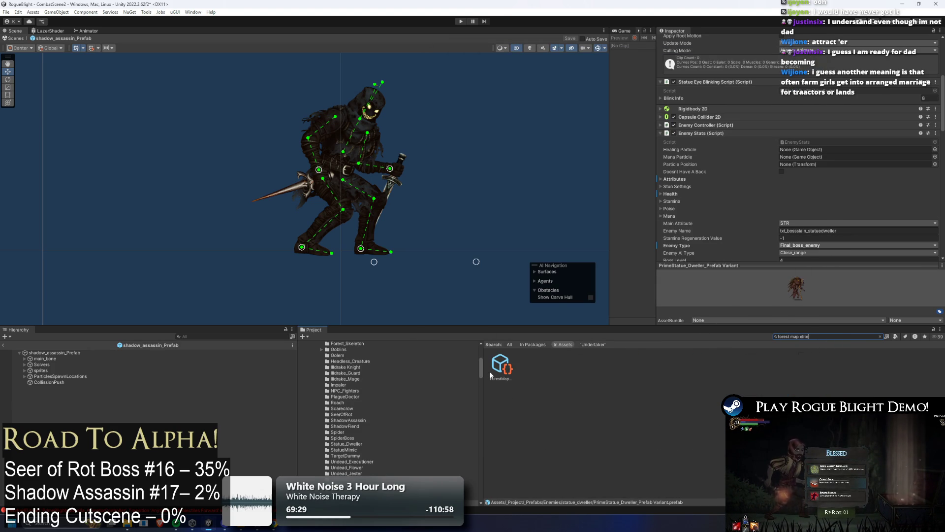
{"action": "left_click", "coordinate": [495, 370]}
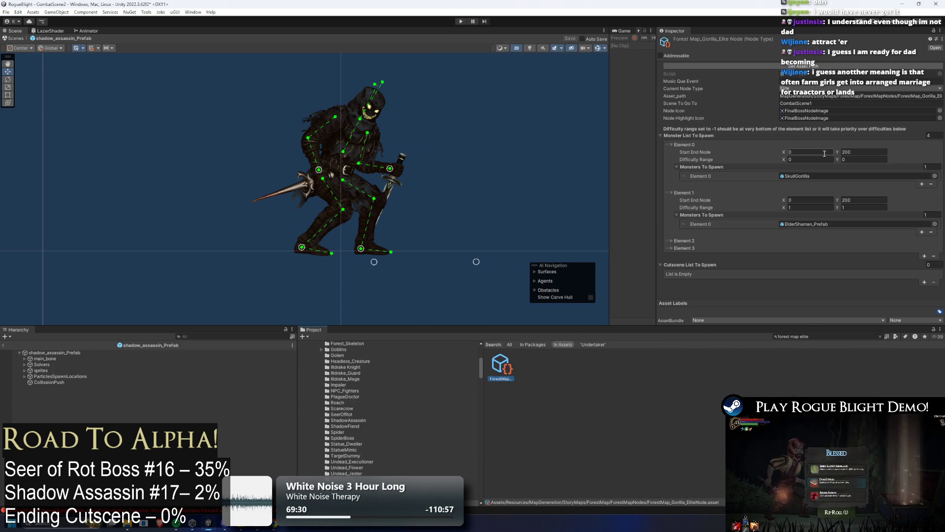
{"action": "left_click", "coordinate": [697, 240]}
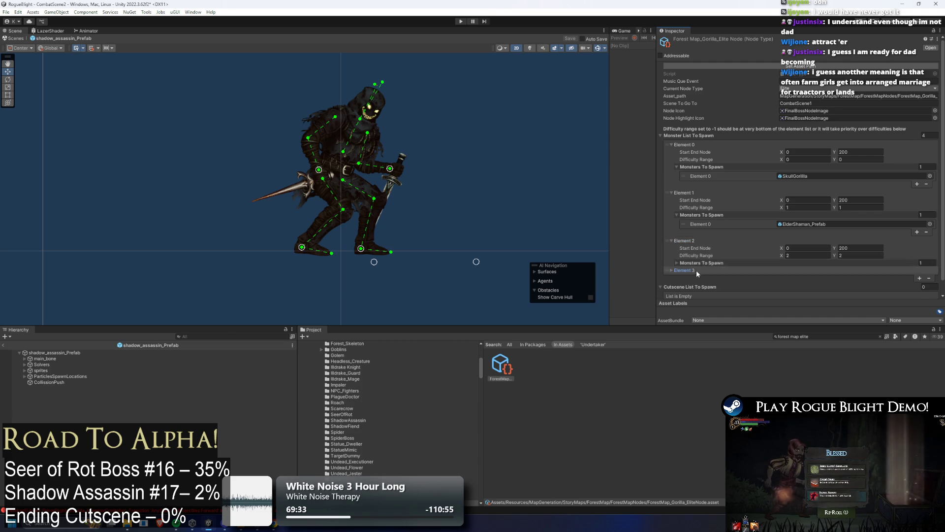
{"action": "left_click", "coordinate": [693, 270]}
{"action": "left_click", "coordinate": [702, 263]}
{"action": "scroll", "coordinate": [752, 240], "scroll_direction": "down", "scroll_amount": 3}
{"action": "left_click", "coordinate": [730, 255]}
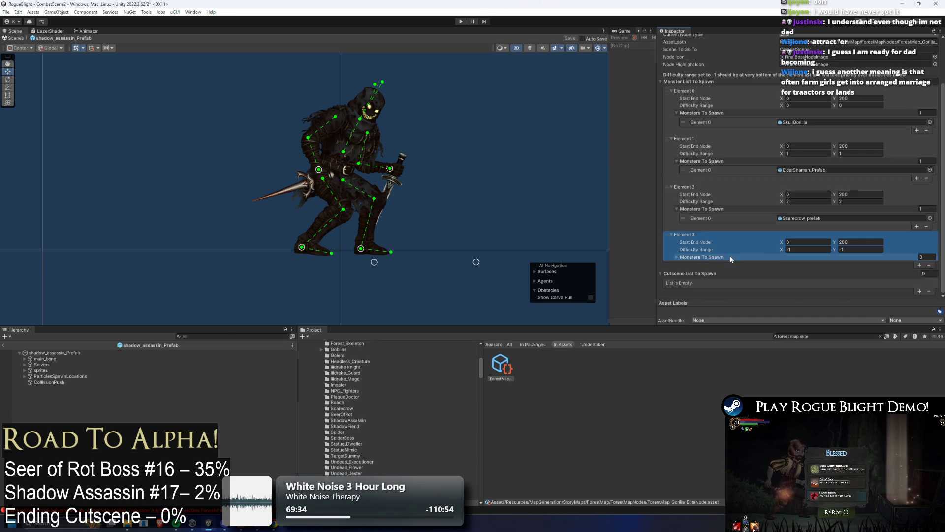
Close the file explorer window and bring the Bosses spreadsheet in Chrome to the front
{"action": "key", "text": "alt+Tab"}
{"action": "left_click", "coordinate": [852, 273]}
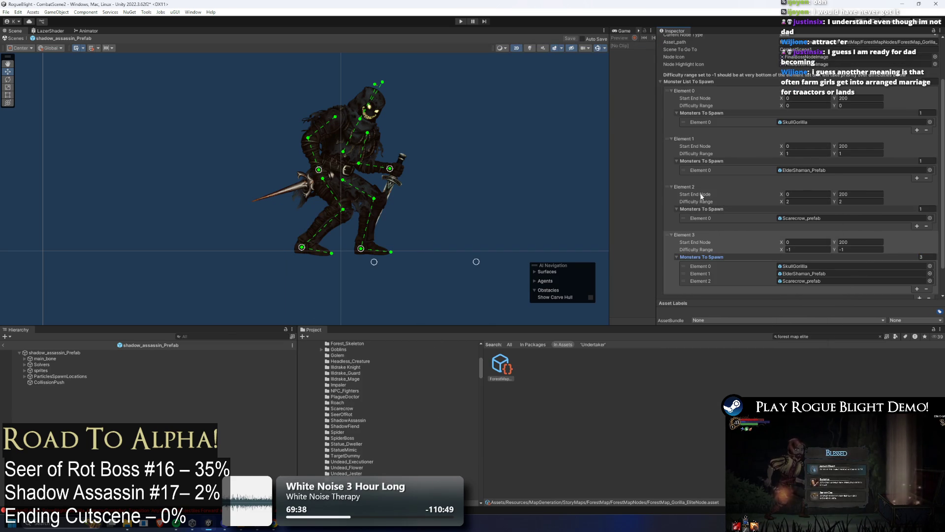
{"action": "scroll", "coordinate": [838, 195], "scroll_direction": "up", "scroll_amount": 2}
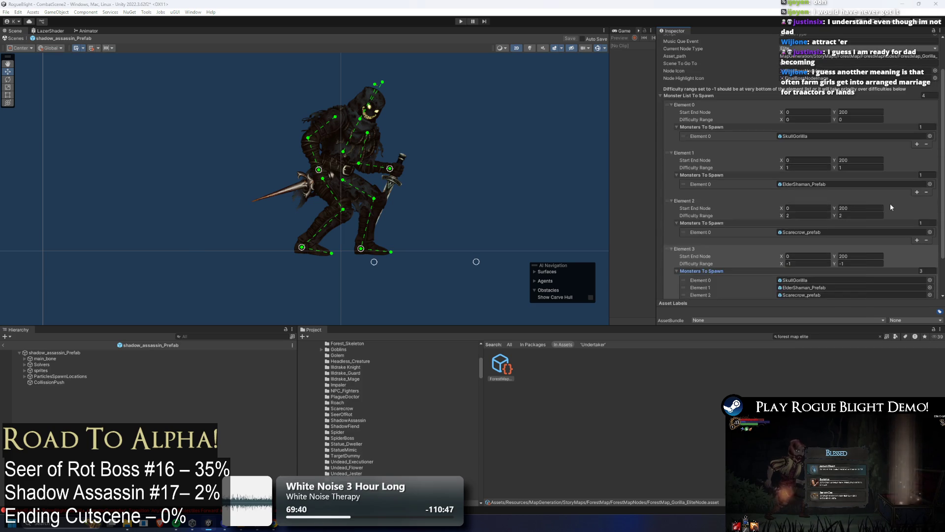
{"action": "key", "text": "alt+Tab"}
{"action": "left_click", "coordinate": [323, 281]}
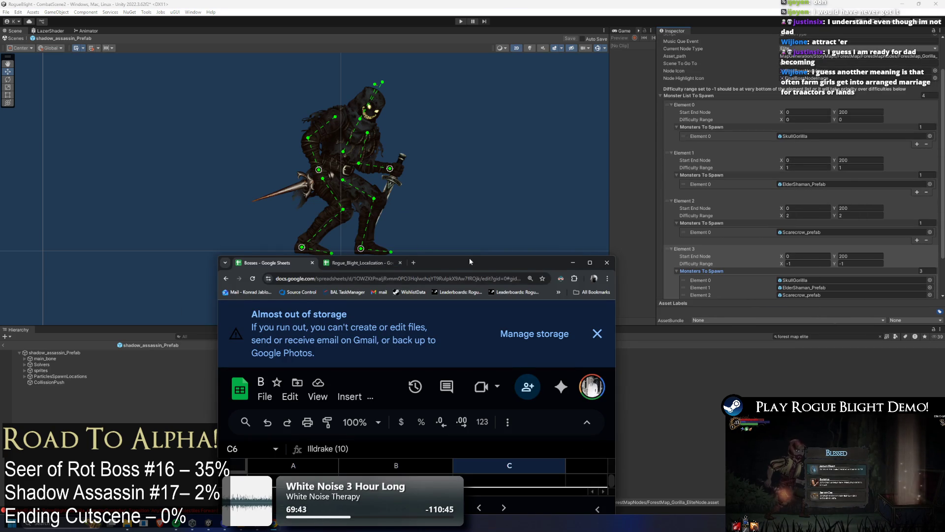
Check the Shadow assassin (3) and Wendigo (2) entries in the Bosses table, then minimize the browser
{"action": "mouse_move", "coordinate": [470, 262]}
{"action": "left_mouse_down"}
{"action": "mouse_move", "coordinate": [375, 264]}
{"action": "mouse_move", "coordinate": [366, 55]}
{"action": "mouse_move", "coordinate": [374, 94]}
{"action": "mouse_move", "coordinate": [426, 1]}
{"action": "left_mouse_up"}
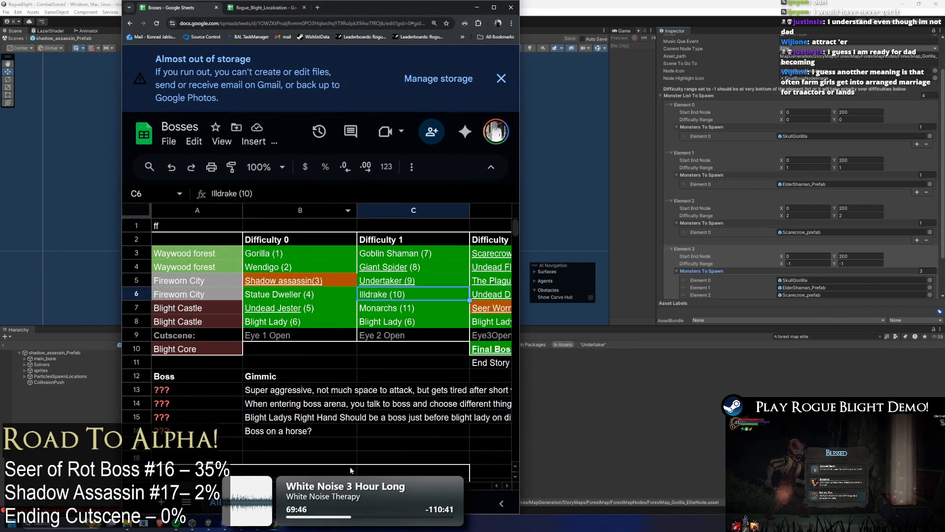
{"action": "left_click", "coordinate": [303, 282]}
{"action": "left_click", "coordinate": [306, 269]}
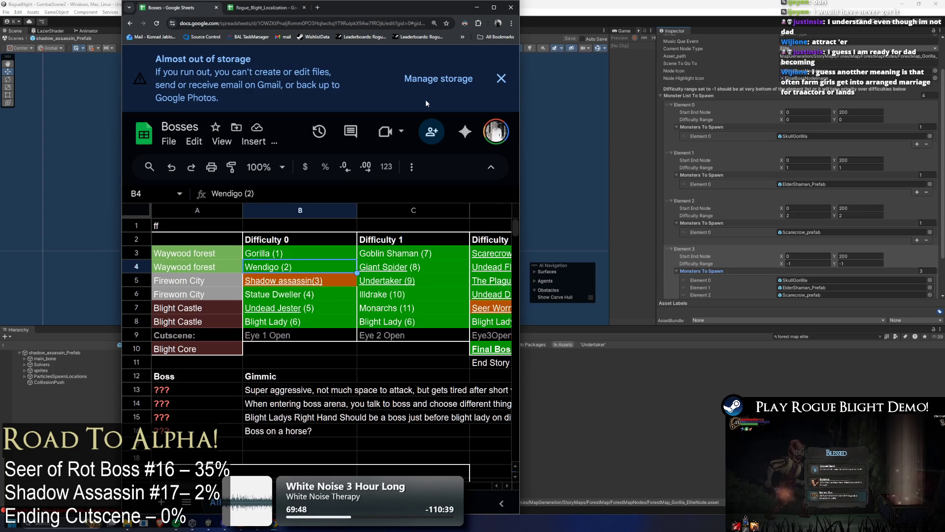
{"action": "left_click", "coordinate": [476, 7]}
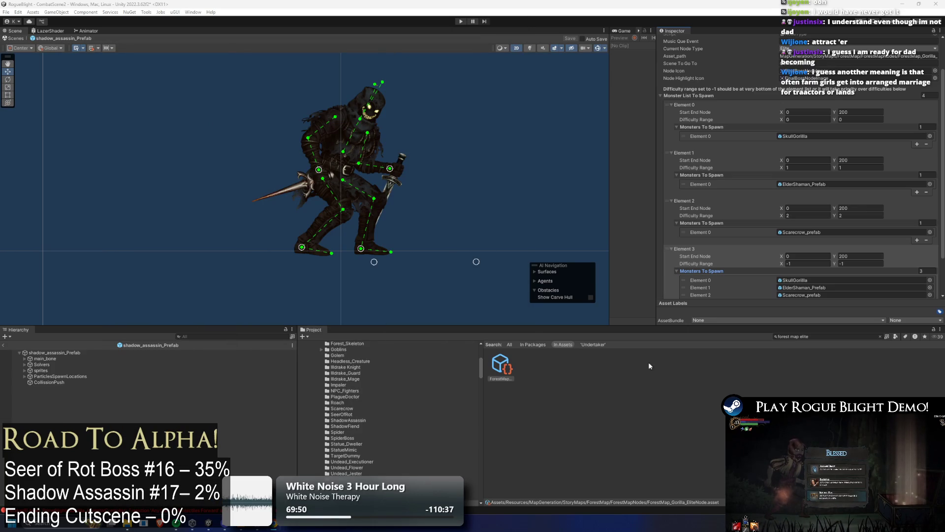
Search 'forest map final' in the Project panel and open the forest map final boss node
{"action": "key", "text": "BackSpace"}
{"action": "key", "text": "BackSpace"}
{"action": "key", "text": "BackSpace"}
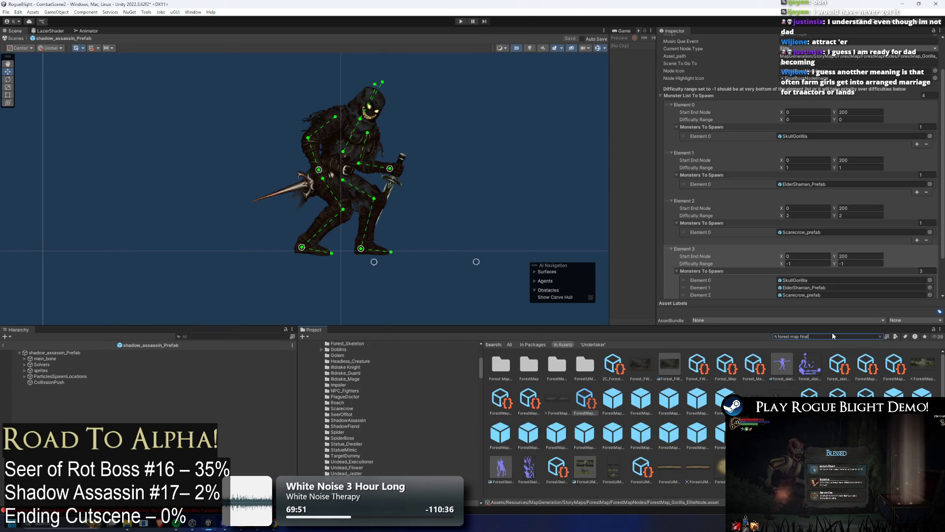
{"action": "type", "text": "final"}
{"action": "key", "text": "Down"}
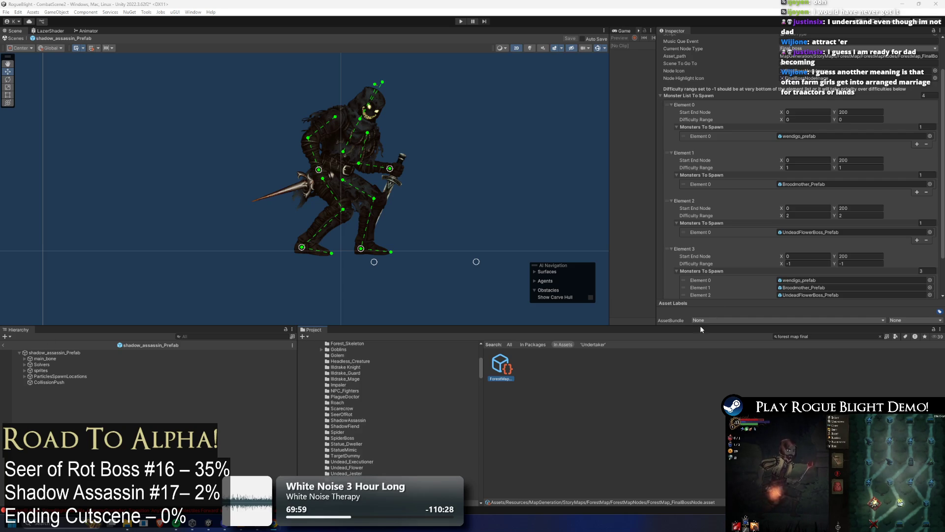
Search 'city elite' and open the CityRuins_EliteBoss_StatueDweller node asset
{"action": "left_click", "coordinate": [821, 335]}
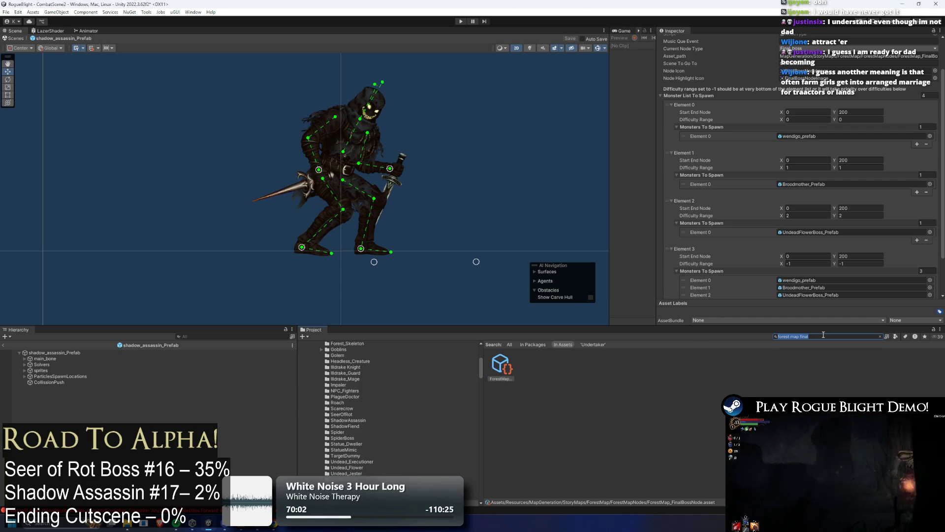
{"action": "type", "text": "city elite"}
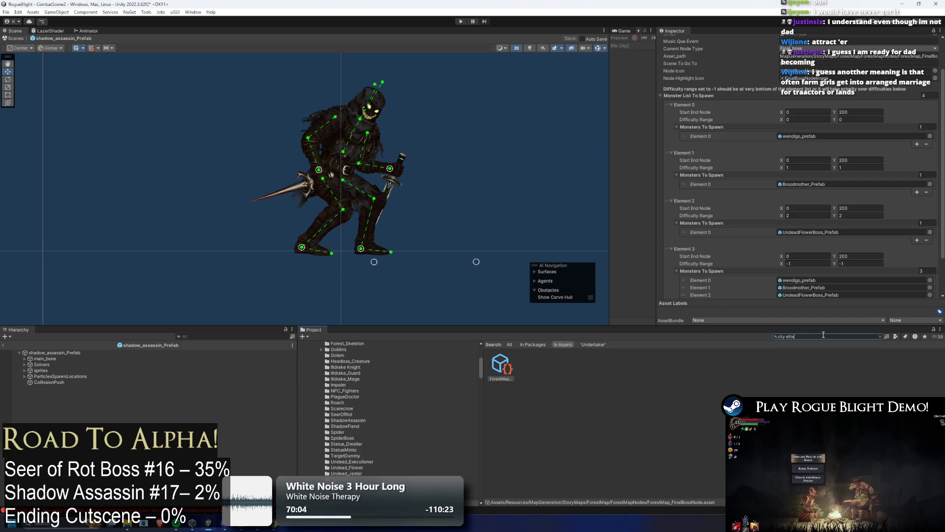
{"action": "left_click", "coordinate": [608, 371]}
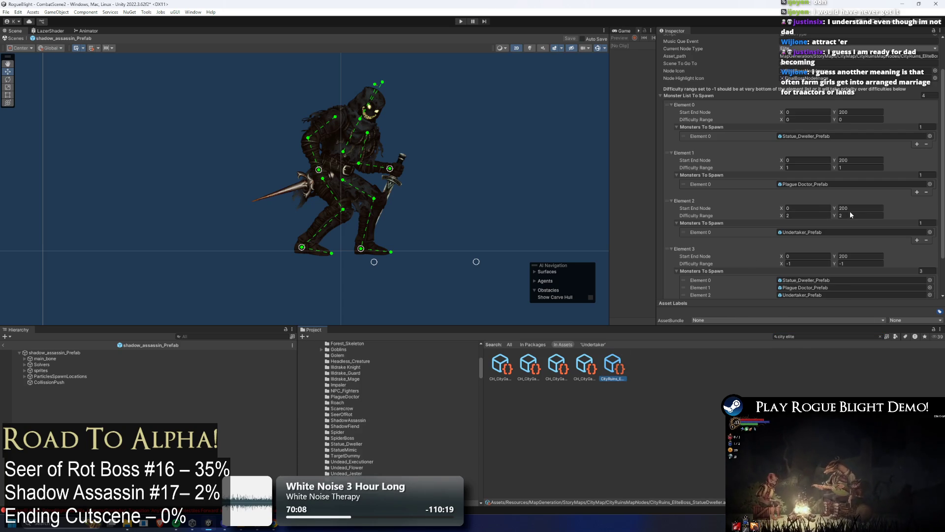
Assign shadow_assassin_Prefab to the node's first monster spawn slot
{"action": "left_click", "coordinate": [929, 136]}
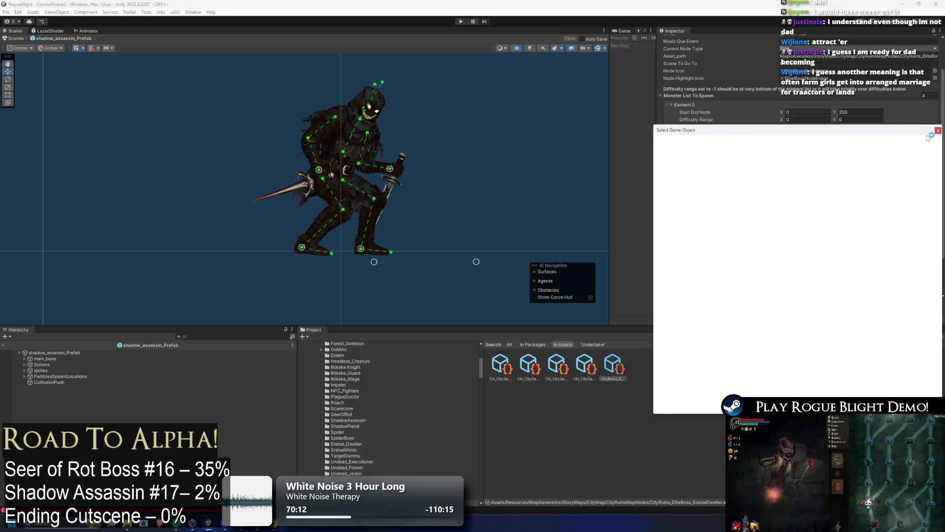
{"action": "type", "text": "shadow pre"}
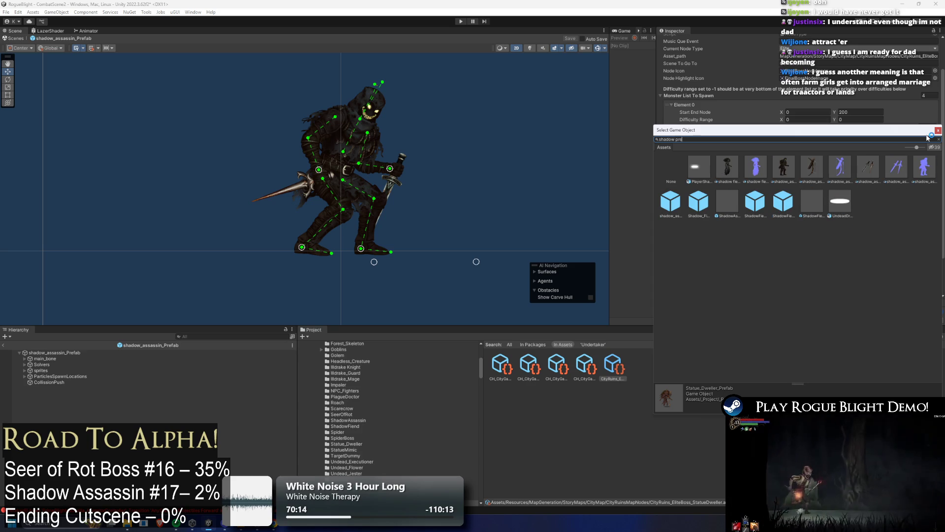
{"action": "type", "text": "fab"}
{"action": "left_click", "coordinate": [727, 168]}
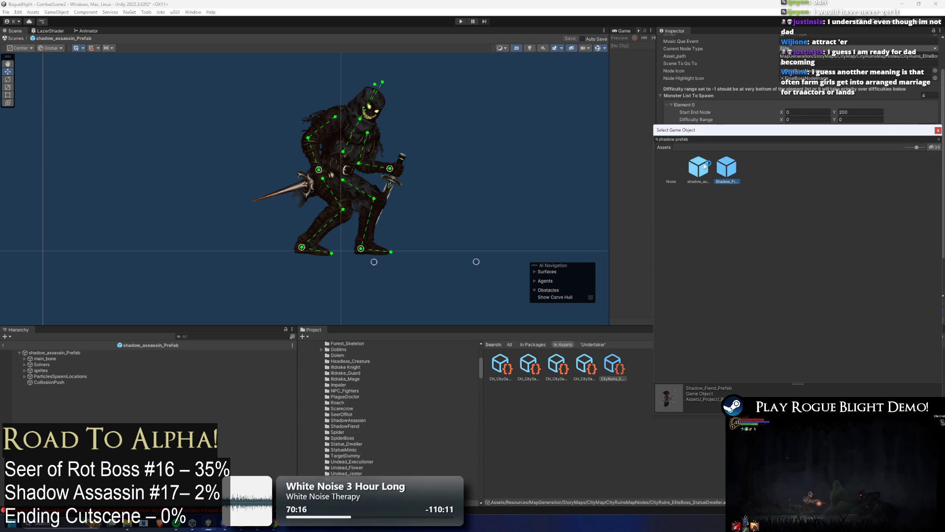
{"action": "double_click", "coordinate": [702, 167]}
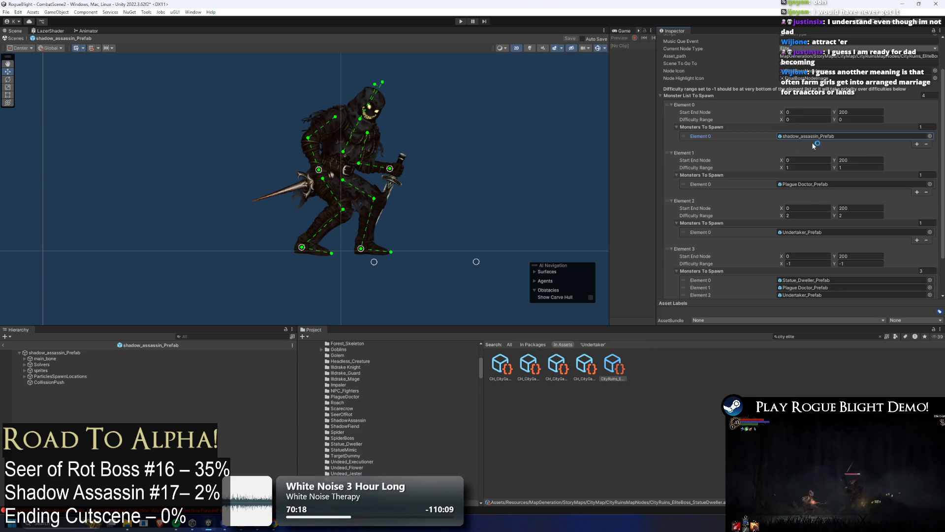
Assign shadow_assassin_Prefab as Element 3's first monster and clear the 'city elite' Project search
{"action": "left_click", "coordinate": [930, 281]}
{"action": "type", "text": "shadow prefab"}
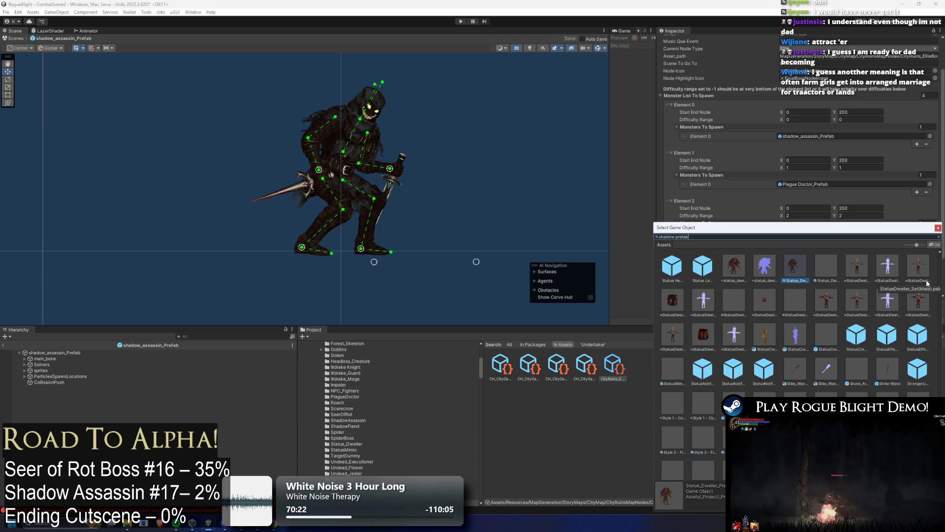
{"action": "left_click", "coordinate": [693, 262]}
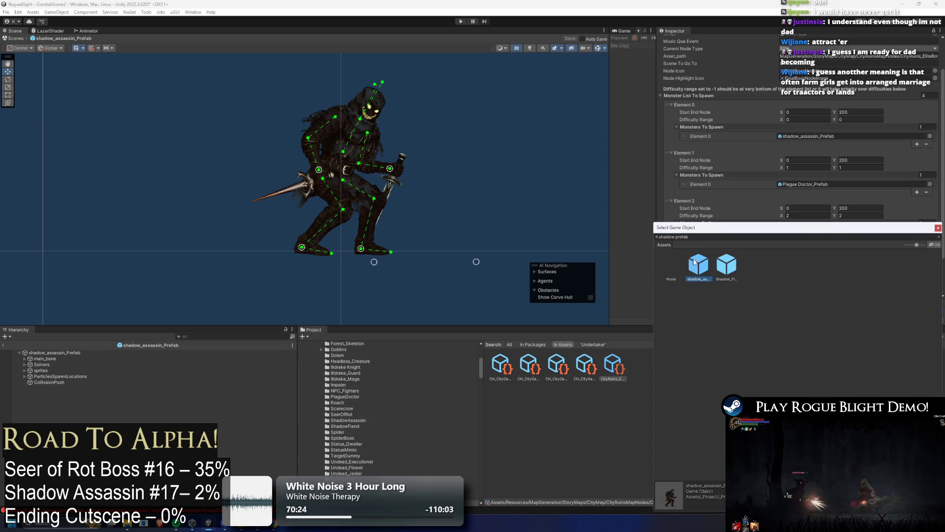
{"action": "double_click", "coordinate": [696, 262]}
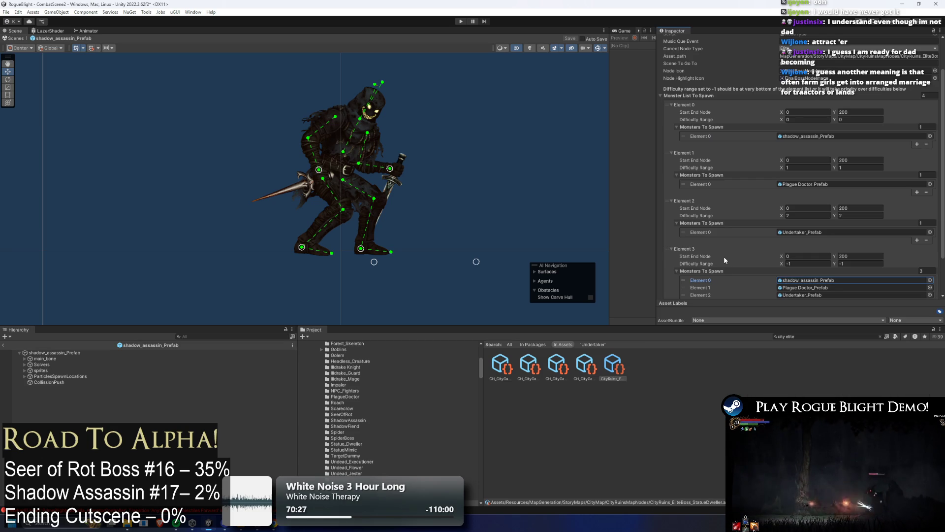
{"action": "left_click", "coordinate": [807, 335]}
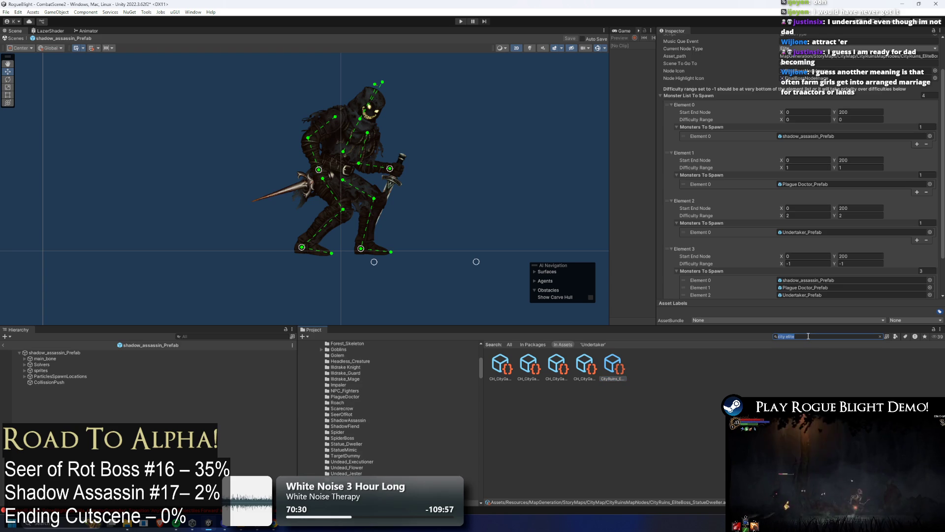
{"action": "key", "text": "BackSpace"}
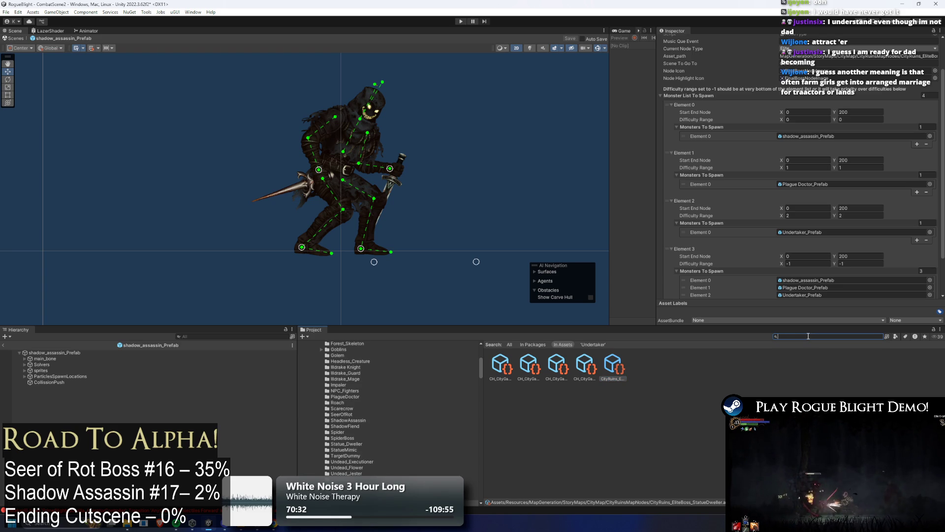
Save, then search 'city final' and open the CityRuins_FinalBossNode asset
{"action": "key", "text": "ctrl+s"}
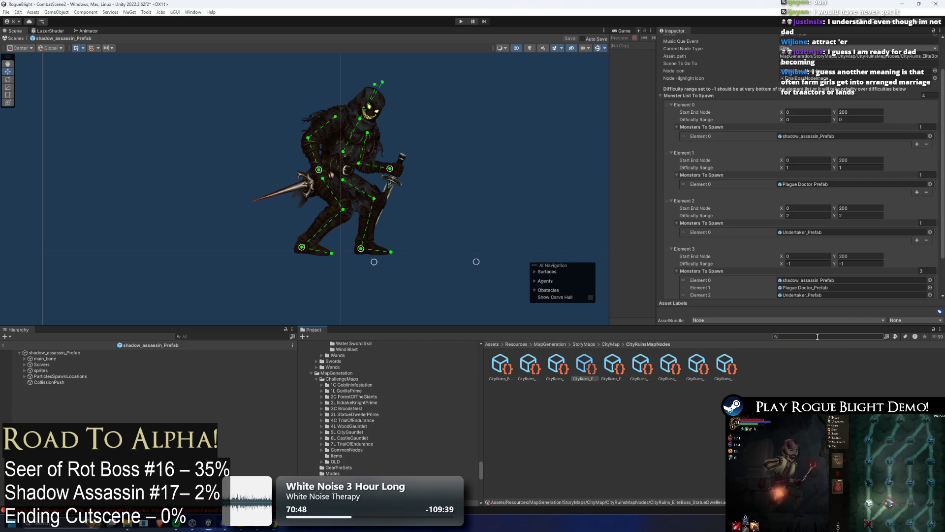
{"action": "type", "text": "city final"}
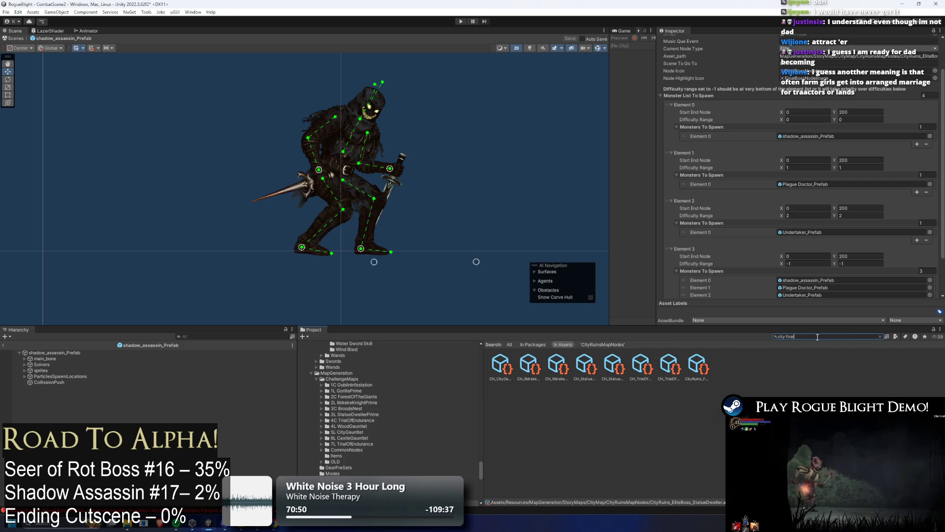
{"action": "left_click", "coordinate": [697, 367]}
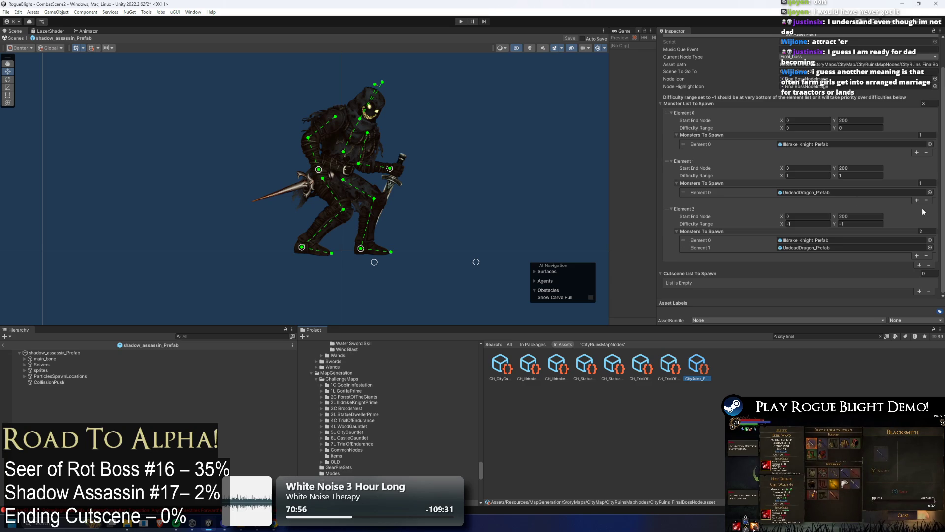
Add a new spawn group and remove UndeadDragon from Element 2, editing its difficulty values
{"action": "left_click", "coordinate": [919, 264]}
{"action": "left_click", "coordinate": [835, 242]}
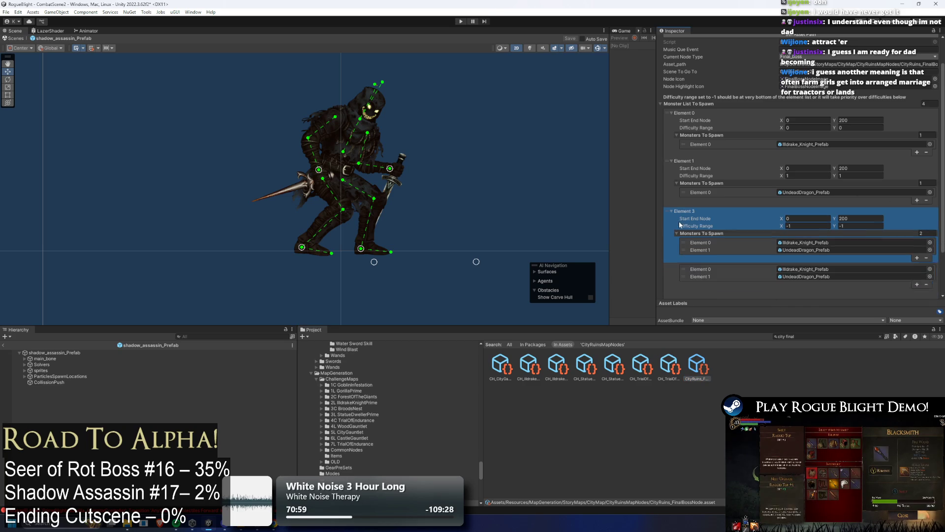
{"action": "left_click", "coordinate": [927, 256]}
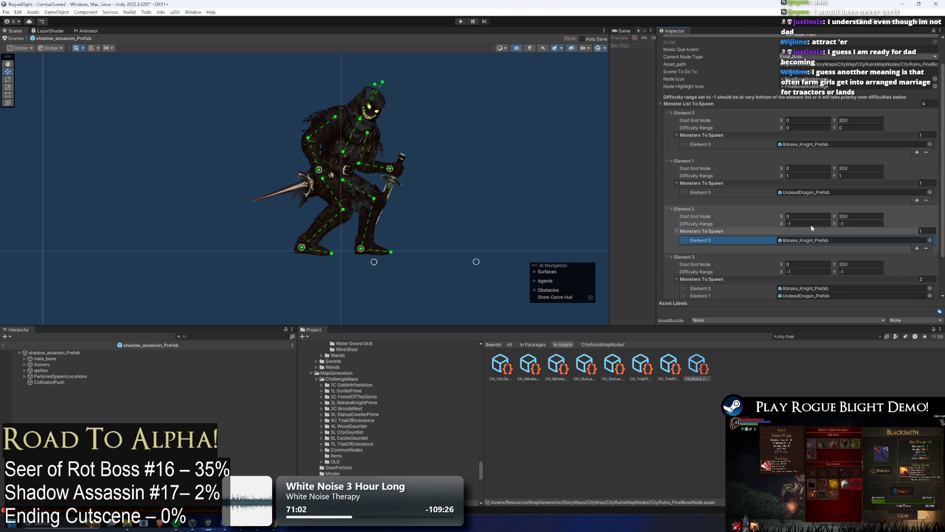
{"action": "type", "text": "2"}
{"action": "left_click", "coordinate": [866, 223]}
{"action": "type", "text": "-209"}
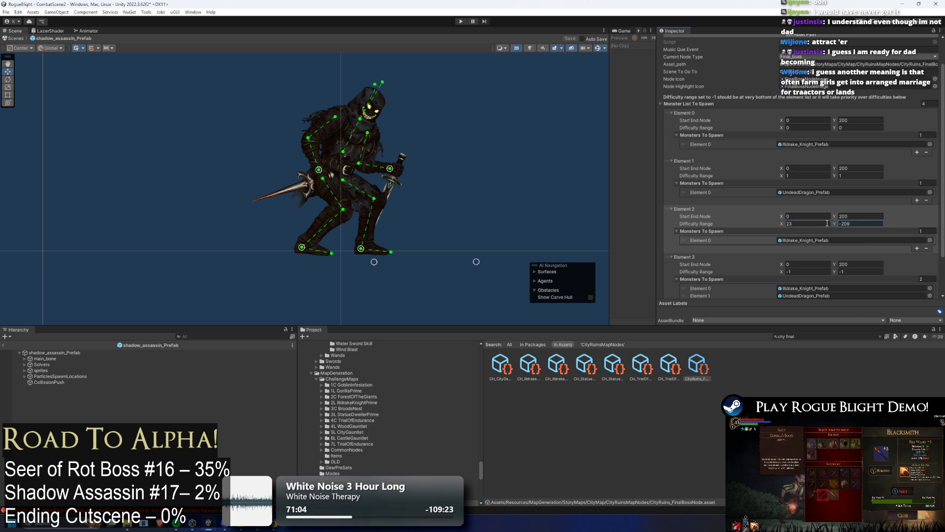
Assign Statue_Dweller_Prefab as Element 2's monster using a 'statue prefab' search
{"action": "left_click", "coordinate": [930, 241]}
{"action": "type", "text": "s"}
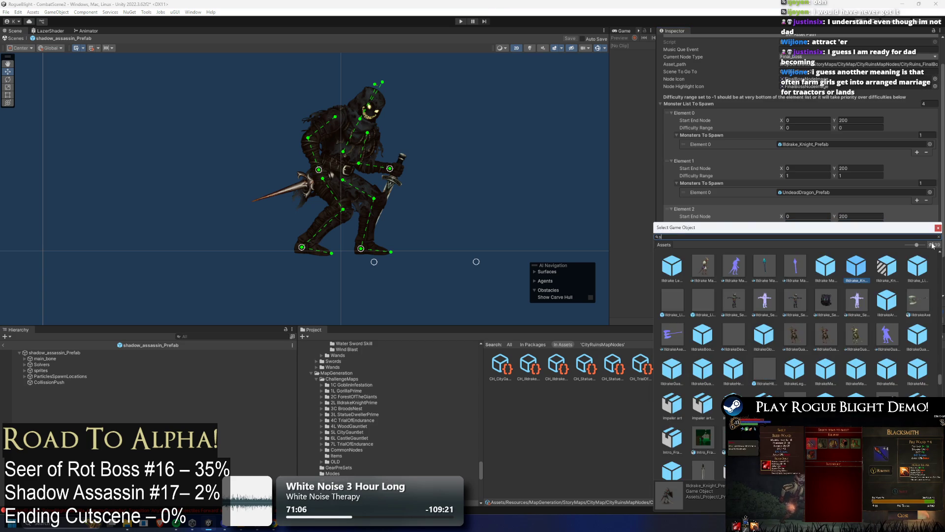
{"action": "type", "text": "tatue prefab"}
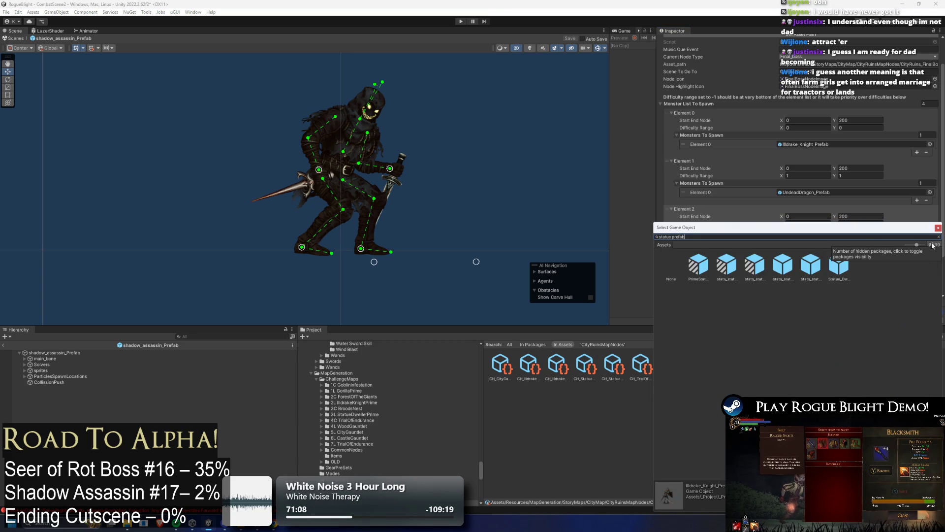
{"action": "left_click", "coordinate": [845, 265]}
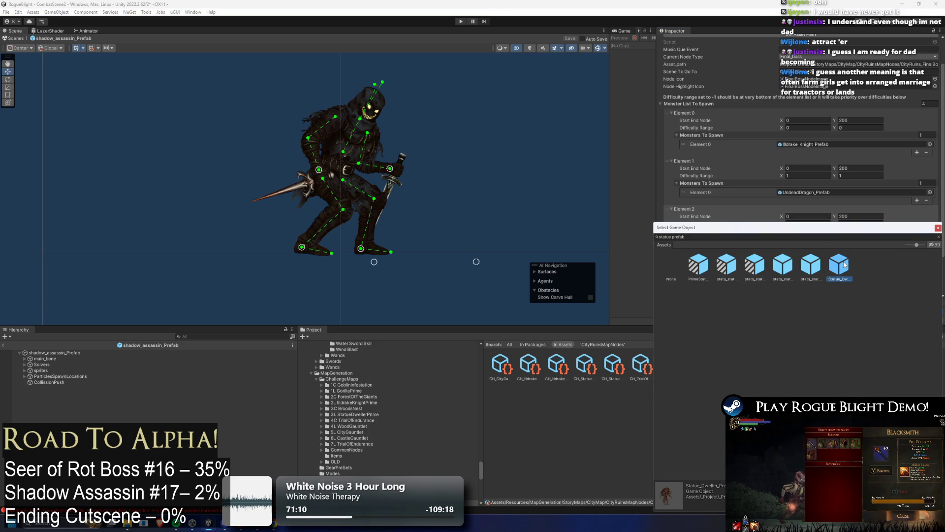
{"action": "key", "text": "Left"}
{"action": "key", "text": "Left"}
{"action": "key", "text": "Left"}
{"action": "key", "text": "Left"}
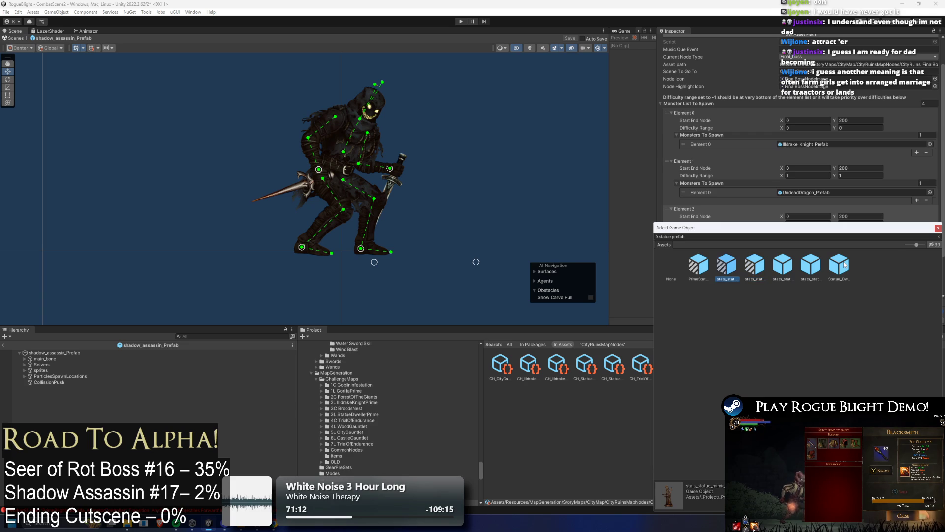
{"action": "key", "text": "Right"}
{"action": "key", "text": "Right"}
{"action": "key", "text": "Right"}
{"action": "key", "text": "Return"}
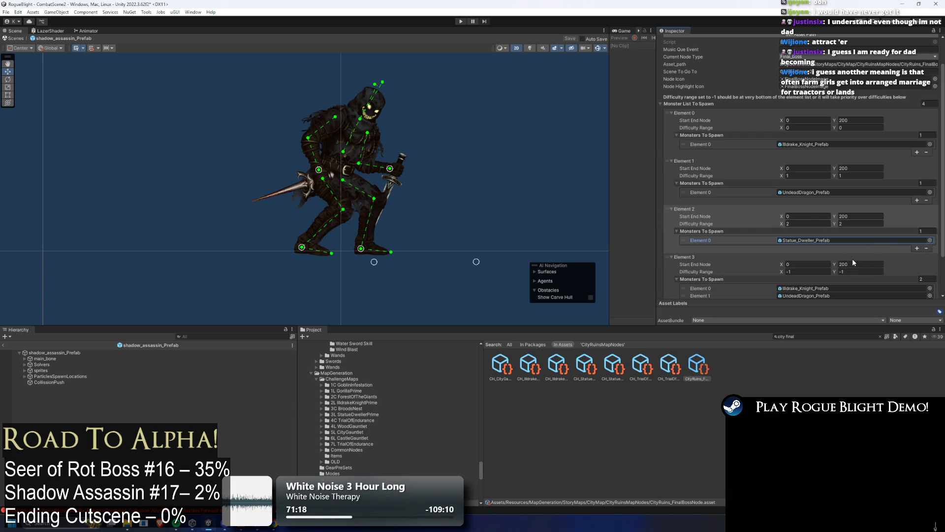
Move the Statue_Dweller group to the top, then set Element 1 difficulty 1–1 and Element 2 difficulty 2–2
{"action": "left_click_drag", "start_coordinate": [668, 208], "coordinate": [669, 134]}
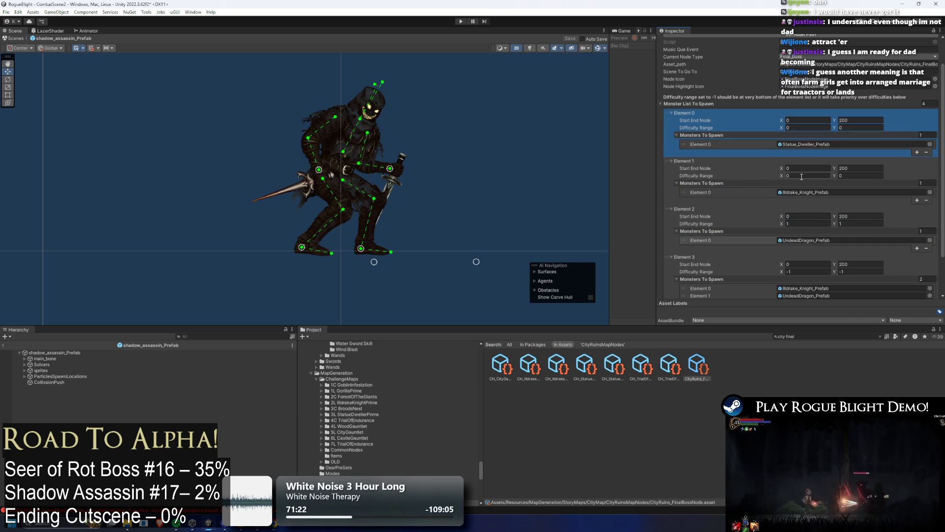
{"action": "left_click", "coordinate": [802, 176]}
{"action": "type", "text": "1"}
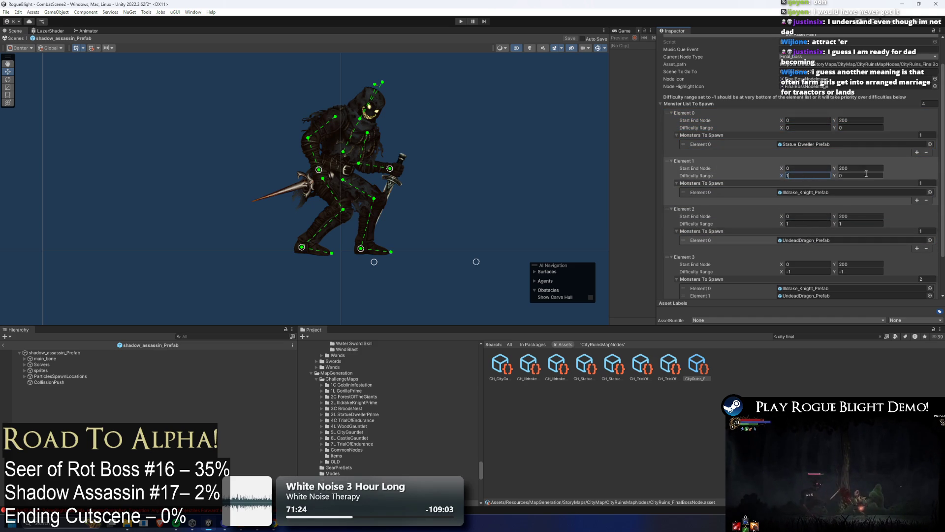
{"action": "left_click", "coordinate": [866, 175]}
{"action": "type", "text": "1"}
{"action": "left_click", "coordinate": [820, 224]}
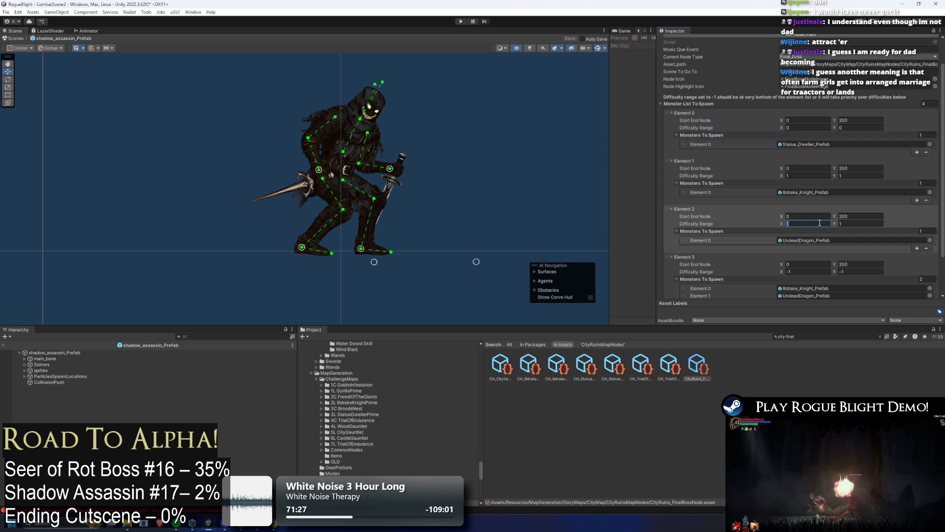
{"action": "type", "text": "2"}
{"action": "left_click", "coordinate": [877, 223]}
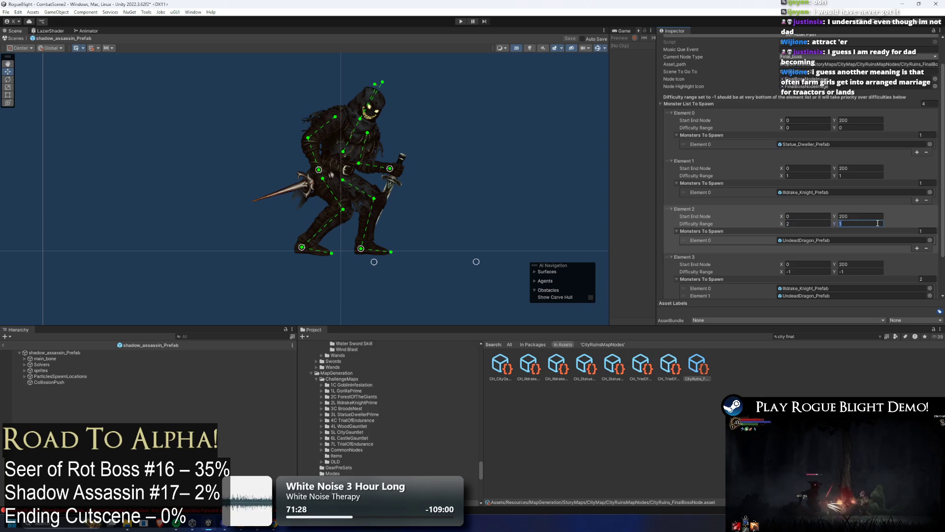
{"action": "type", "text": "2"}
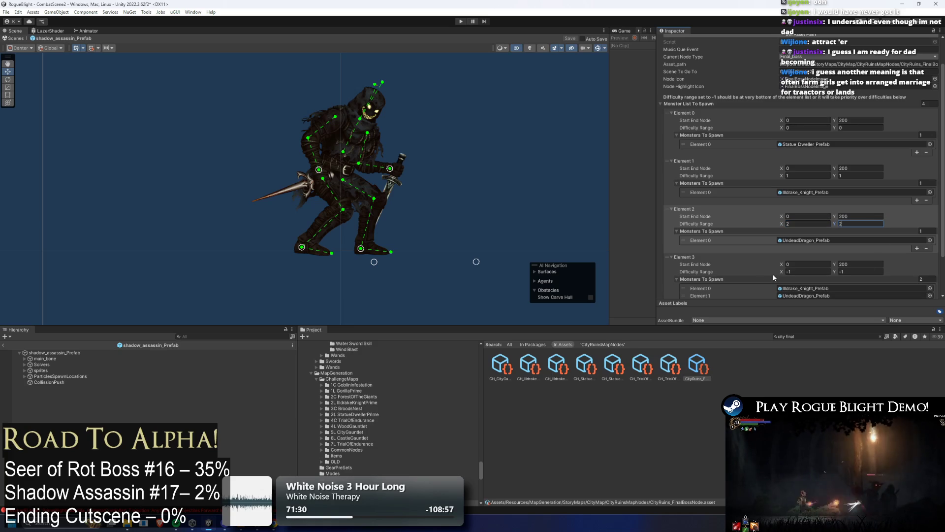
{"action": "scroll", "coordinate": [837, 267], "scroll_direction": "down", "scroll_amount": 2}
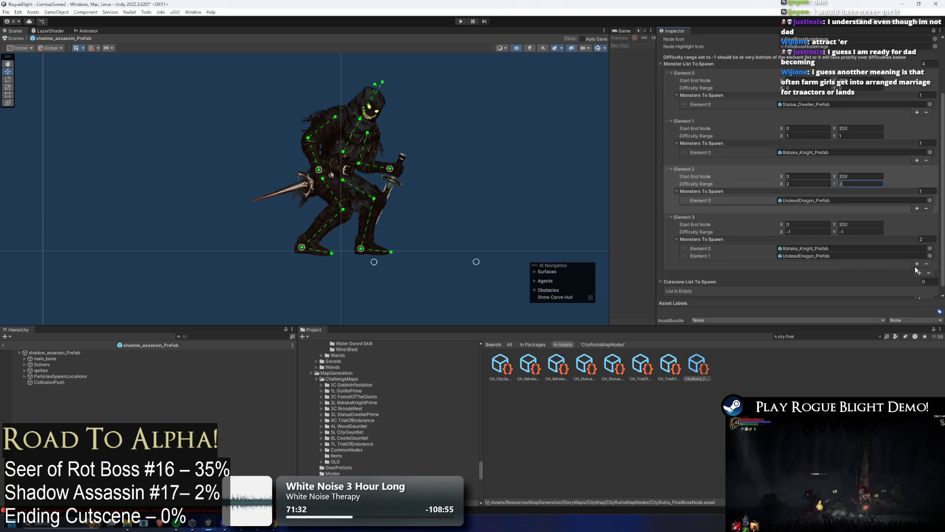
Add Statue_Dweller_Prefab to Element 3, save, and order Ildrake_Knight first and UndeadDragon last
{"action": "left_click", "coordinate": [917, 265]}
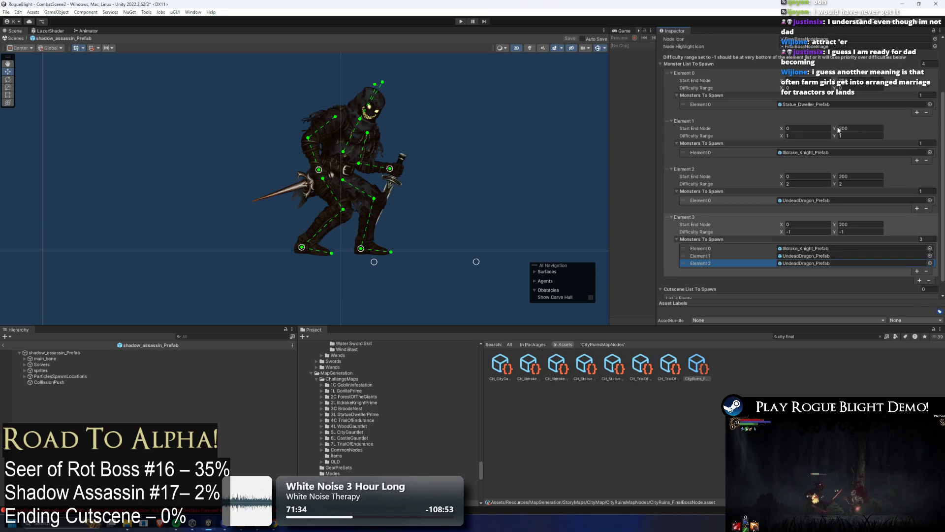
{"action": "left_click", "coordinate": [930, 264]}
{"action": "type", "text": "statue dwe"}
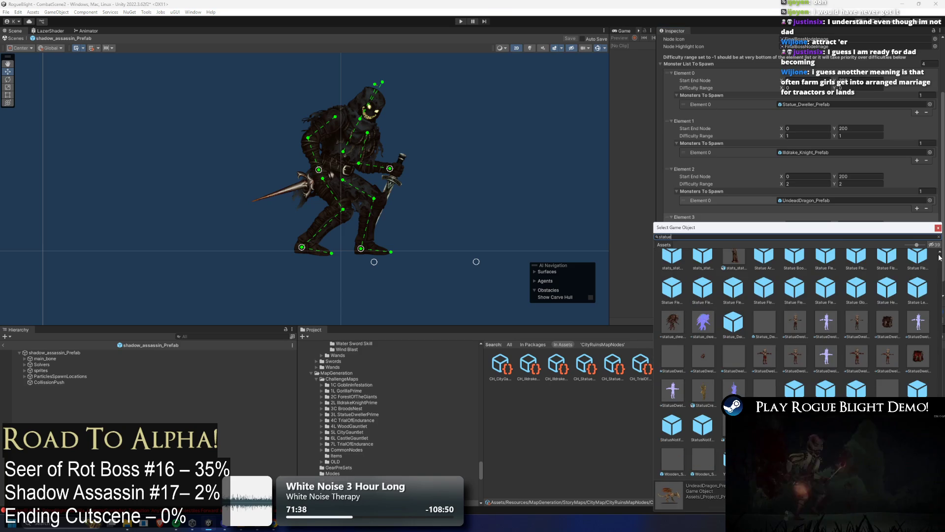
{"action": "type", "text": "ller prefab"}
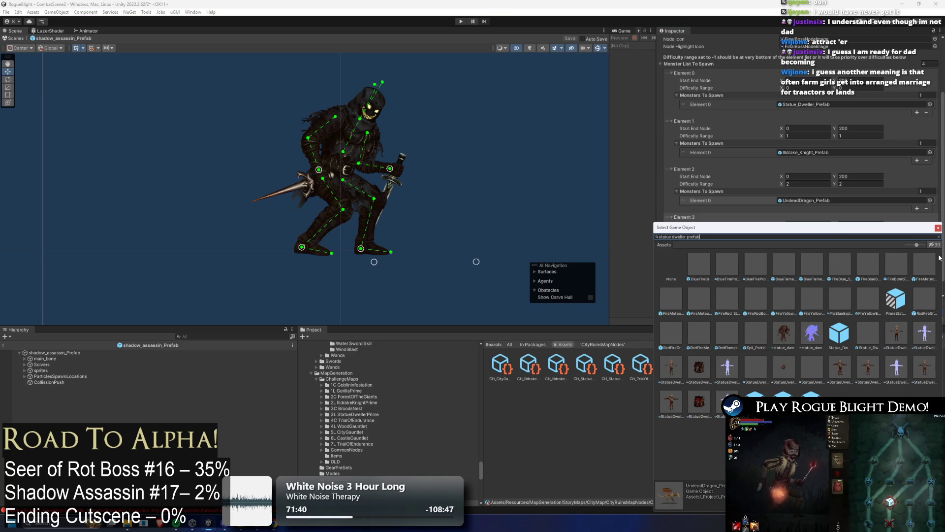
{"action": "double_click", "coordinate": [729, 266]}
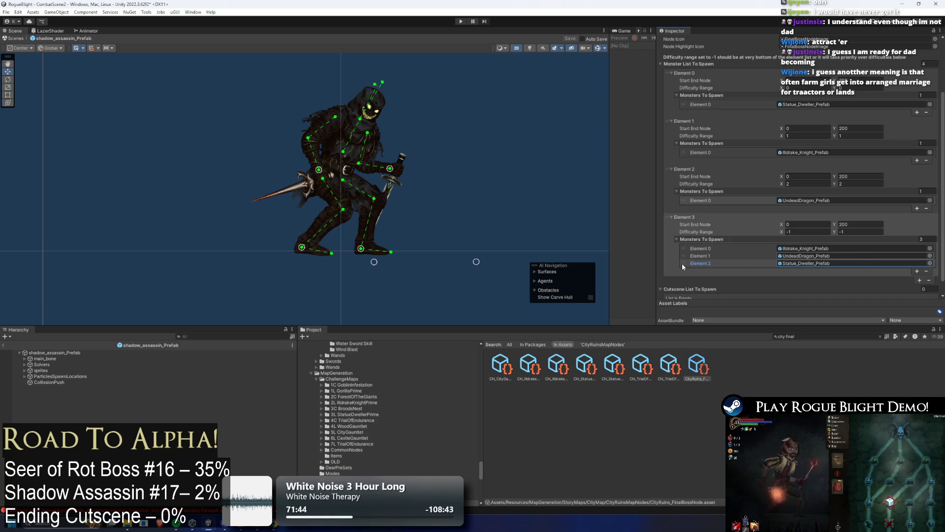
{"action": "key", "text": "ctrl+s"}
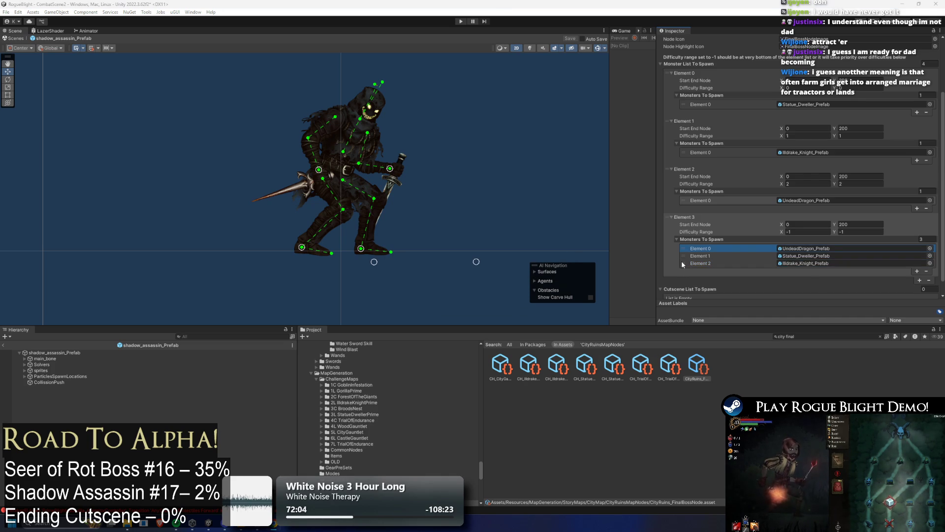
{"action": "left_click_drag", "start_coordinate": [684, 263], "coordinate": [678, 247]}
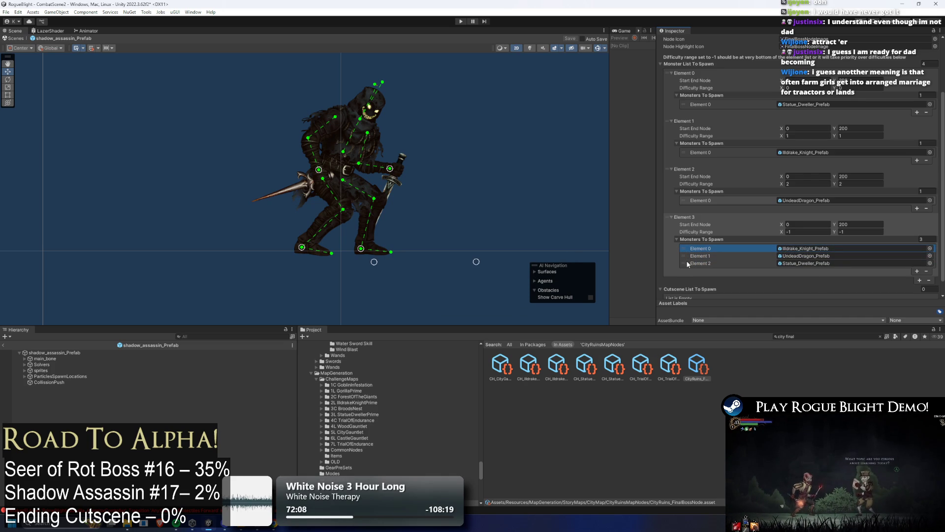
{"action": "left_click_drag", "start_coordinate": [684, 256], "coordinate": [684, 265]}
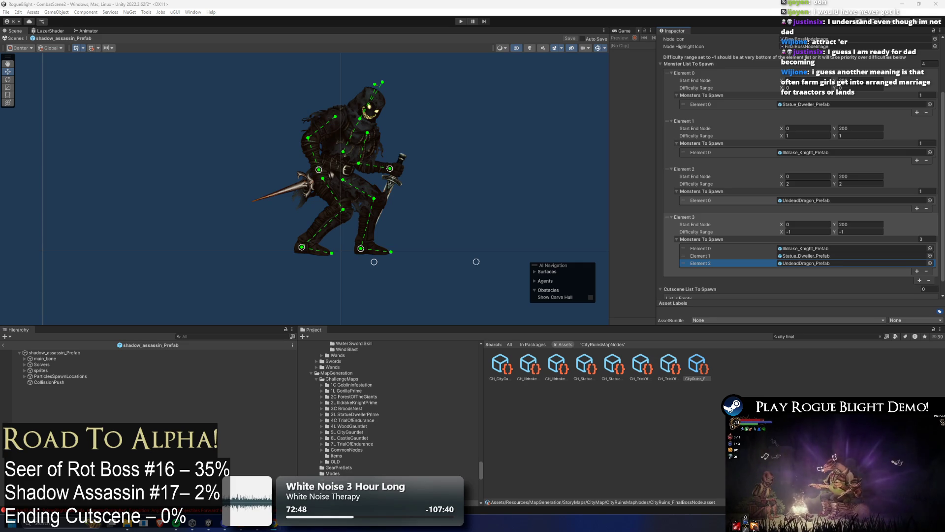
Search 'castle elite' and open the Blight Castle elite boss node
{"action": "left_click", "coordinate": [808, 337]}
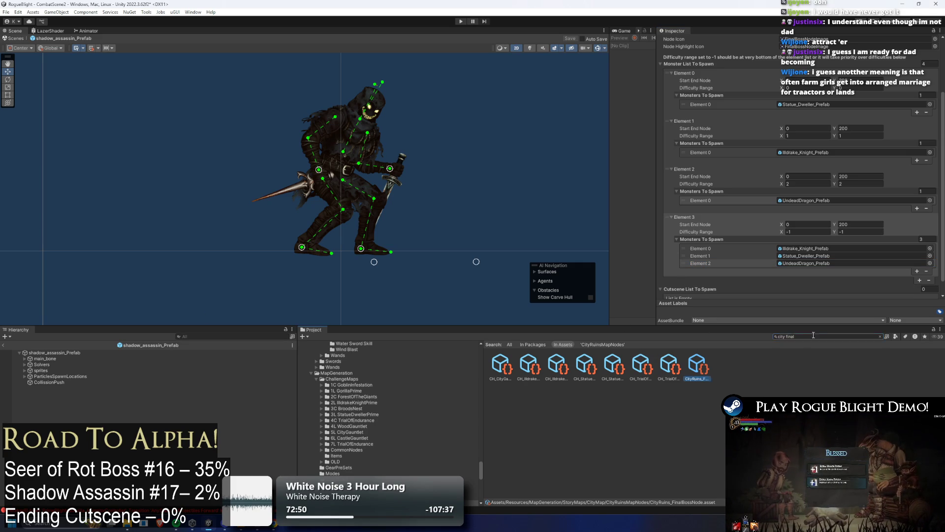
{"action": "type", "text": "c"}
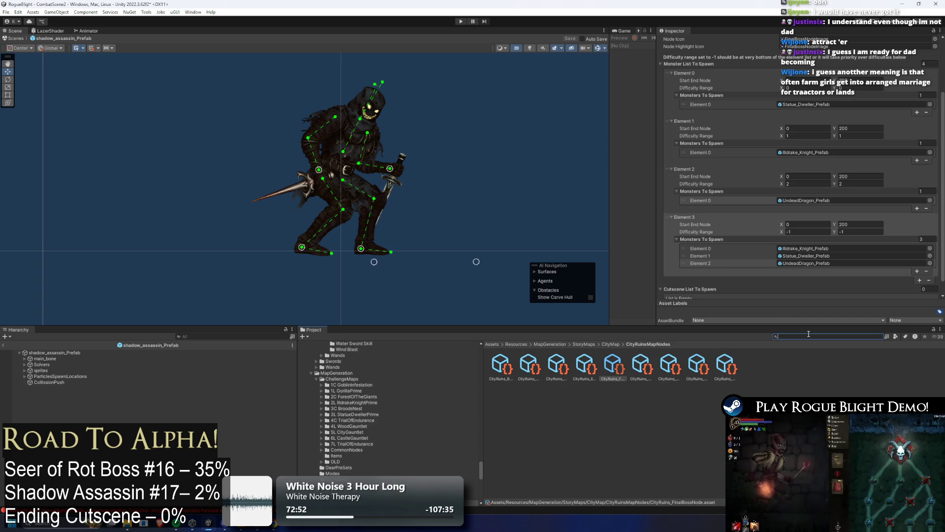
{"action": "type", "text": "astle elite"}
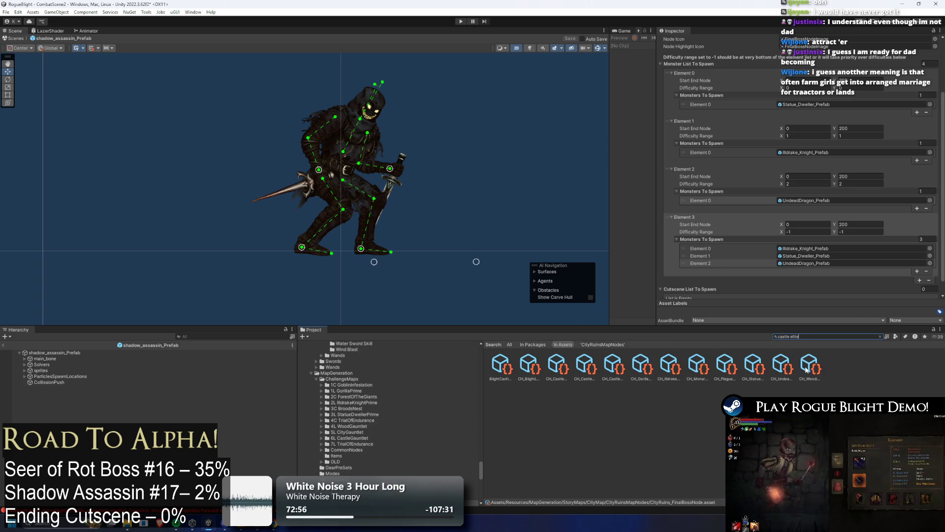
{"action": "left_click", "coordinate": [501, 366]}
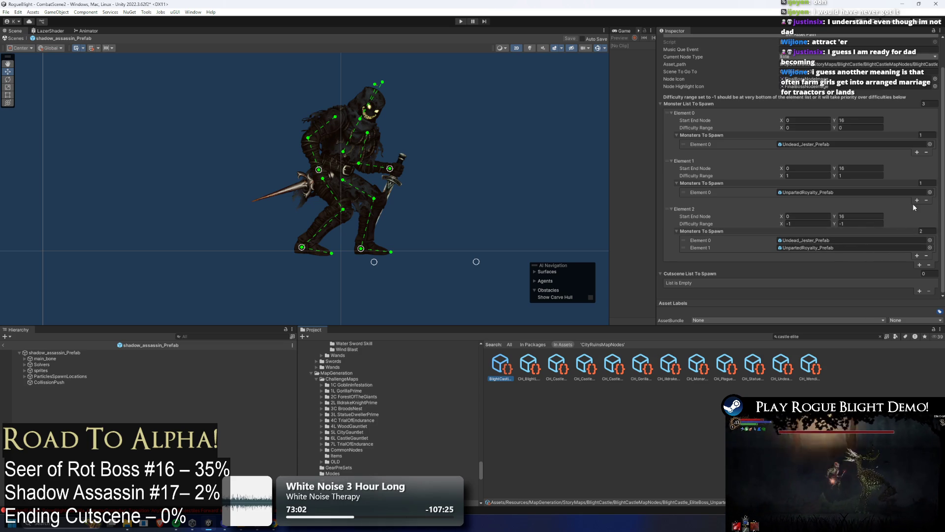
Add a fourth spawn entry with a difficulty range of 2 to 2
{"action": "left_click", "coordinate": [919, 264]}
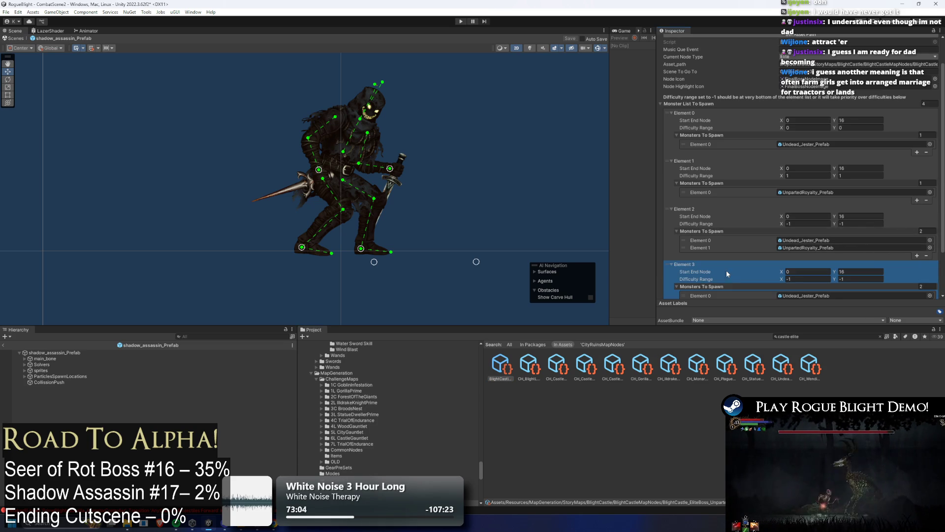
{"action": "left_click", "coordinate": [795, 277]}
{"action": "type", "text": "2"}
{"action": "key", "text": "Tab"}
{"action": "type", "text": "2"}
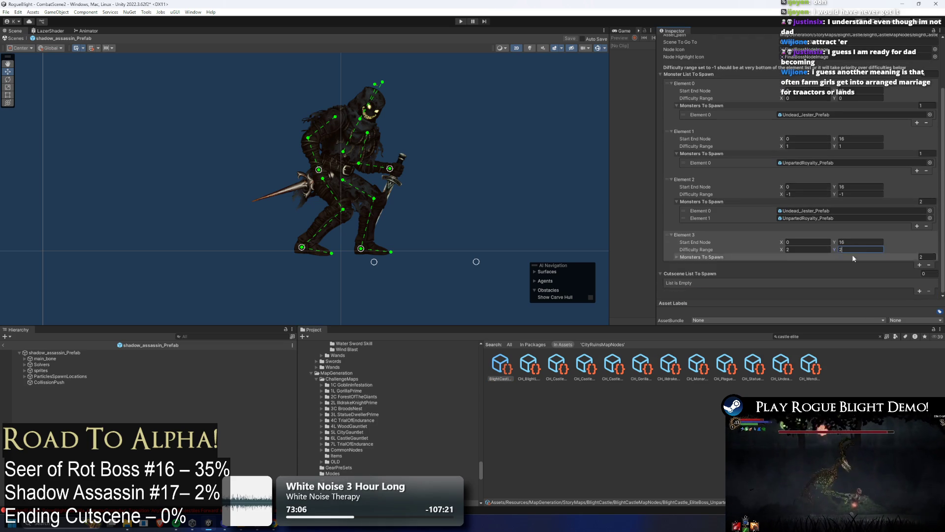
{"action": "left_click", "coordinate": [792, 259]}
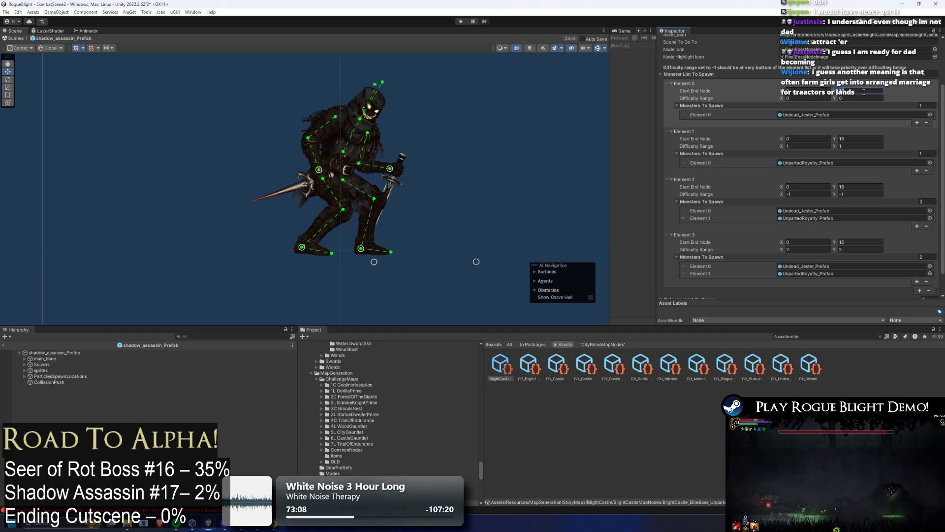
Set the end node limit to 200 for Elements 1 and 2
{"action": "left_click", "coordinate": [859, 138]}
{"action": "type", "text": "200"}
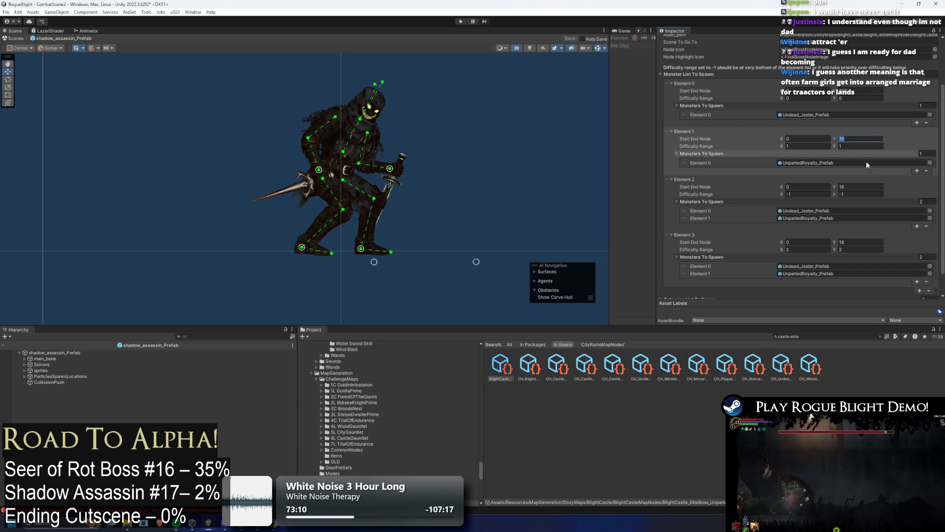
{"action": "left_click", "coordinate": [852, 186]}
{"action": "type", "text": "200"}
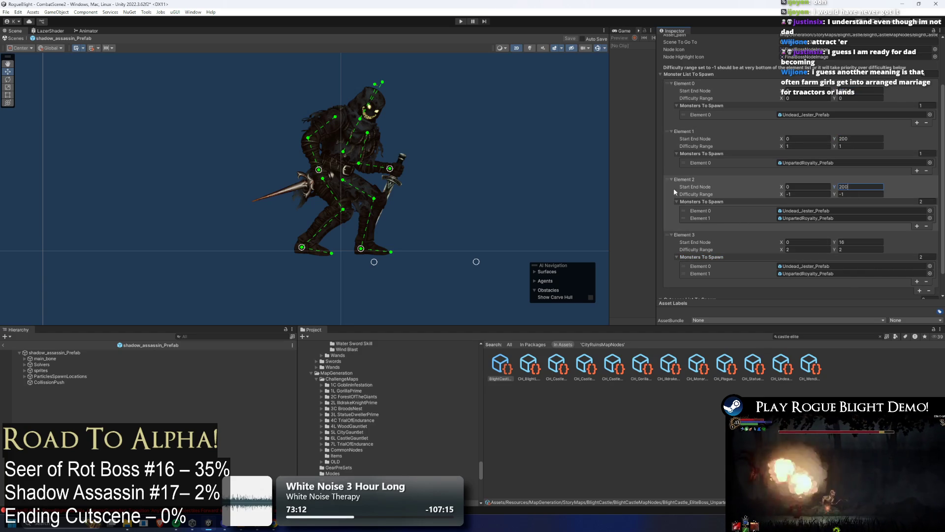
Move the difficulty-2 entry above the -1 entry and make SeerOfRot_Prefab its only monster
{"action": "left_click_drag", "start_coordinate": [674, 188], "coordinate": [671, 262]}
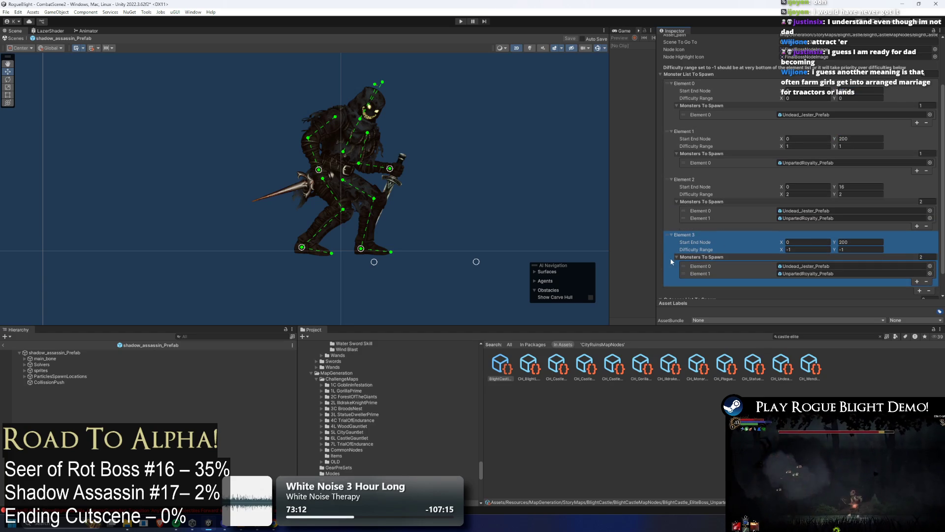
{"action": "left_click", "coordinate": [681, 217]}
{"action": "left_click", "coordinate": [927, 226]}
{"action": "left_click", "coordinate": [931, 212]}
{"action": "type", "text": "seer pre"}
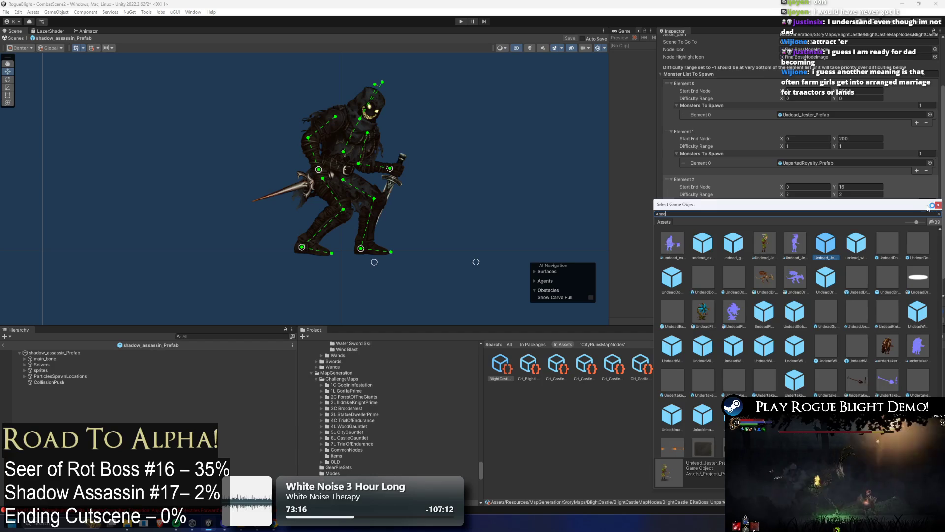
{"action": "type", "text": "fab"}
{"action": "double_click", "coordinate": [704, 243]}
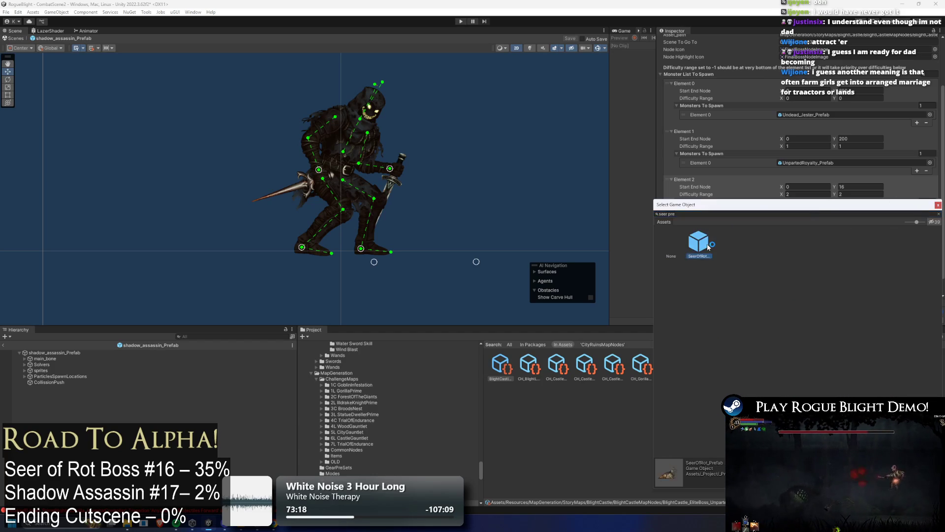
Copy SeerOfRot_Prefab into a new third monster slot of the -1 entry and save
{"action": "right_click", "coordinate": [813, 213]}
{"action": "left_click", "coordinate": [807, 231]}
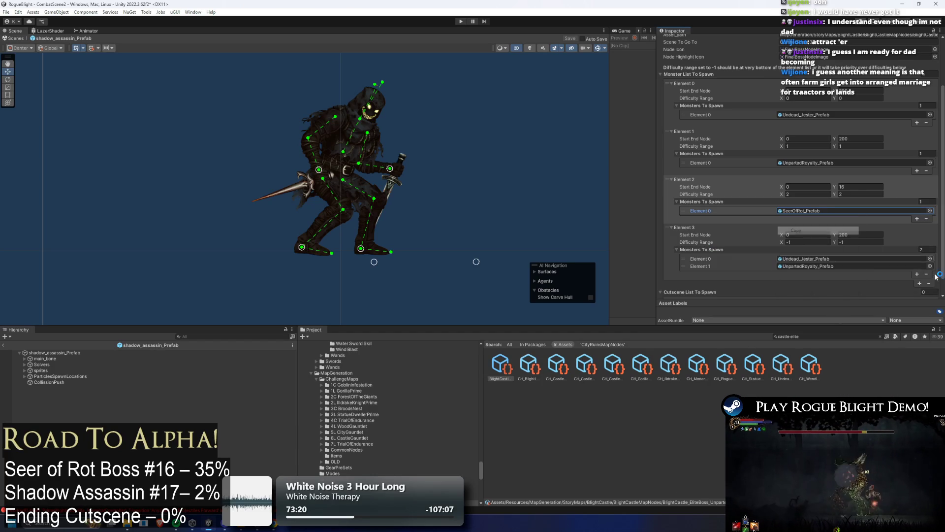
{"action": "left_click", "coordinate": [917, 274]}
{"action": "right_click", "coordinate": [822, 276]}
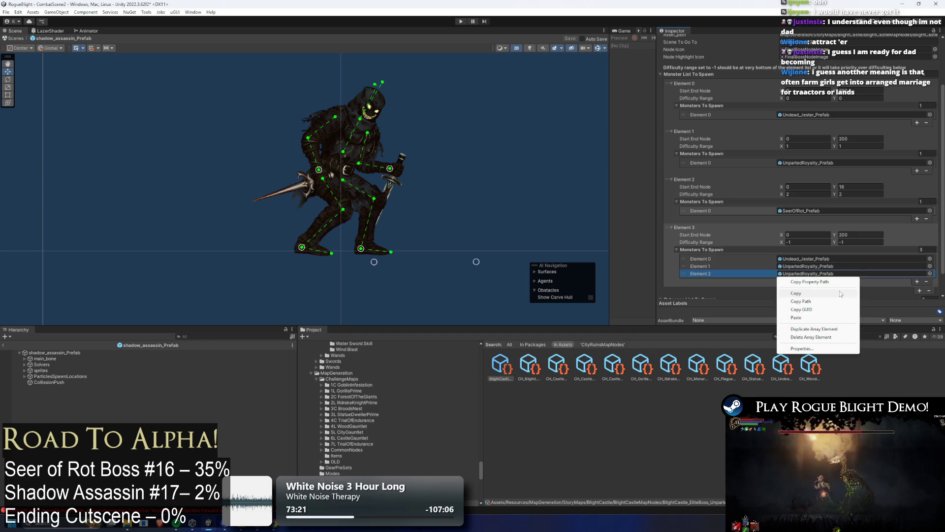
{"action": "left_click", "coordinate": [807, 318]}
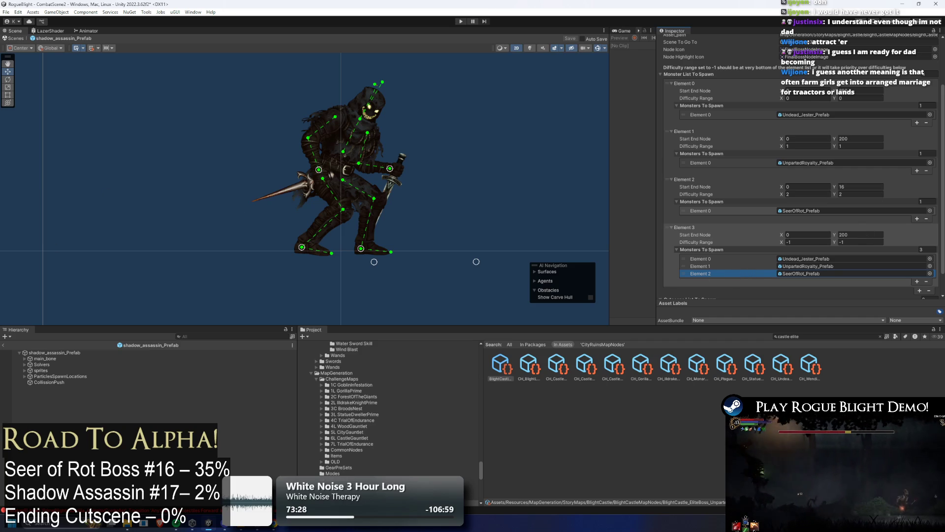
{"action": "key", "text": "ctrl+s"}
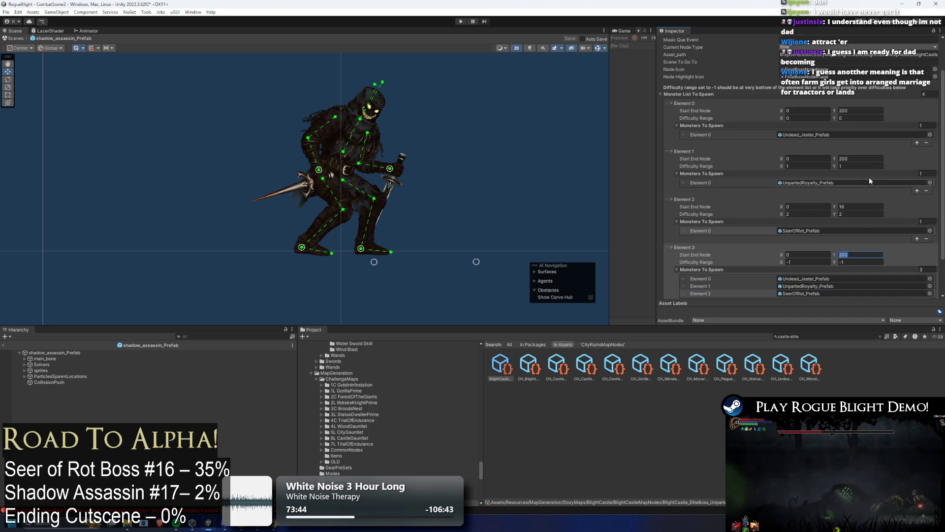
Set Element 2's end node limit to 200 and save the node again
{"action": "left_click", "coordinate": [863, 207]}
{"action": "type", "text": "200"}
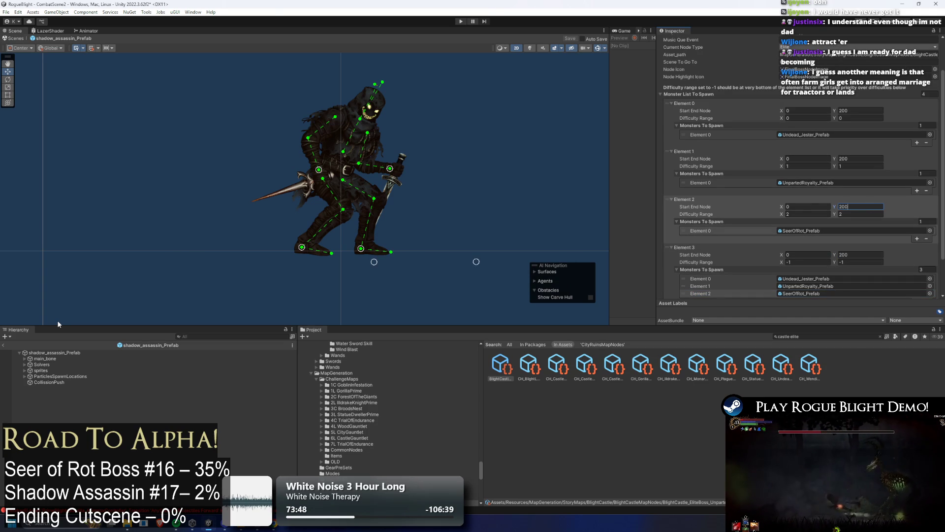
{"action": "key", "text": "ctrl+s"}
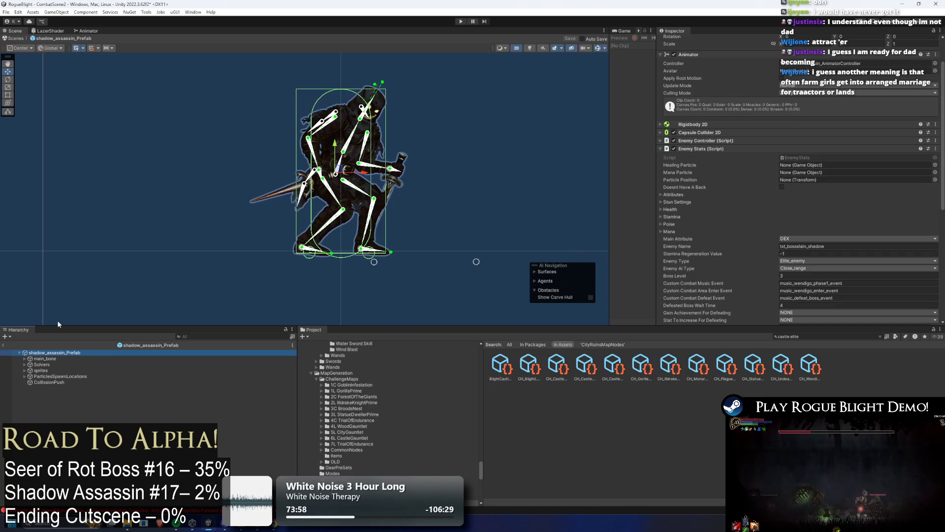
Select the boss roster for difficulties 0–2 in the Bosses spreadsheet, then return to Unity
{"action": "key", "text": "alt+Tab"}
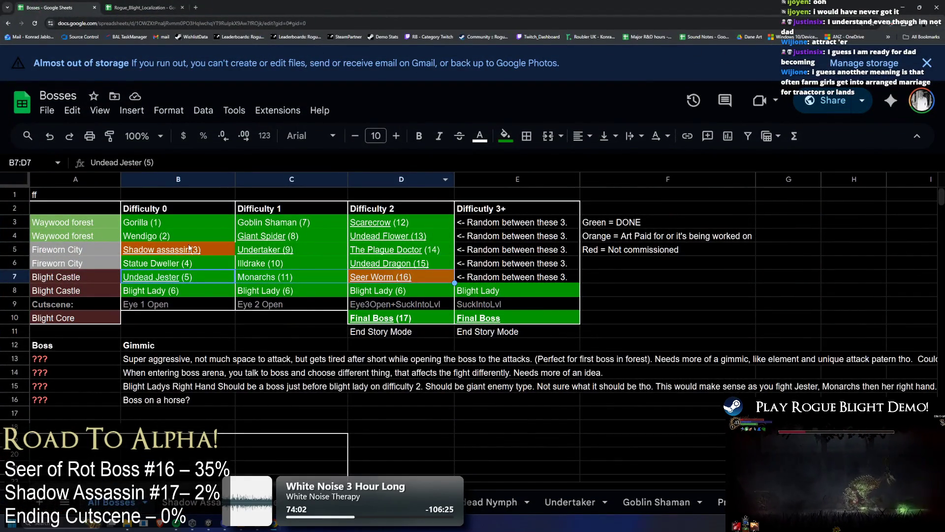
{"action": "mouse_move", "coordinate": [147, 222]}
{"action": "left_mouse_down"}
{"action": "mouse_move", "coordinate": [296, 276]}
{"action": "mouse_move", "coordinate": [394, 291]}
{"action": "left_mouse_up"}
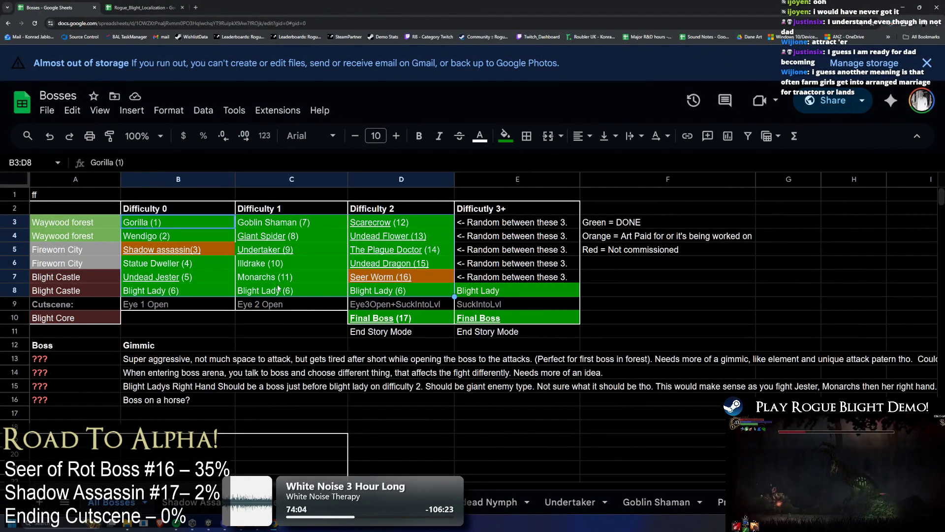
{"action": "key", "text": "alt+Tab"}
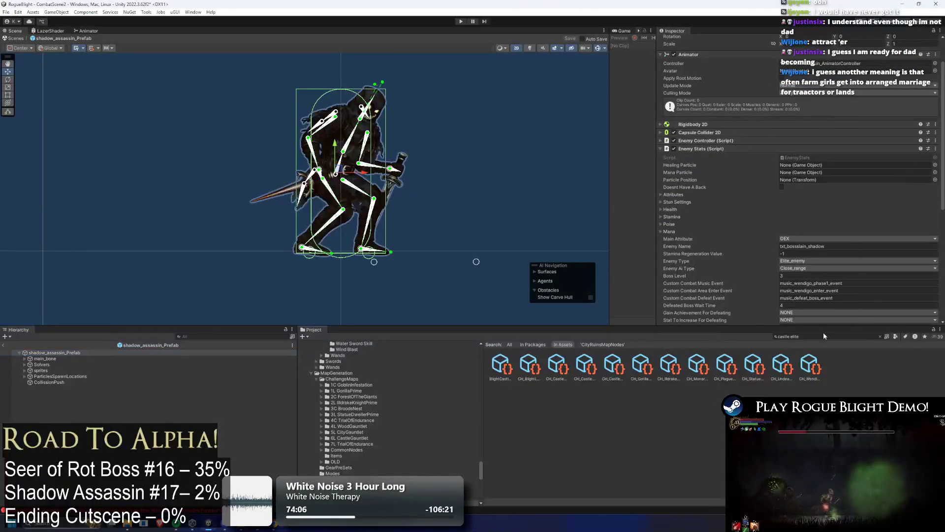
Search 'TODO' in the Project panel and open the TODO notes text asset
{"action": "left_click", "coordinate": [825, 336]}
{"action": "type", "text": "TODO"}
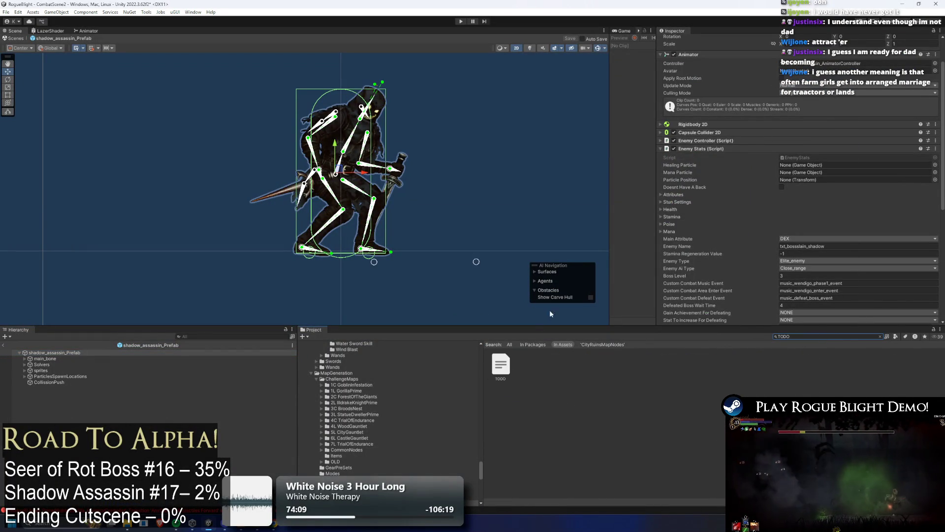
{"action": "left_click", "coordinate": [502, 366]}
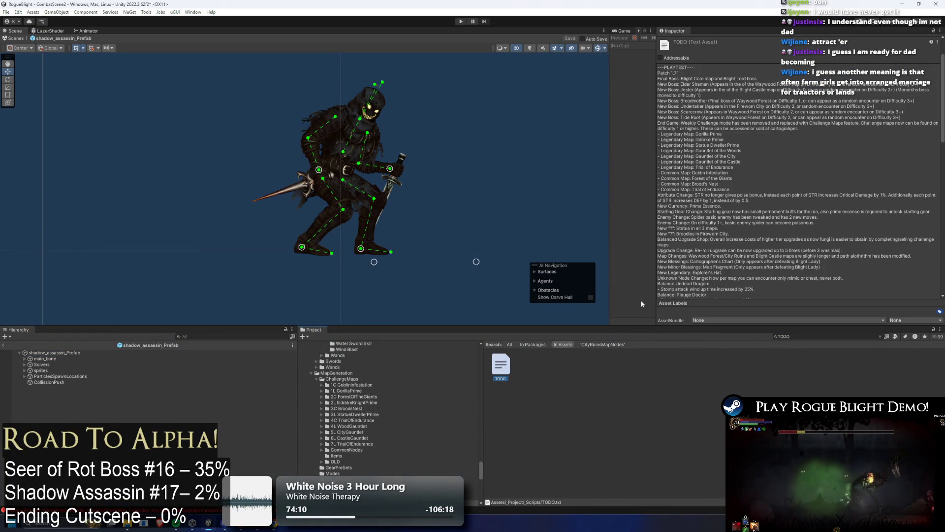
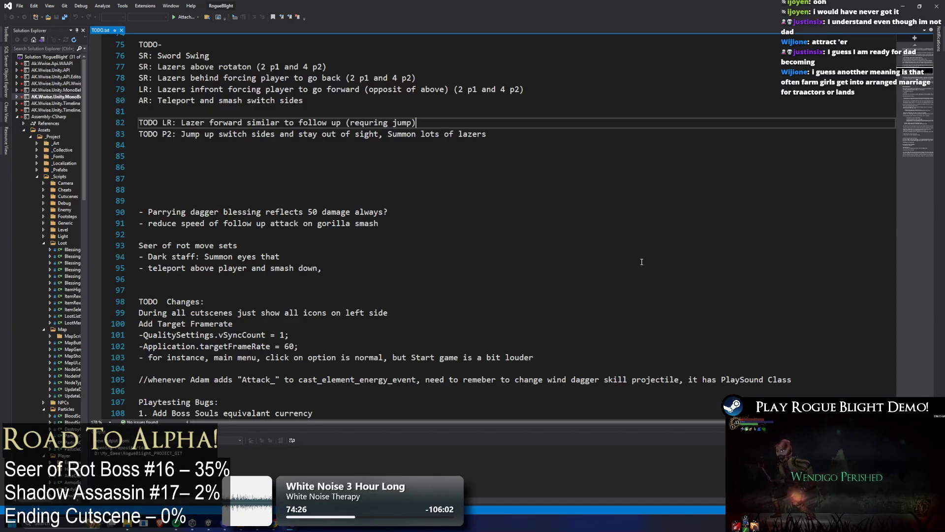
Add the TODO line '- Rebalance Statue dweller for final boss in city' and save TODO.txt
{"action": "scroll", "coordinate": [377, 172], "scroll_direction": "up", "scroll_amount": 2}
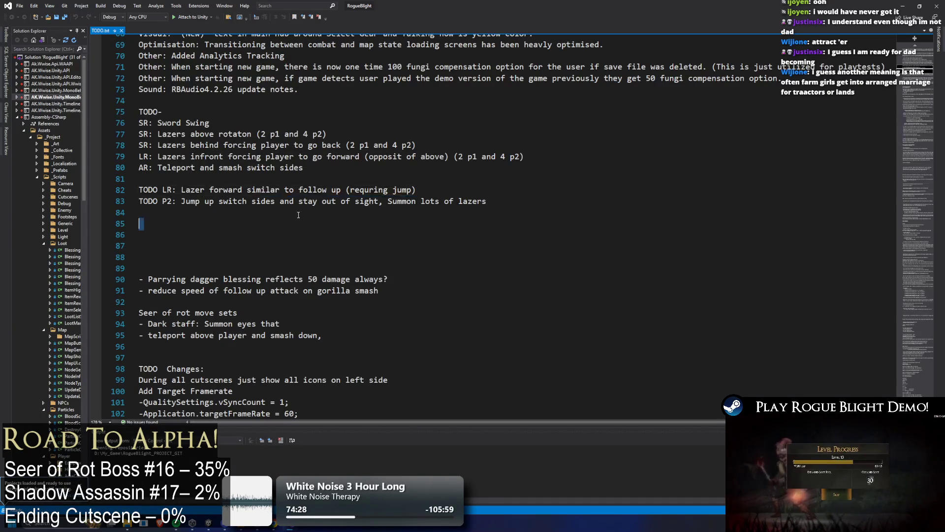
{"action": "left_click_drag", "start_coordinate": [487, 201], "coordinate": [139, 123]}
{"action": "left_click", "coordinate": [196, 213]}
{"action": "key", "text": "Return"}
{"action": "type", "text": "- Rebalan"}
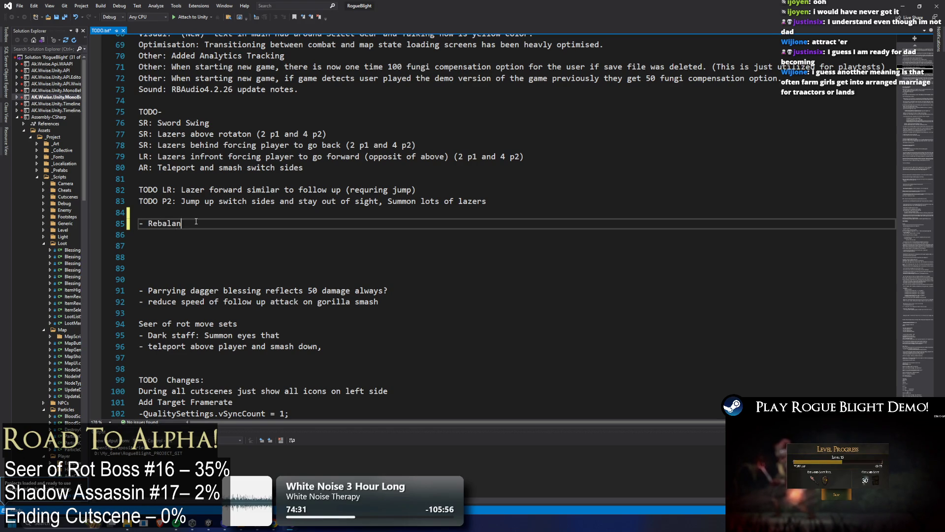
{"action": "type", "text": "ce s"}
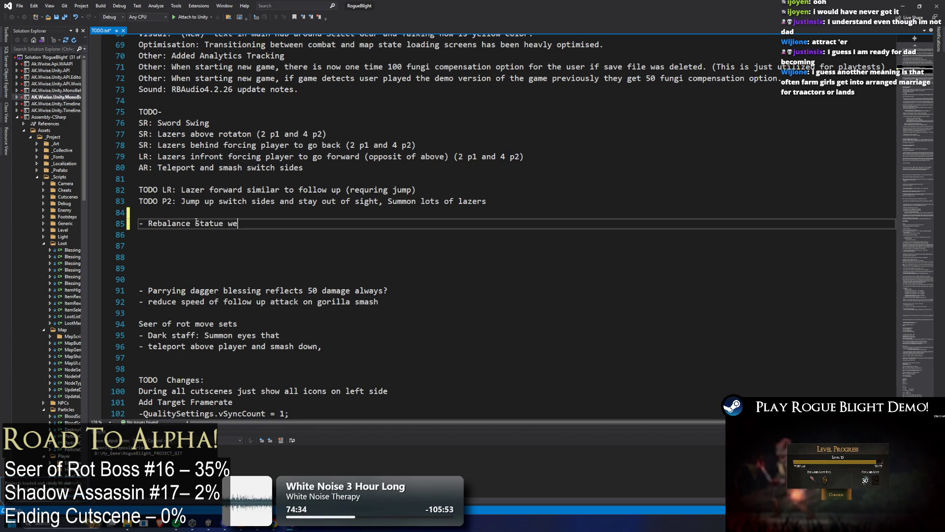
{"action": "key", "text": "BackSpace"}
{"action": "key", "text": "BackSpace"}
{"action": "key", "text": "BackSpace"}
{"action": "type", "text": "eller "}
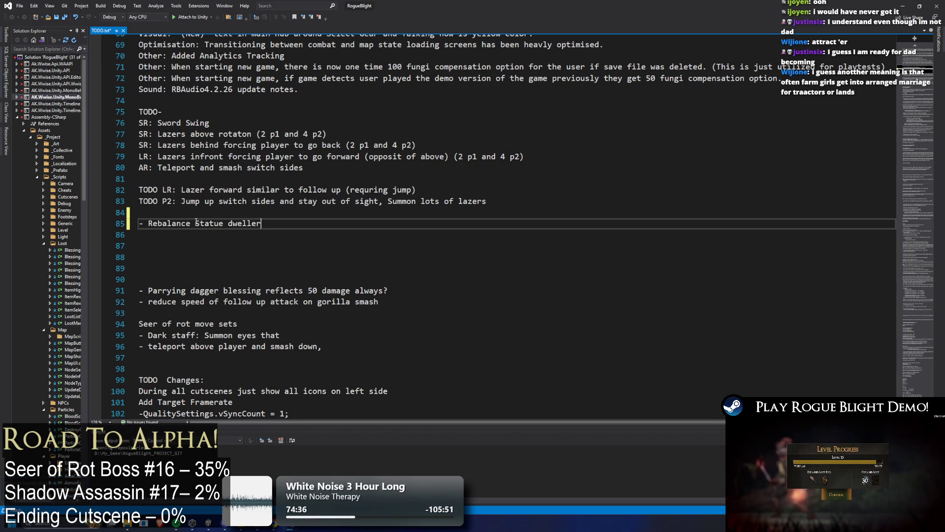
{"action": "type", "text": "for final boss in city"}
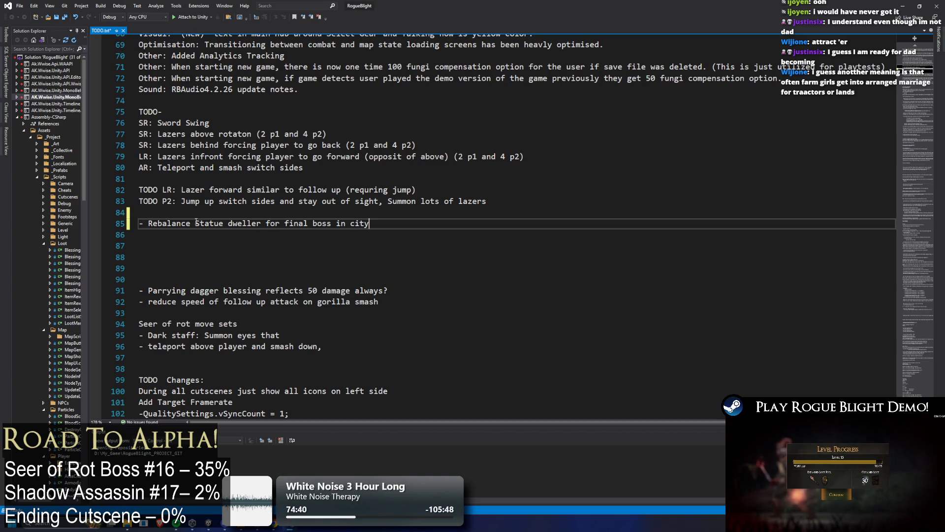
{"action": "key", "text": "ctrl+s"}
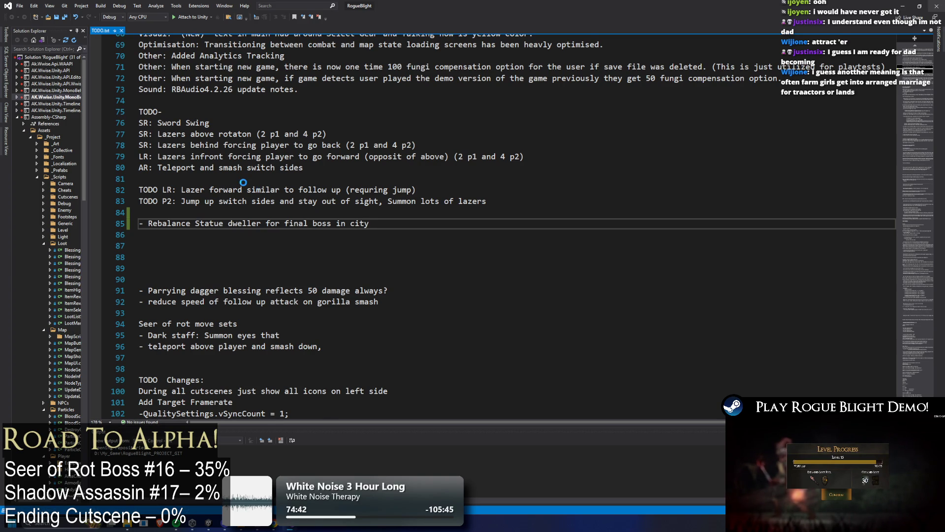
{"action": "key", "text": "alt+Tab"}
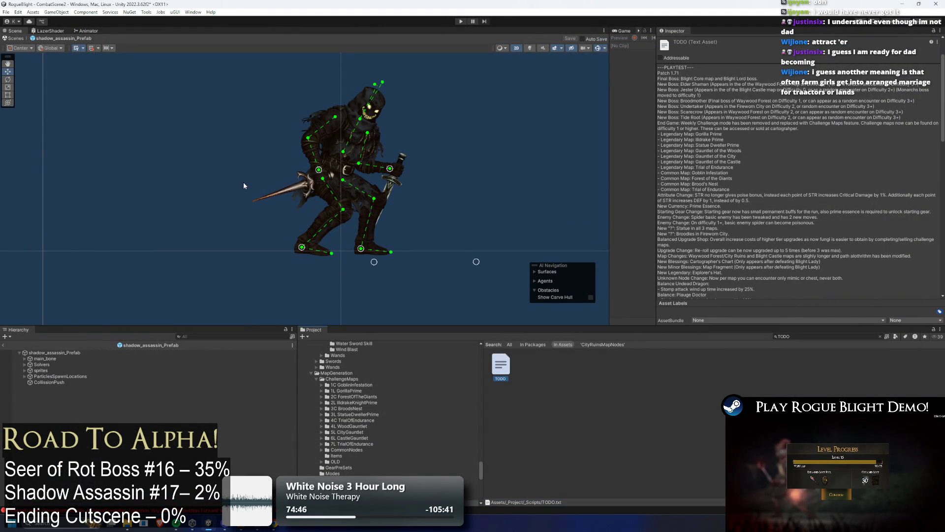
Select shadow_assassin_Prefab via a 'shadow pref' search, collapse Enemy Stats, and widen the Animation panel
{"action": "left_click", "coordinate": [60, 352]}
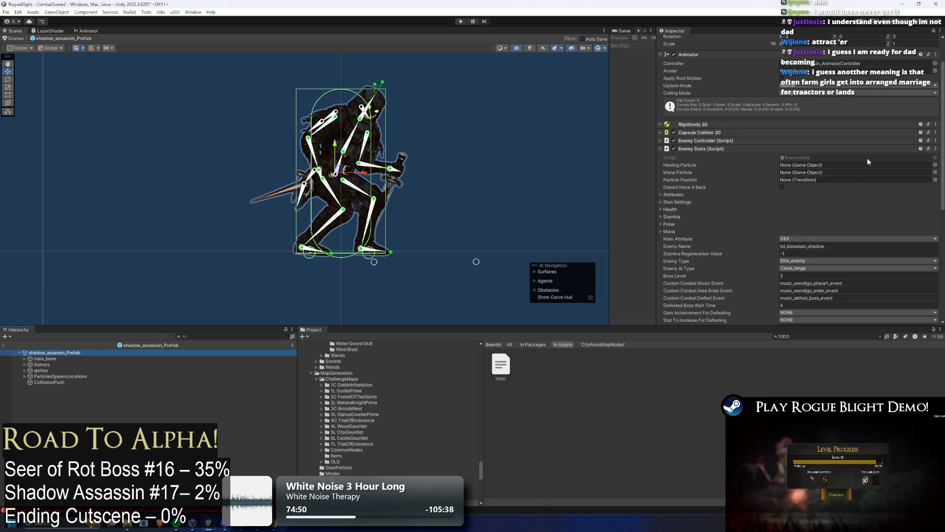
{"action": "scroll", "coordinate": [867, 157], "scroll_direction": "down", "scroll_amount": 2}
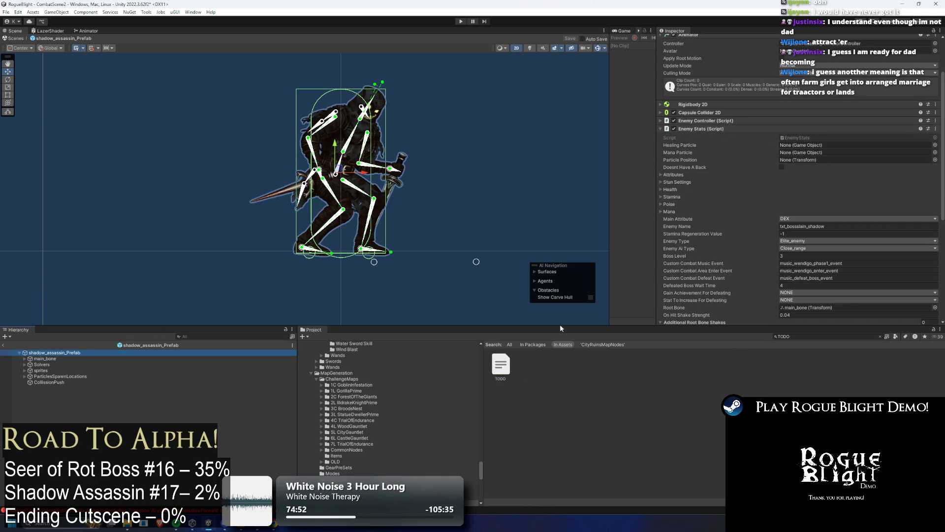
{"action": "left_click", "coordinate": [802, 336]}
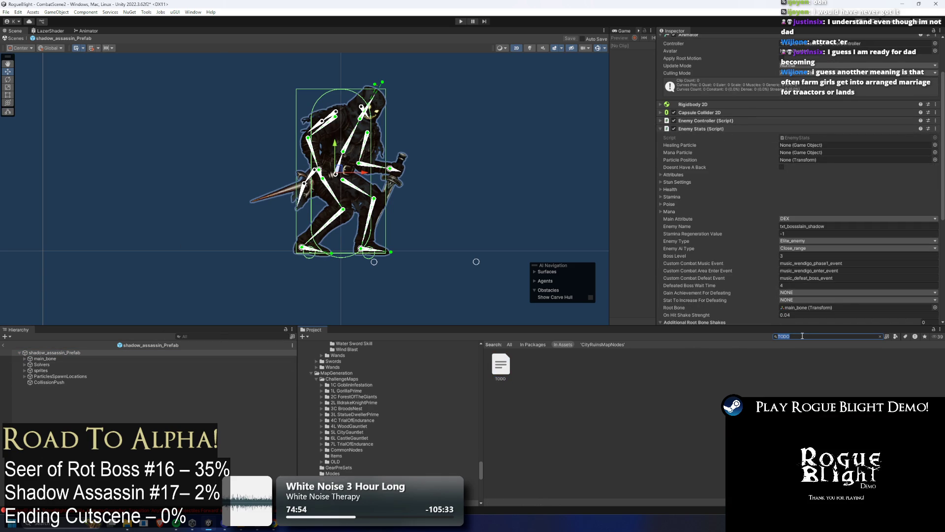
{"action": "type", "text": "statsw prefa"}
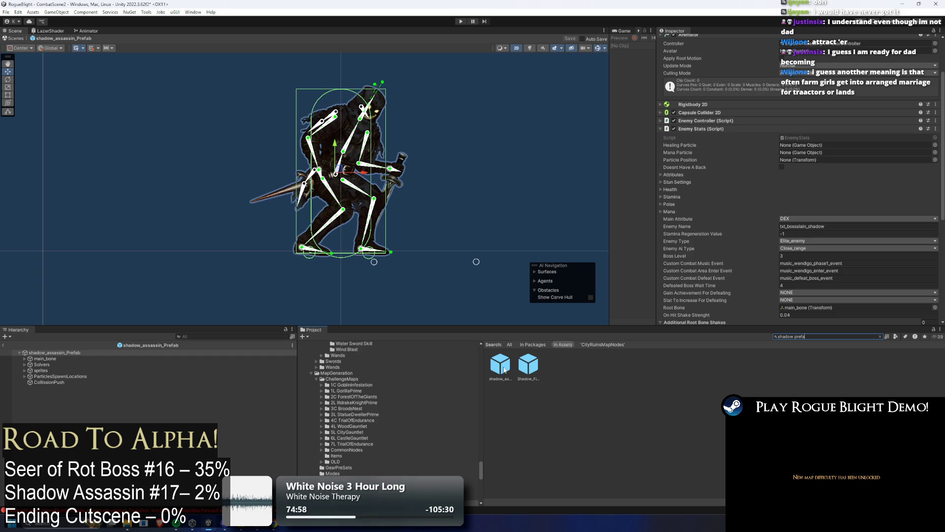
{"action": "left_click", "coordinate": [501, 367]}
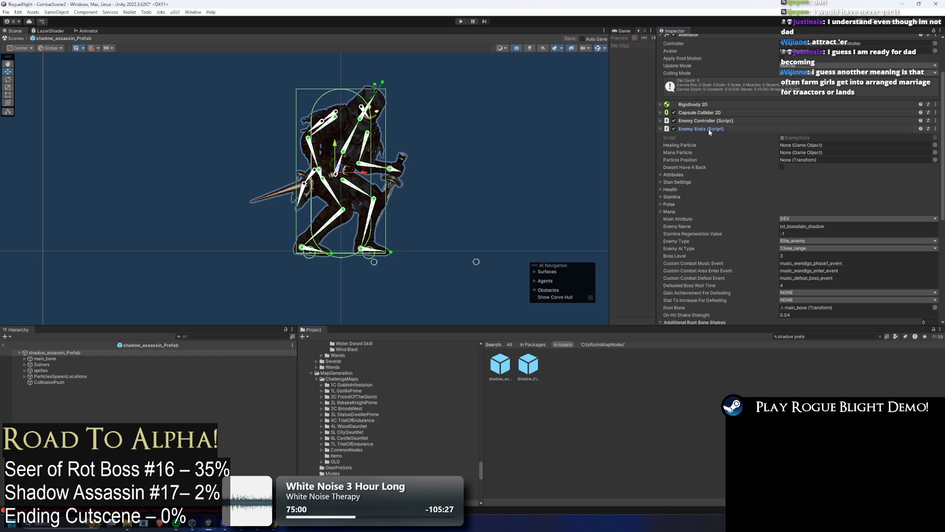
{"action": "left_click", "coordinate": [708, 129]}
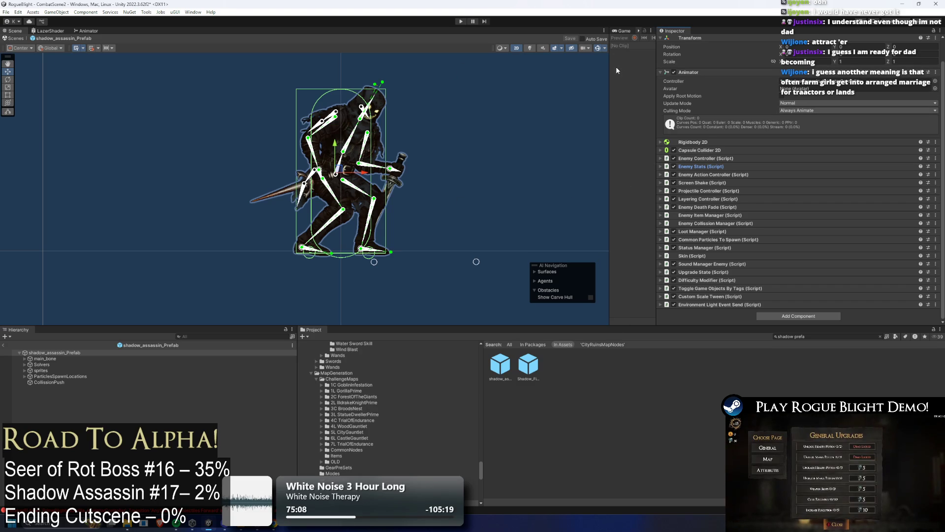
{"action": "mouse_move", "coordinate": [609, 66]}
{"action": "left_mouse_down"}
{"action": "mouse_move", "coordinate": [348, 64]}
{"action": "mouse_move", "coordinate": [413, 59]}
{"action": "left_mouse_up"}
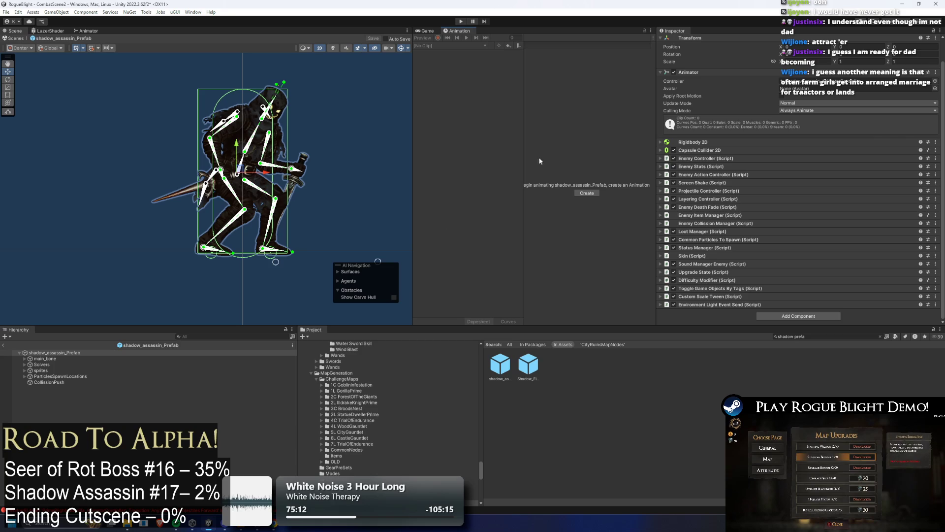
Create a new animation clip named 'idle' in the _Project/_Animations/_Enemy/ShadowAssassin folder
{"action": "left_click", "coordinate": [587, 193]}
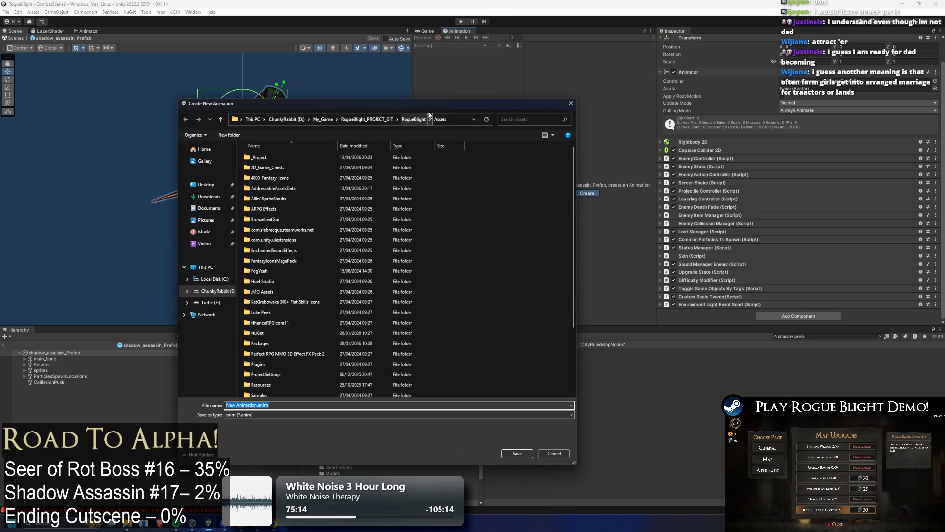
{"action": "double_click", "coordinate": [270, 158]}
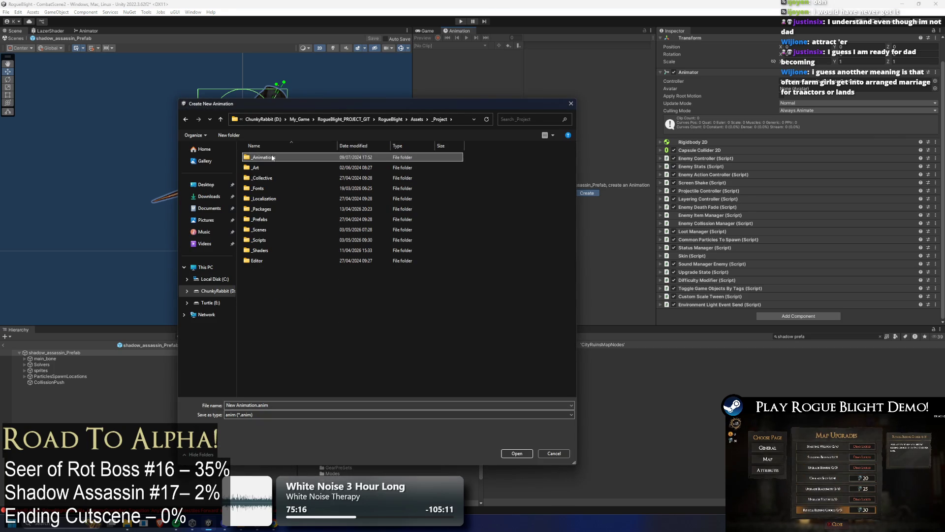
{"action": "double_click", "coordinate": [270, 158]}
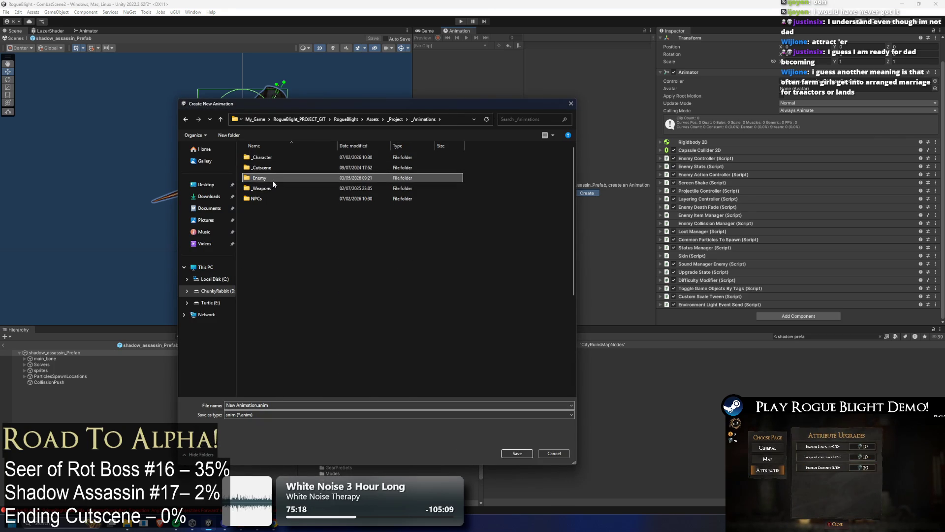
{"action": "double_click", "coordinate": [273, 179]}
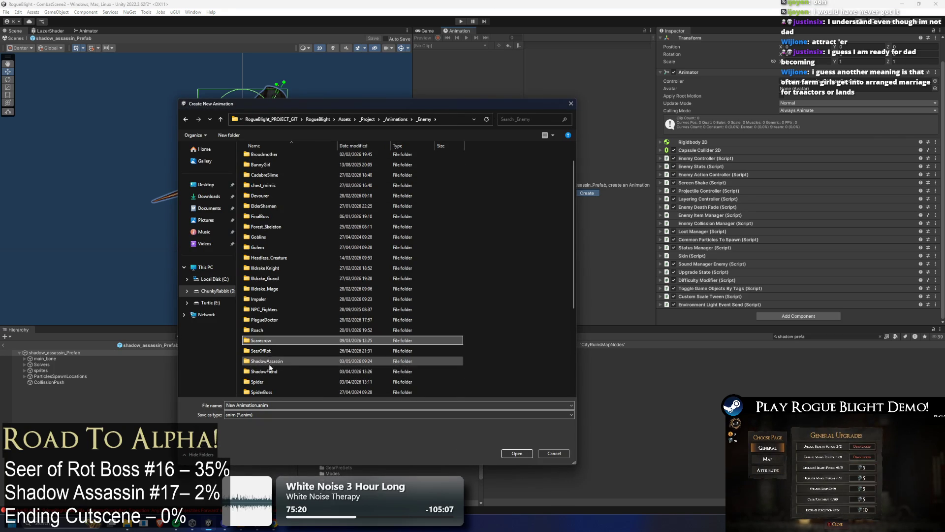
{"action": "double_click", "coordinate": [269, 385]}
{"action": "left_click_drag", "start_coordinate": [269, 405], "coordinate": [226, 405]}
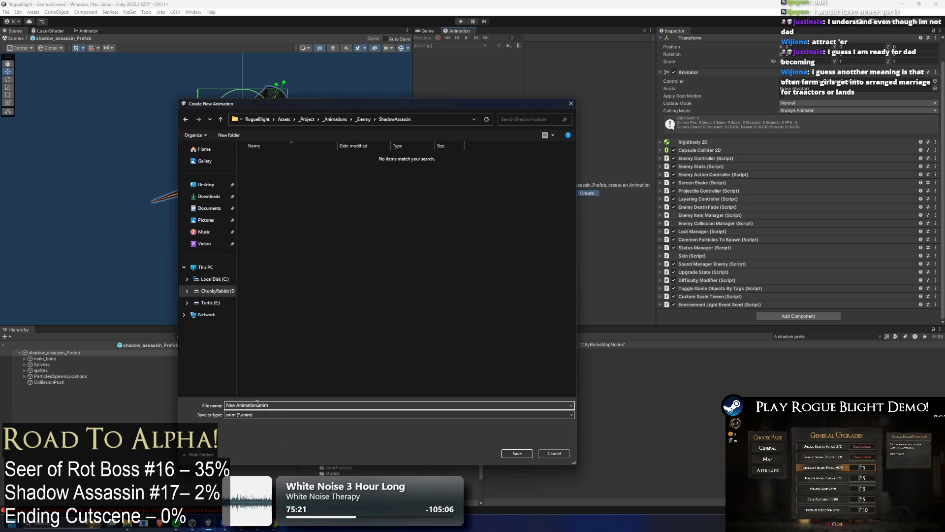
{"action": "key", "text": "BackSpace"}
{"action": "type", "text": "idle"}
{"action": "key", "text": "Return"}
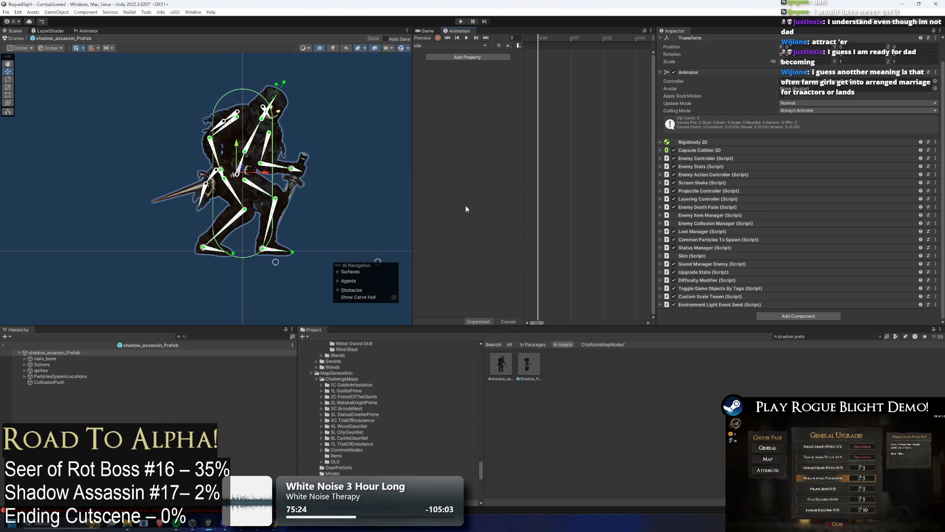
Rename the idle clip to idle_shadowass and reselect shadow_assassin_Prefab in the Hierarchy
{"action": "left_click", "coordinate": [829, 335]}
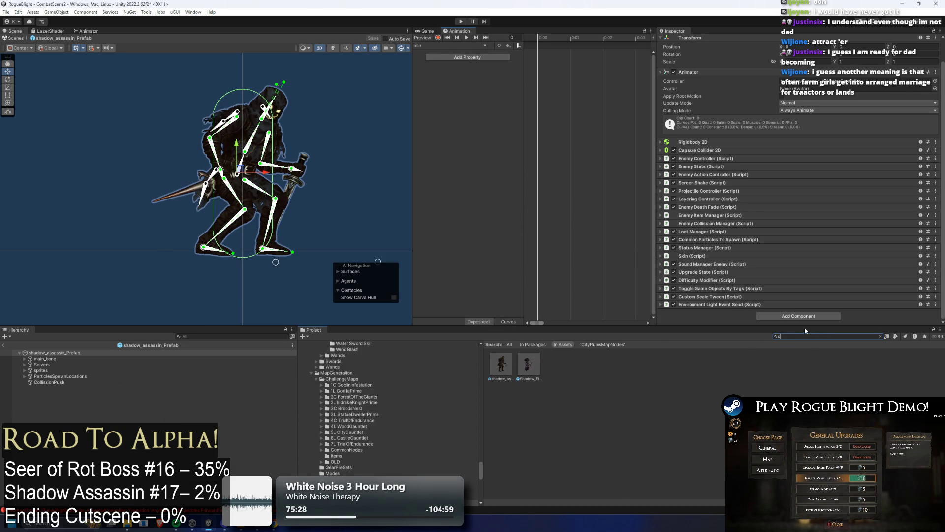
{"action": "type", "text": "shadow ass"}
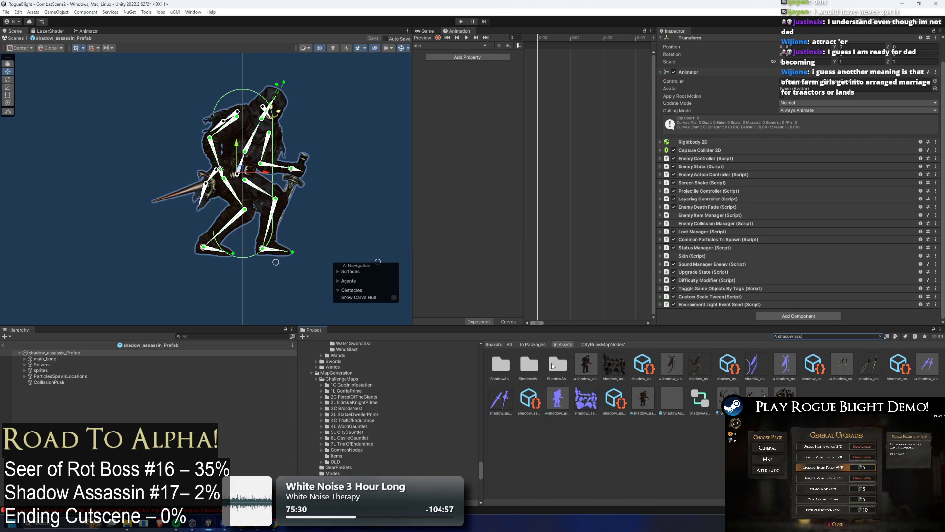
{"action": "left_click", "coordinate": [555, 369]}
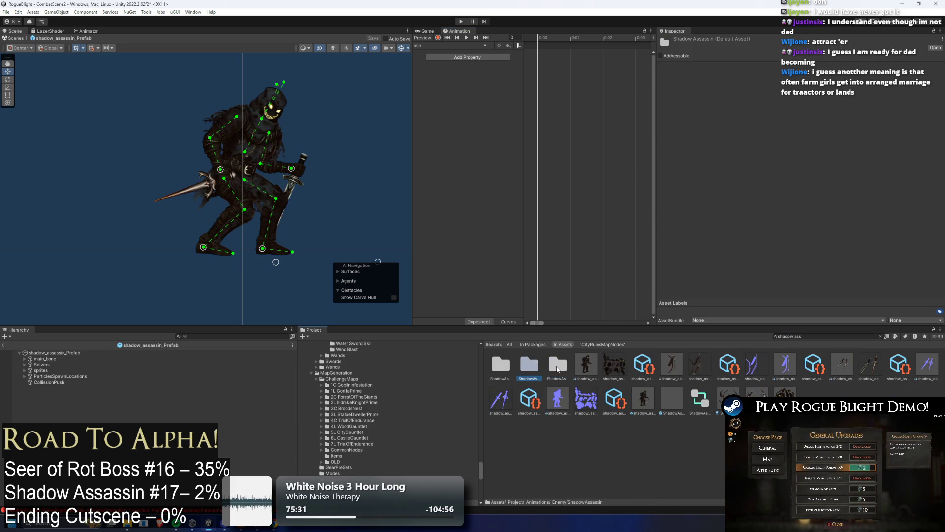
{"action": "double_click", "coordinate": [556, 370]}
{"action": "right_click", "coordinate": [502, 366]}
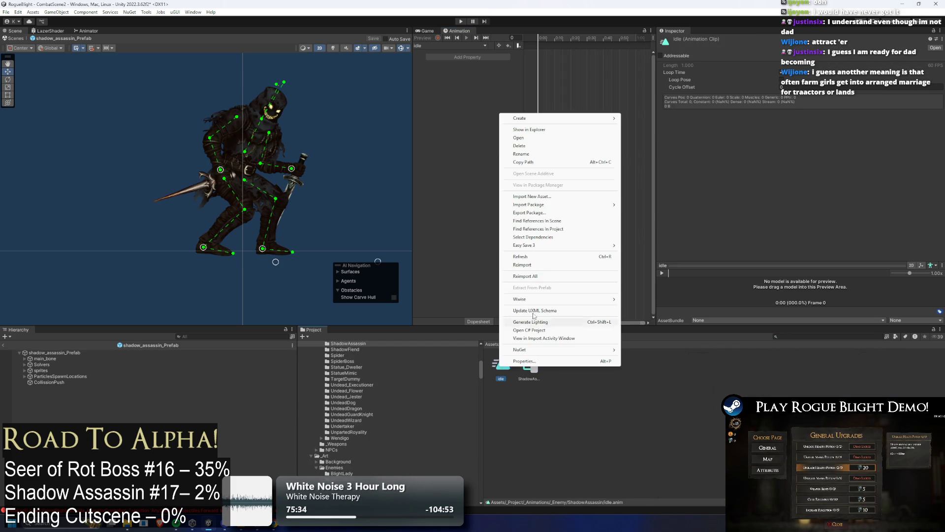
{"action": "left_click", "coordinate": [551, 154]}
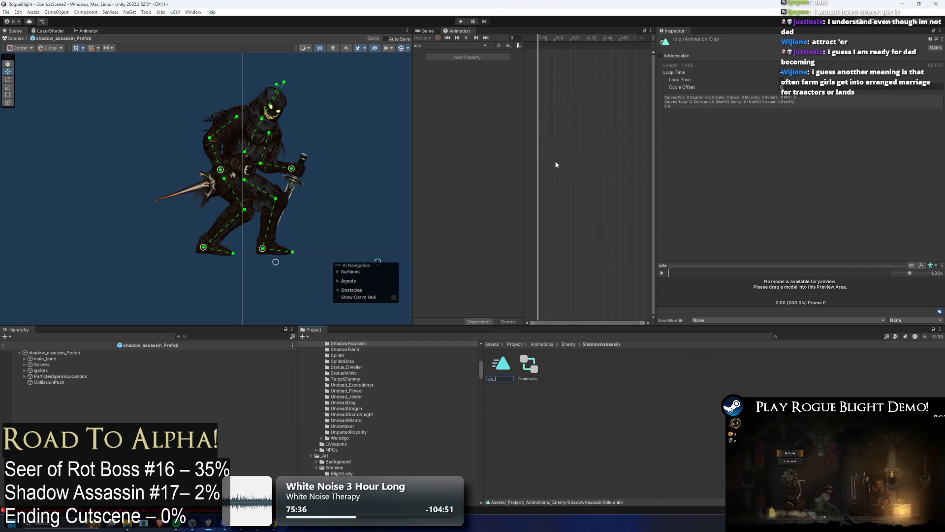
{"action": "type", "text": "_"}
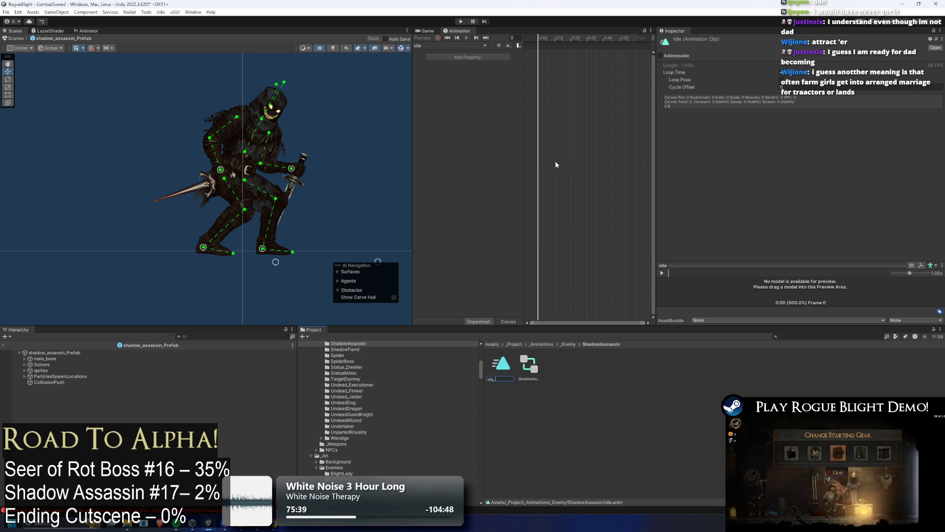
{"action": "type", "text": "sha"}
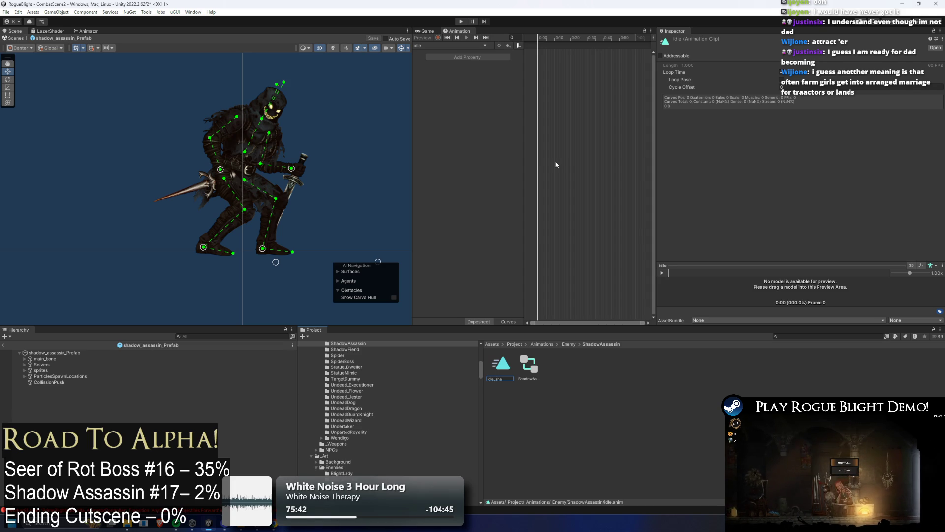
{"action": "type", "text": "dowas"}
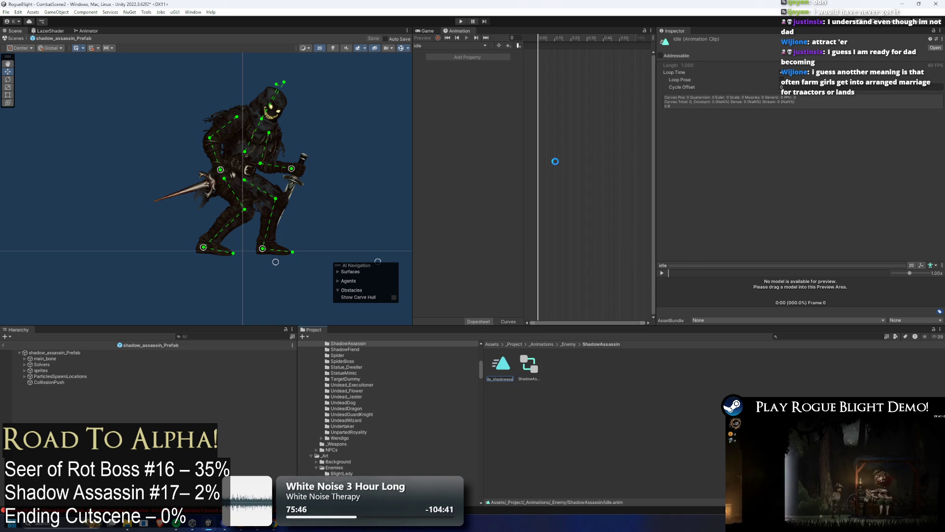
{"action": "type", "text": "s"}
{"action": "key", "text": "Return"}
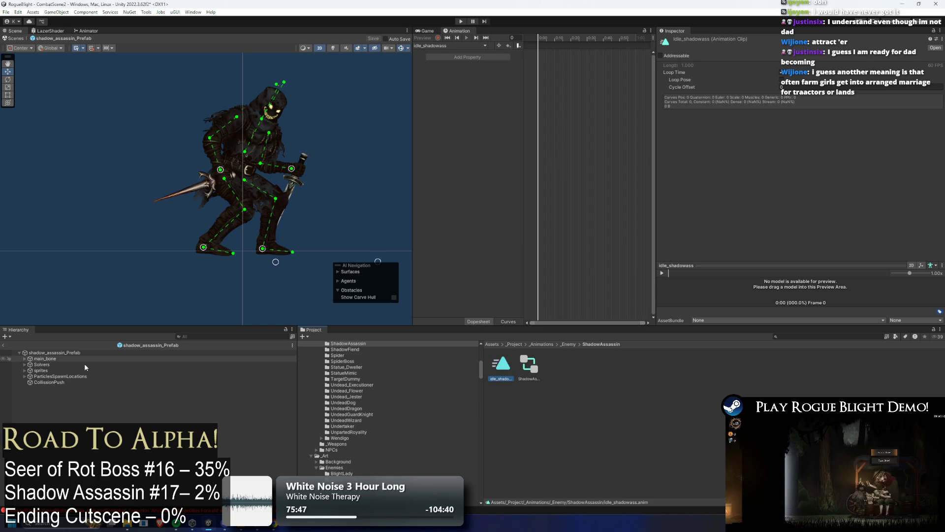
{"action": "left_click", "coordinate": [55, 353]}
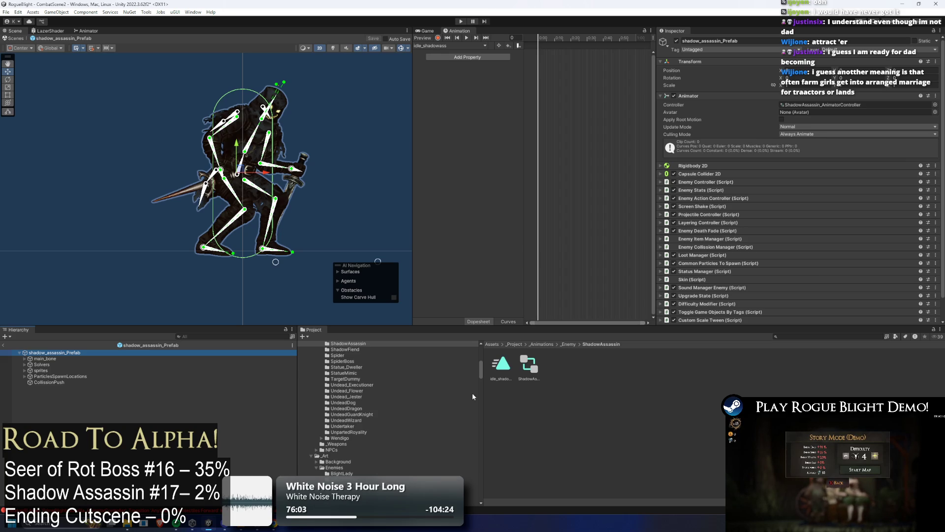
Record keys on idle_shadowass for both leg targets, both arm targets, the main body bone and head target
{"action": "left_click", "coordinate": [502, 365]}
{"action": "left_click", "coordinate": [70, 355]}
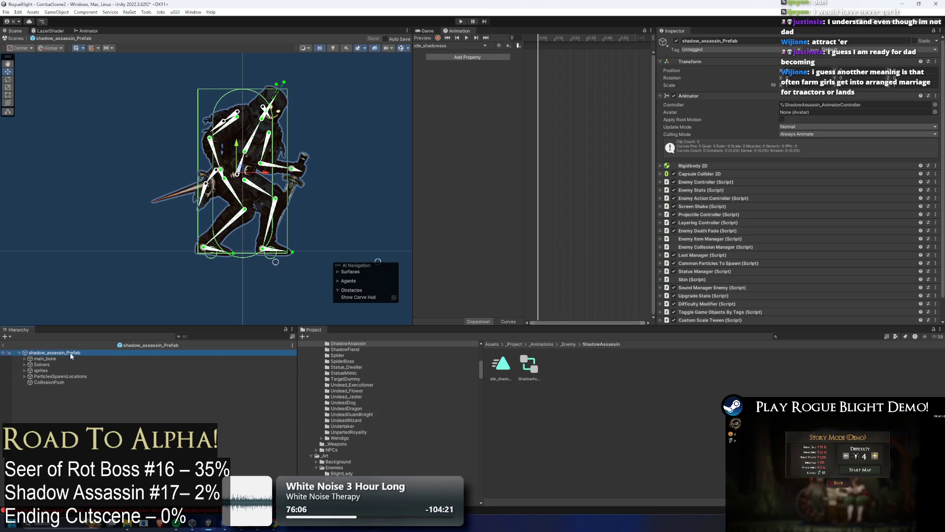
{"action": "left_click", "coordinate": [439, 39]}
{"action": "scroll", "coordinate": [251, 226], "scroll_direction": "up", "scroll_amount": 2}
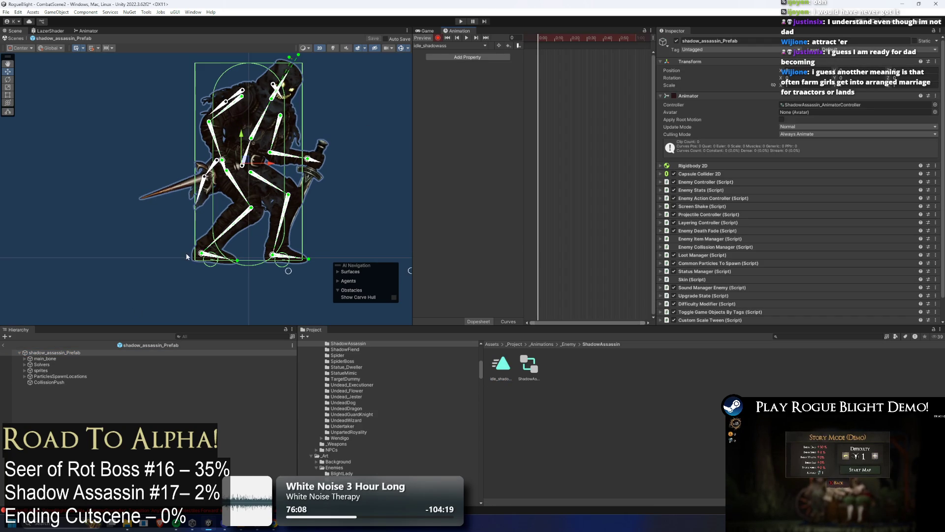
{"action": "left_click_drag", "start_coordinate": [202, 255], "coordinate": [202, 256]}
{"action": "left_click_drag", "start_coordinate": [272, 255], "coordinate": [274, 257]}
{"action": "left_click_drag", "start_coordinate": [218, 163], "coordinate": [217, 160]}
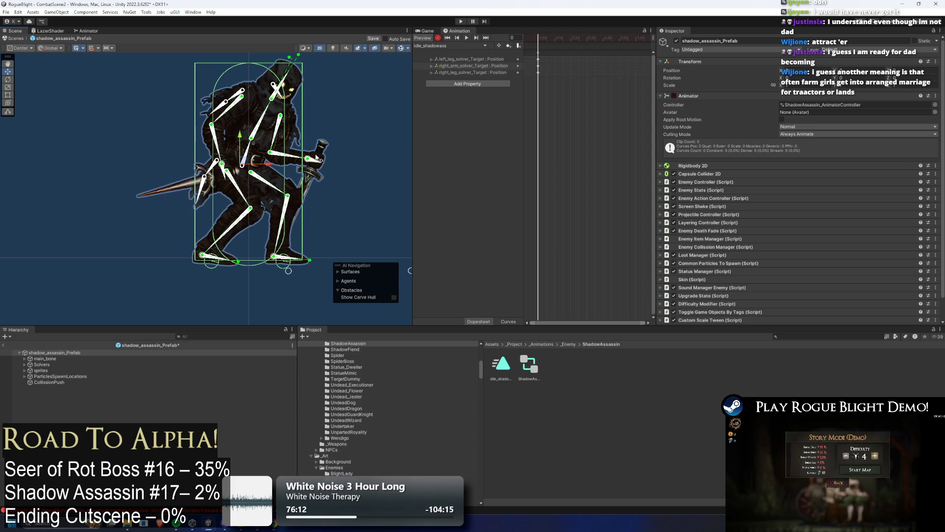
{"action": "left_click_drag", "start_coordinate": [307, 158], "coordinate": [310, 162]}
{"action": "left_click_drag", "start_coordinate": [237, 163], "coordinate": [242, 173]}
{"action": "mouse_move", "coordinate": [288, 60]}
{"action": "left_mouse_down"}
{"action": "mouse_move", "coordinate": [289, 93]}
{"action": "mouse_move", "coordinate": [268, 100]}
{"action": "left_mouse_up"}
Key adjustments to the mouth bone, the back bones and both hand bones
{"action": "scroll", "coordinate": [224, 229], "scroll_direction": "up", "scroll_amount": 5}
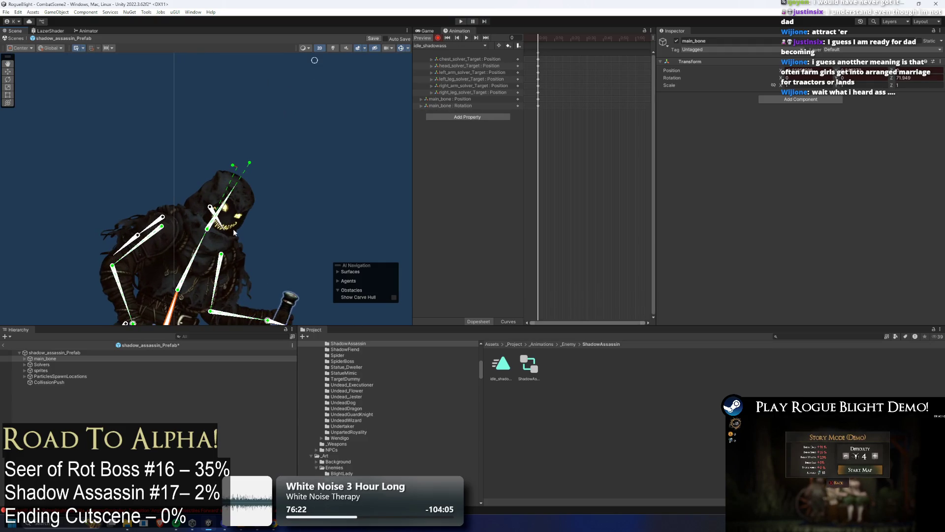
{"action": "left_click", "coordinate": [228, 227]}
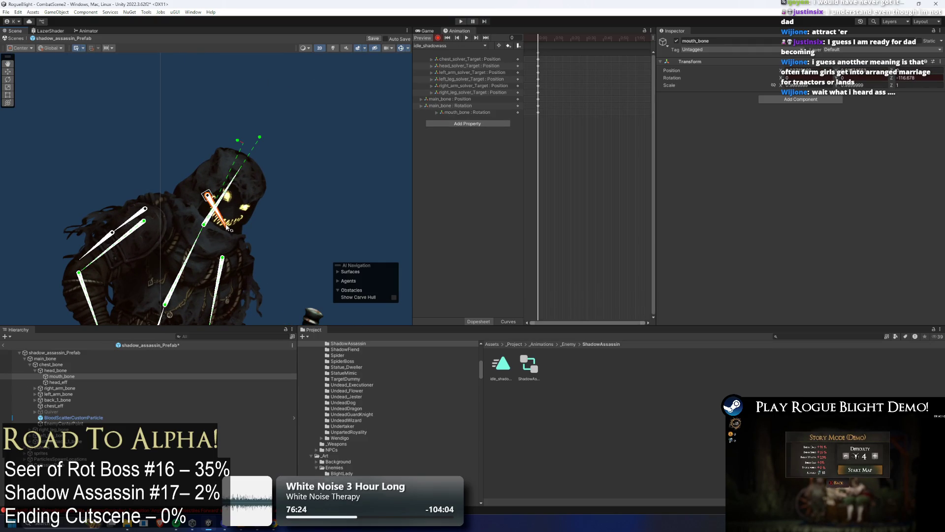
{"action": "left_click_drag", "start_coordinate": [229, 227], "coordinate": [231, 228]}
{"action": "scroll", "coordinate": [210, 205], "scroll_direction": "up", "scroll_amount": 5}
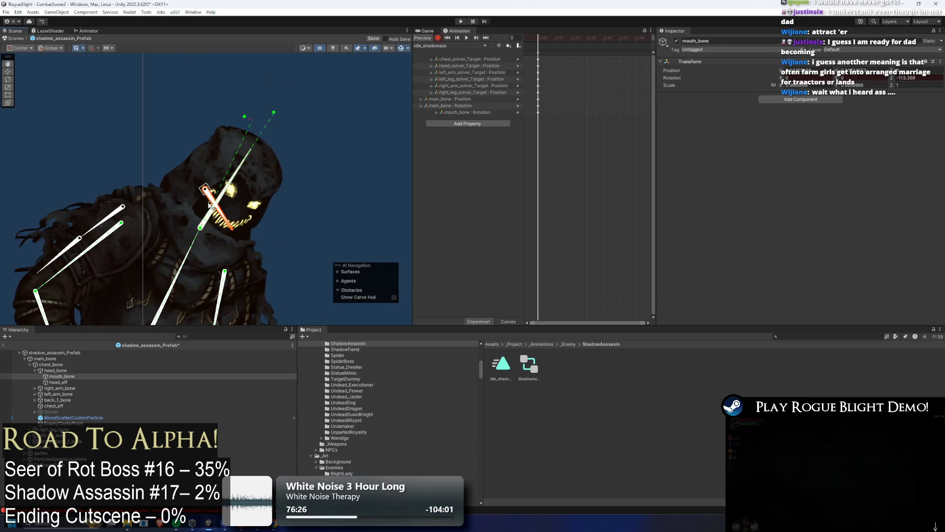
{"action": "left_click_drag", "start_coordinate": [211, 196], "coordinate": [212, 194]}
{"action": "scroll", "coordinate": [209, 199], "scroll_direction": "down", "scroll_amount": 5}
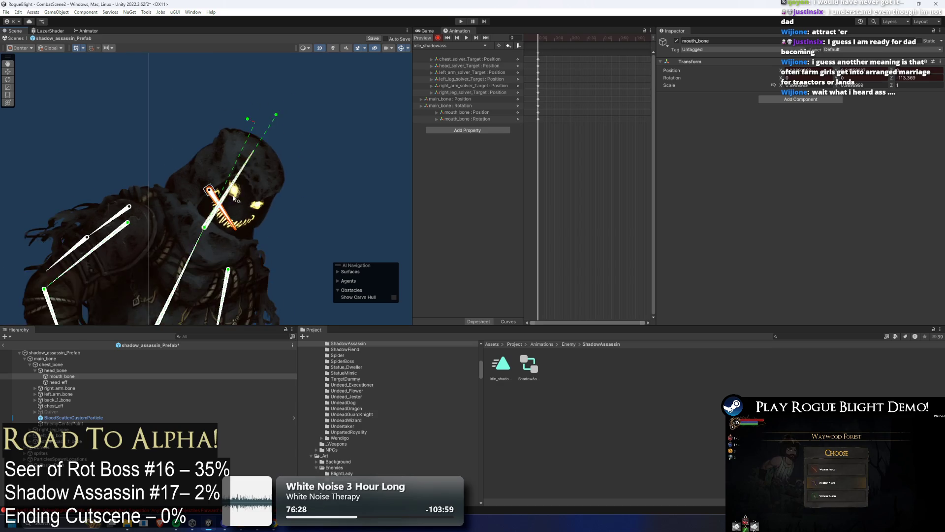
{"action": "scroll", "coordinate": [208, 205], "scroll_direction": "up", "scroll_amount": 3}
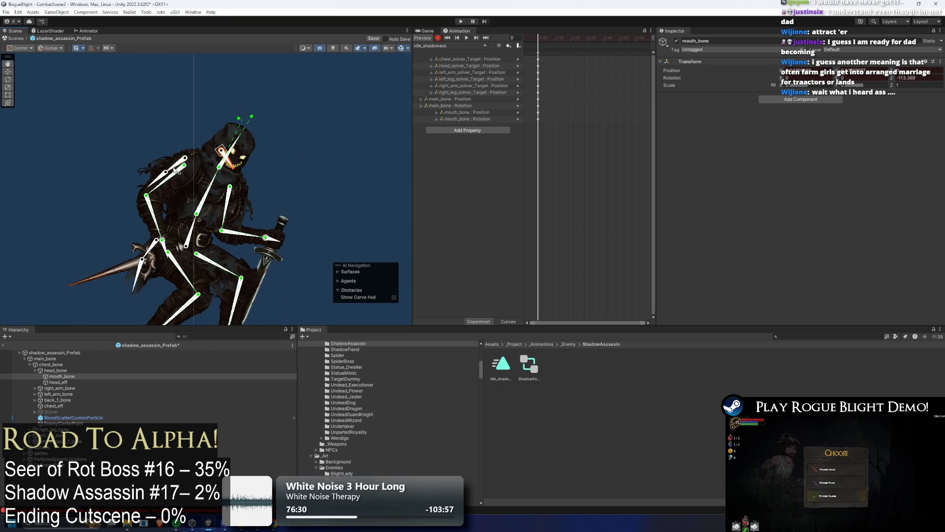
{"action": "left_click_drag", "start_coordinate": [179, 167], "coordinate": [162, 191]}
{"action": "left_click", "coordinate": [141, 217]}
{"action": "left_click", "coordinate": [127, 251]}
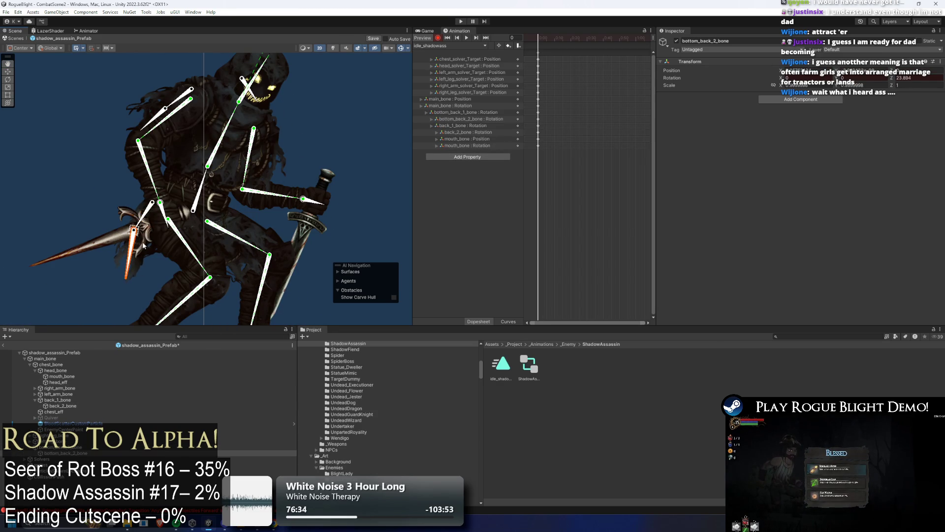
{"action": "scroll", "coordinate": [157, 225], "scroll_direction": "up", "scroll_amount": 3}
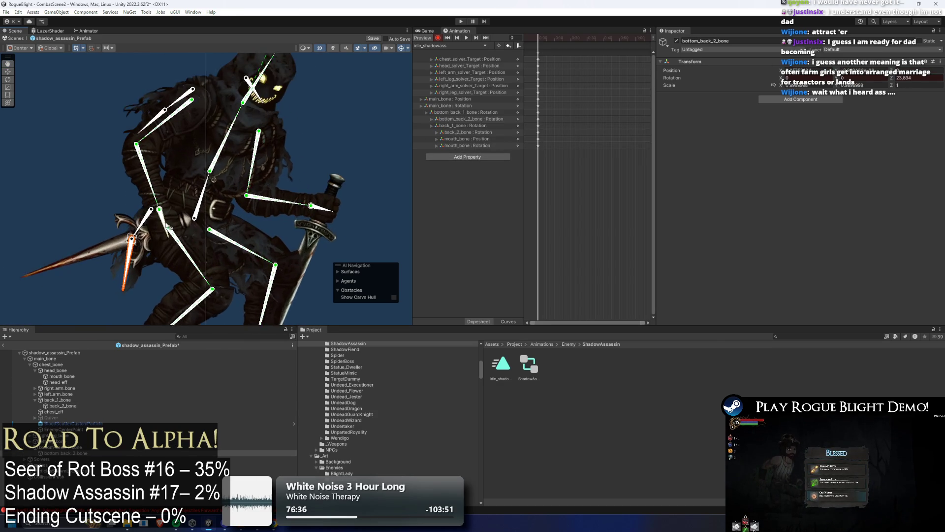
{"action": "left_click_drag", "start_coordinate": [163, 224], "coordinate": [164, 226]}
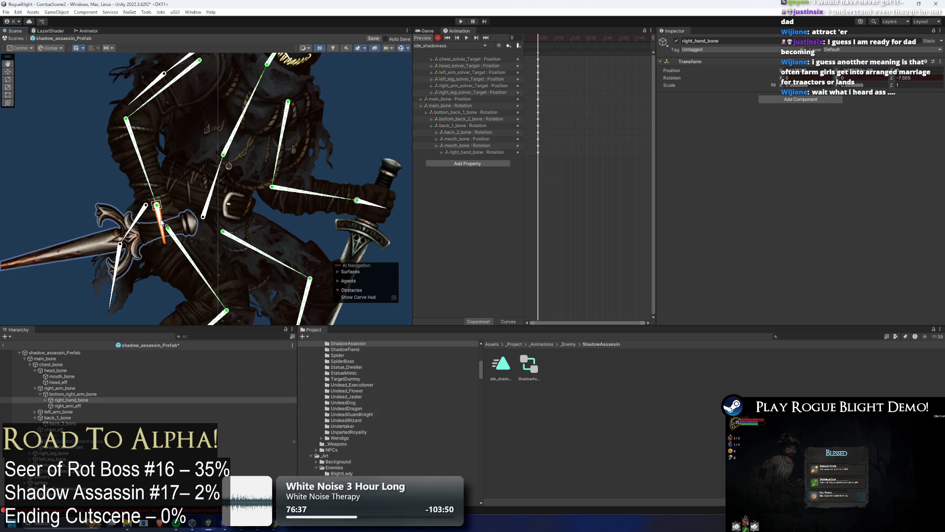
{"action": "left_click", "coordinate": [378, 212]}
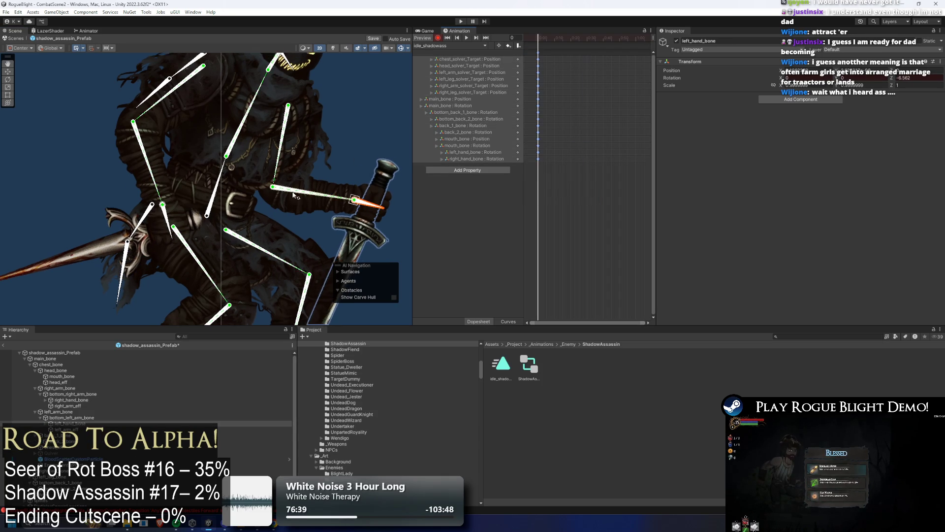
{"action": "scroll", "coordinate": [294, 195], "scroll_direction": "down", "scroll_amount": 2}
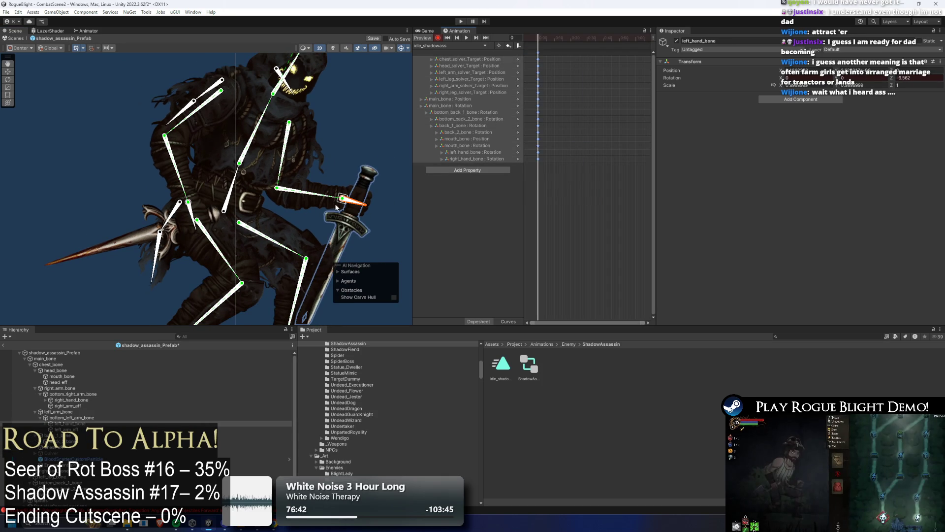
{"action": "scroll", "coordinate": [346, 164], "scroll_direction": "down", "scroll_amount": 3}
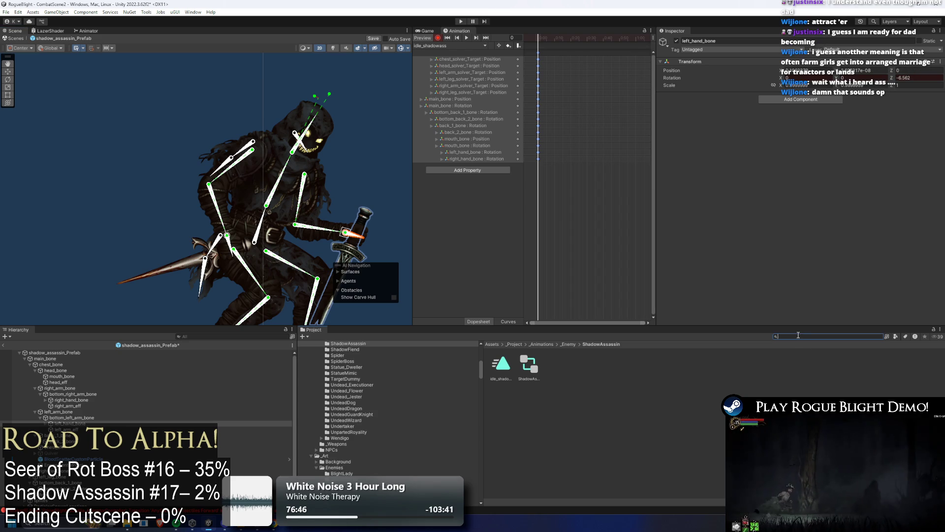
Search the Project for 'seer prefab' and select SeerOfRot_Prefab
{"action": "left_click", "coordinate": [783, 336]}
{"action": "type", "text": "r prefab"}
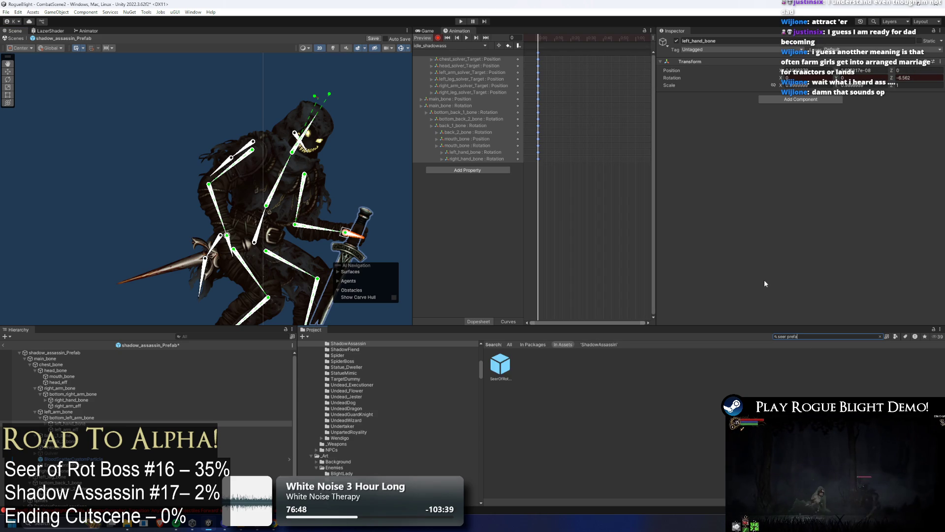
{"action": "left_click", "coordinate": [510, 370]}
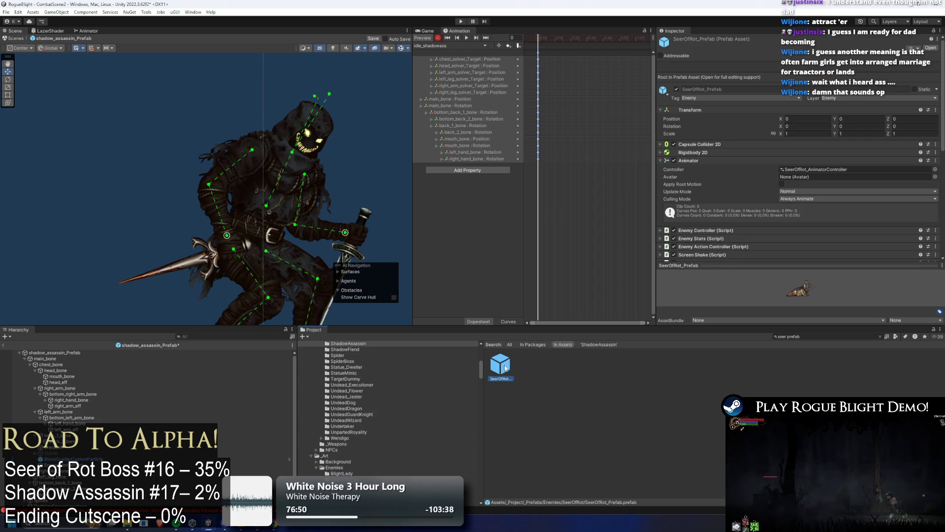
Open SeerOfRot_Prefab, saving the shadow assassin prefab's pending changes
{"action": "double_click", "coordinate": [506, 368]}
{"action": "left_click", "coordinate": [457, 277]}
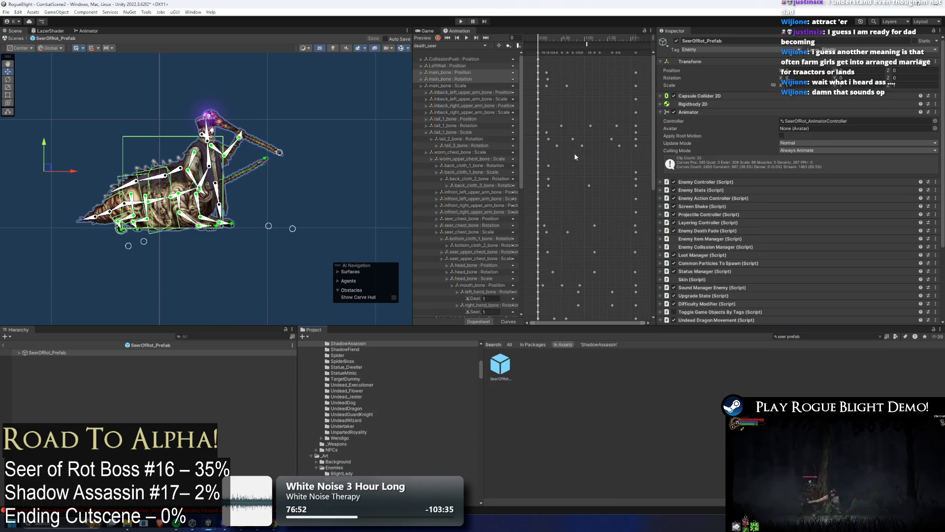
{"action": "mouse_move", "coordinate": [653, 106]}
{"action": "left_mouse_down"}
{"action": "mouse_move", "coordinate": [647, 217]}
{"action": "mouse_move", "coordinate": [674, 111]}
{"action": "mouse_move", "coordinate": [579, 107]}
{"action": "left_mouse_up"}
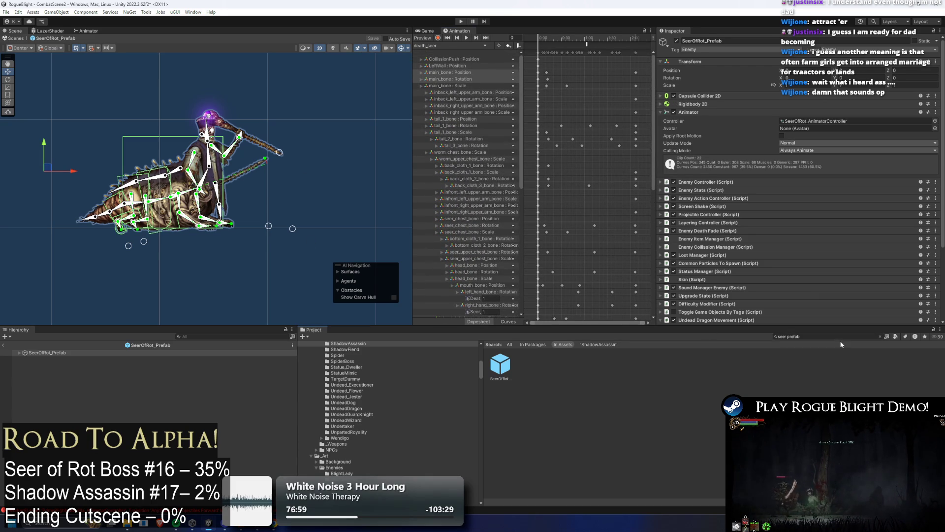
Search the Project for 'shadow prefab' and reopen shadow_assassin_Prefab
{"action": "type", "text": "shaow"}
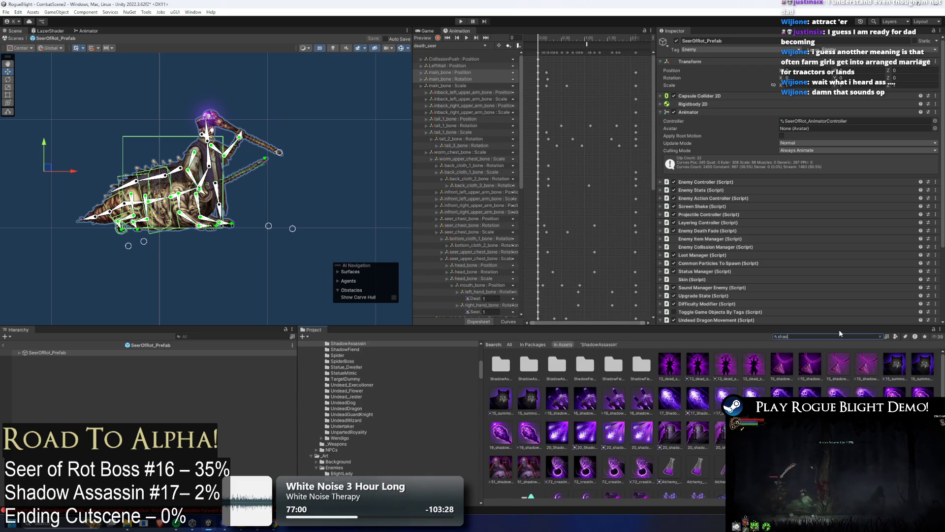
{"action": "key", "text": "BackSpace"}
{"action": "type", "text": "dow prefab"}
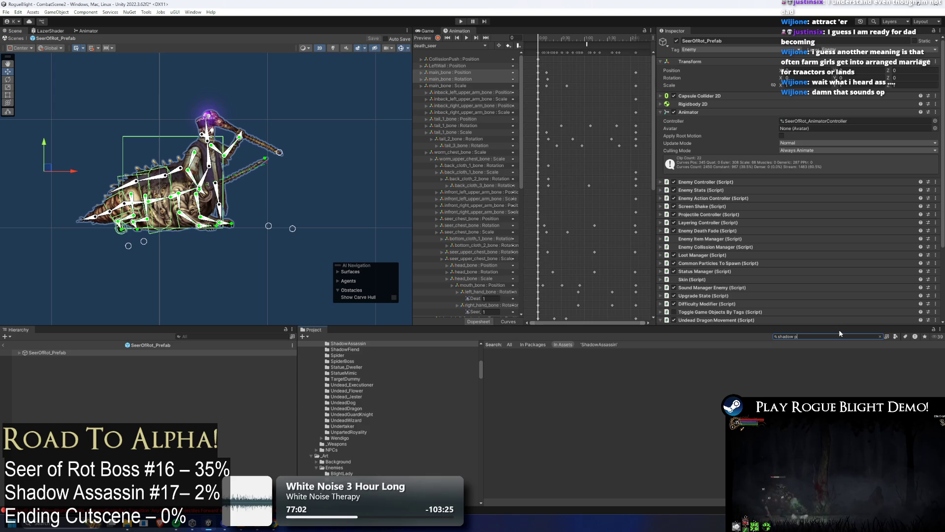
{"action": "double_click", "coordinate": [499, 364]}
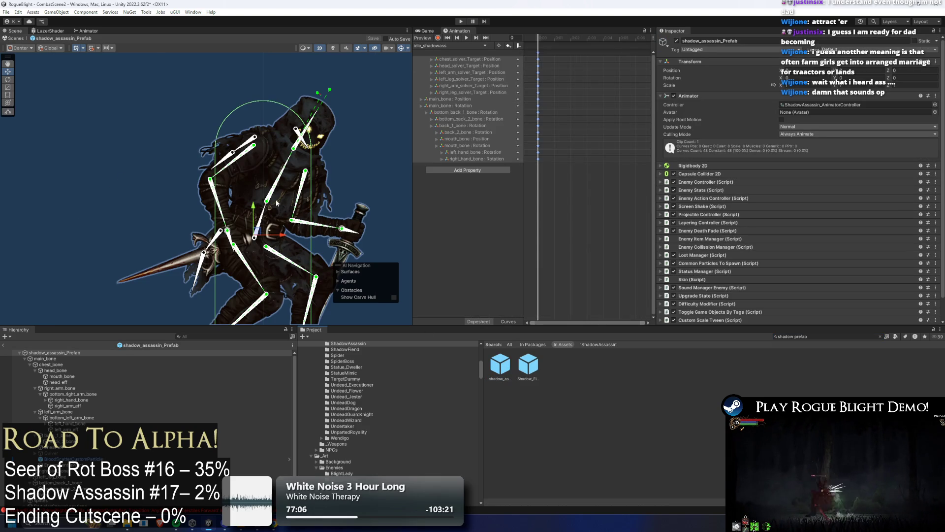
Spread both feet wider and re-angle both hands and swords in the opening pose
{"action": "key", "text": "f"}
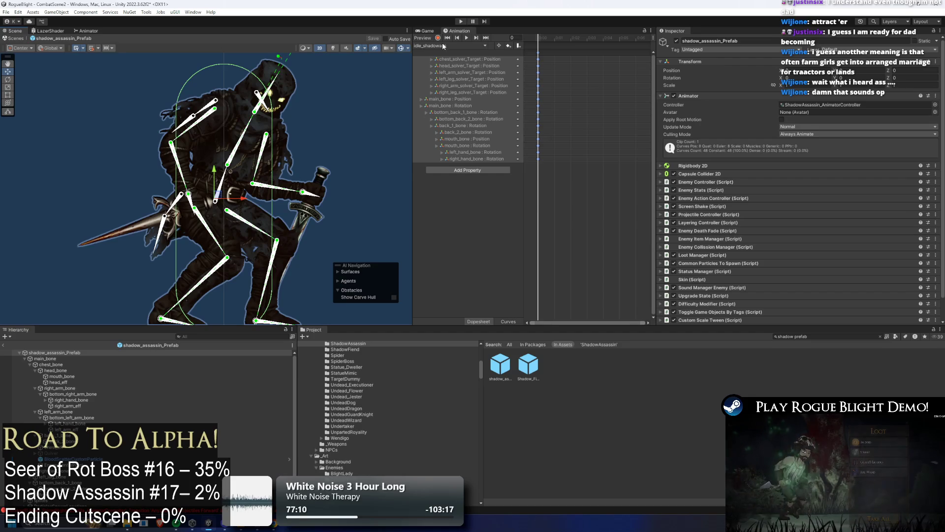
{"action": "left_click", "coordinate": [178, 215]}
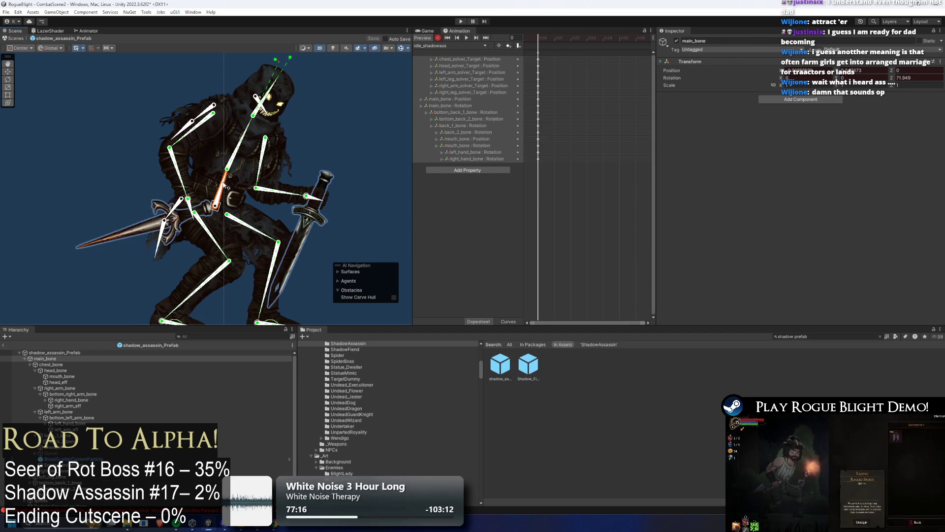
{"action": "left_click", "coordinate": [216, 202]}
{"action": "key", "text": "f"}
{"action": "left_click_drag", "start_coordinate": [264, 218], "coordinate": [278, 219]}
{"action": "left_click_drag", "start_coordinate": [167, 221], "coordinate": [143, 221]}
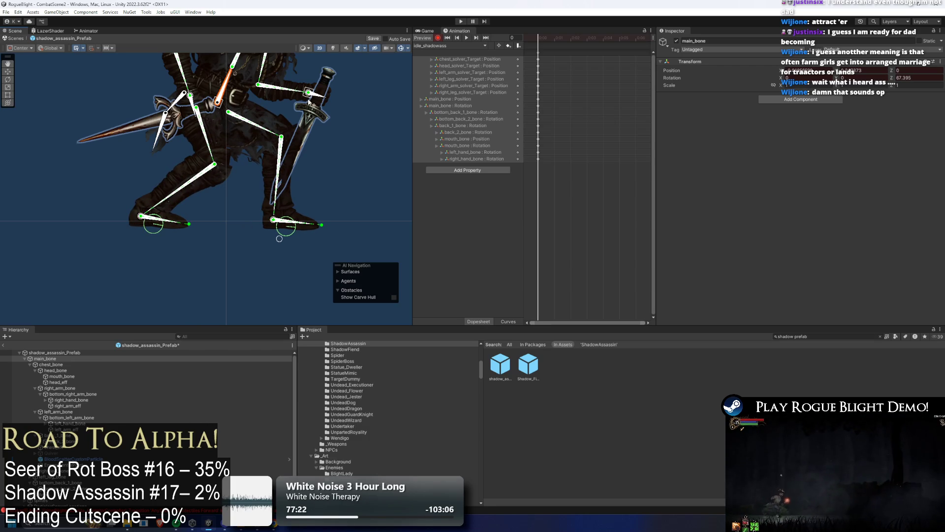
{"action": "left_click_drag", "start_coordinate": [310, 102], "coordinate": [246, 116]}
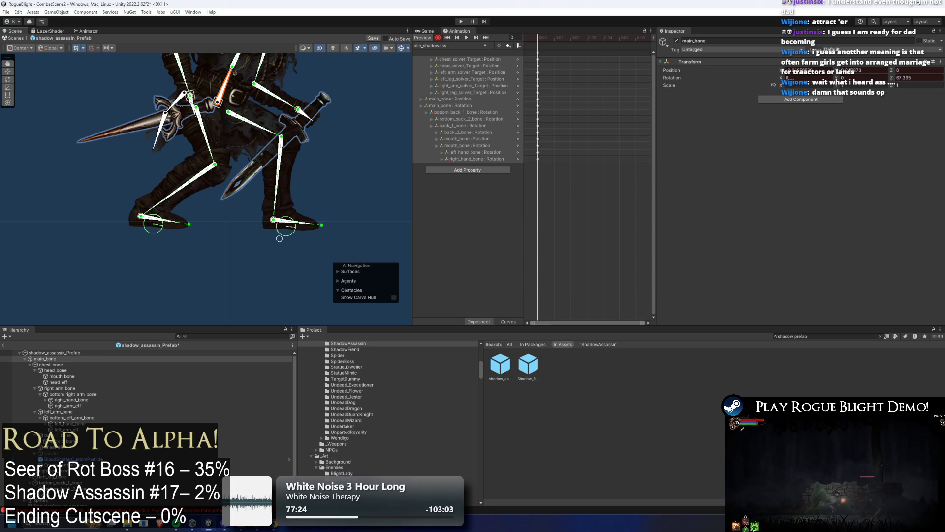
{"action": "left_click_drag", "start_coordinate": [190, 96], "coordinate": [184, 93]}
{"action": "mouse_move", "coordinate": [298, 109]}
{"action": "left_mouse_down"}
{"action": "mouse_move", "coordinate": [306, 102]}
{"action": "mouse_move", "coordinate": [280, 163]}
{"action": "left_mouse_up"}
Tilt main_bone slightly to about 73° so the body stands more upright, then reselect the prefab root
{"action": "scroll", "coordinate": [167, 174], "scroll_direction": "up", "scroll_amount": 2}
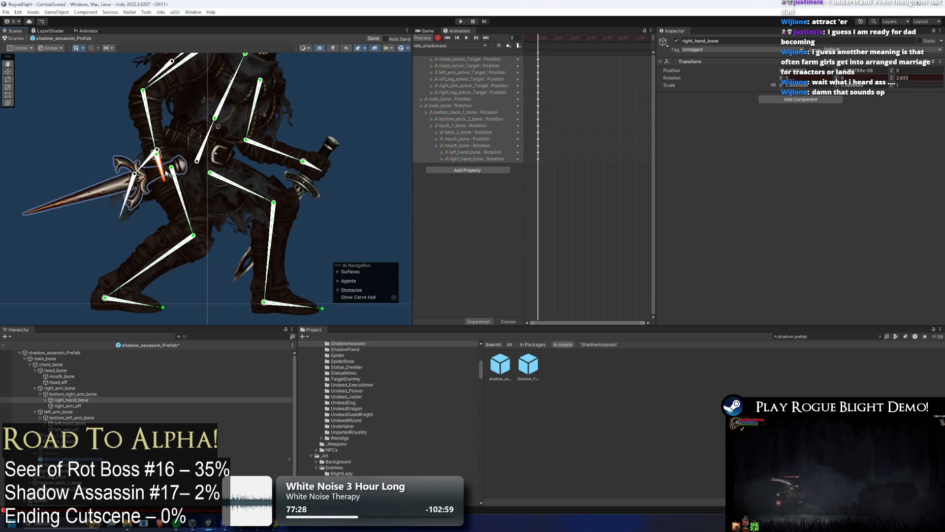
{"action": "left_click", "coordinate": [312, 165]}
{"action": "left_click", "coordinate": [166, 176]}
{"action": "scroll", "coordinate": [188, 188], "scroll_direction": "down", "scroll_amount": 2}
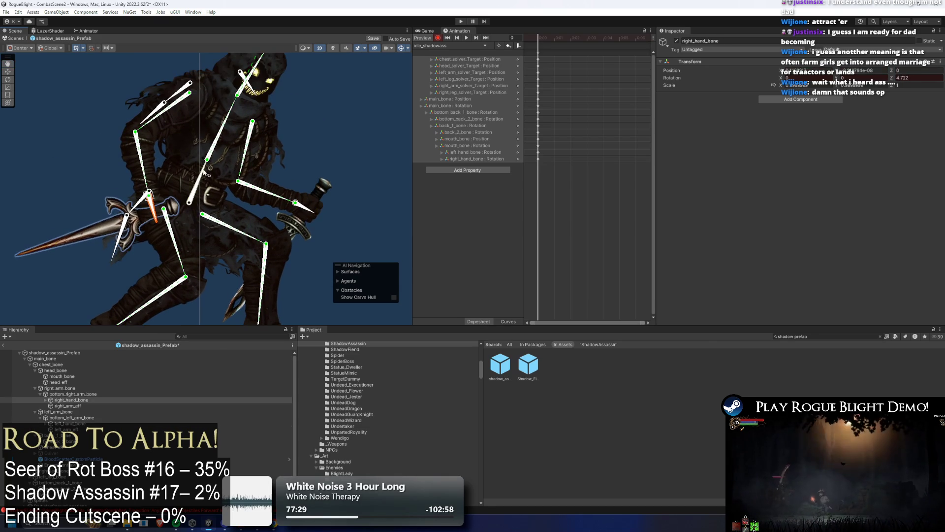
{"action": "left_click", "coordinate": [192, 241]}
{"action": "scroll", "coordinate": [224, 203], "scroll_direction": "up", "scroll_amount": 2}
{"action": "scroll", "coordinate": [256, 138], "scroll_direction": "down", "scroll_amount": 3}
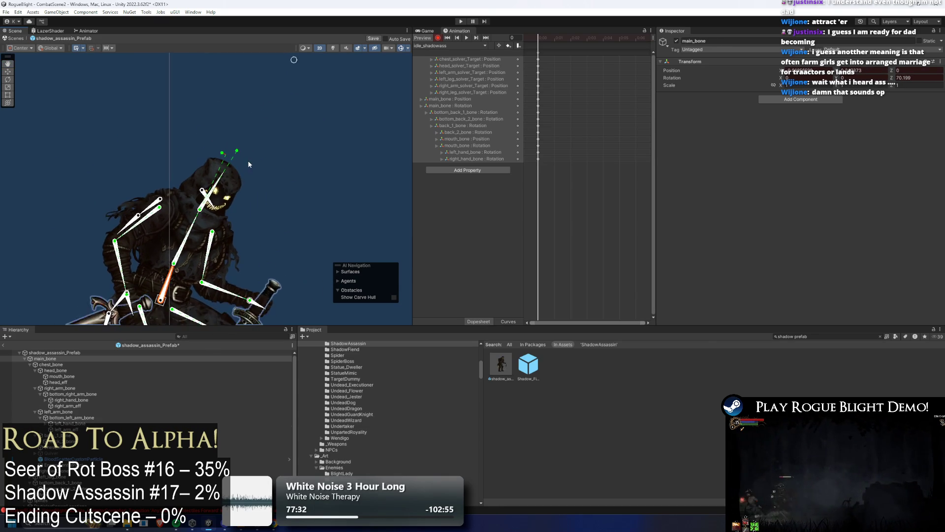
{"action": "left_click", "coordinate": [283, 89]}
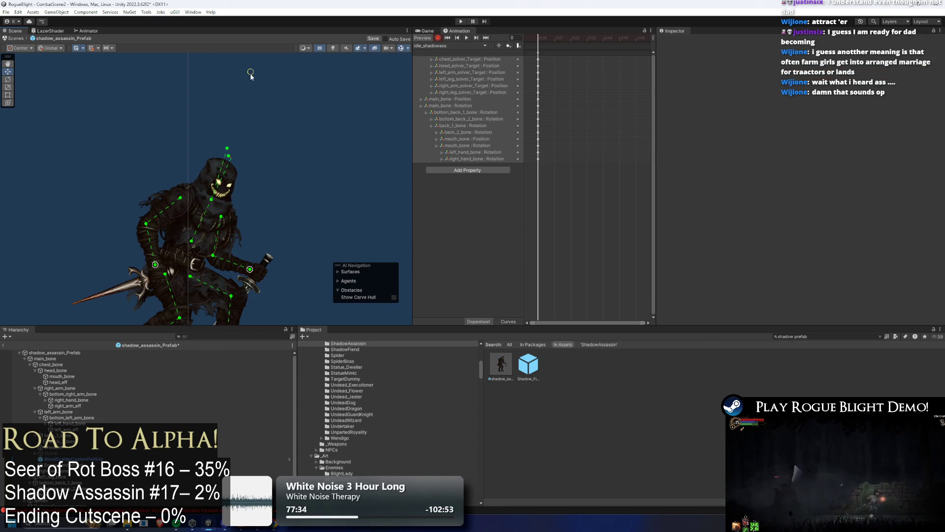
{"action": "left_click", "coordinate": [192, 196]}
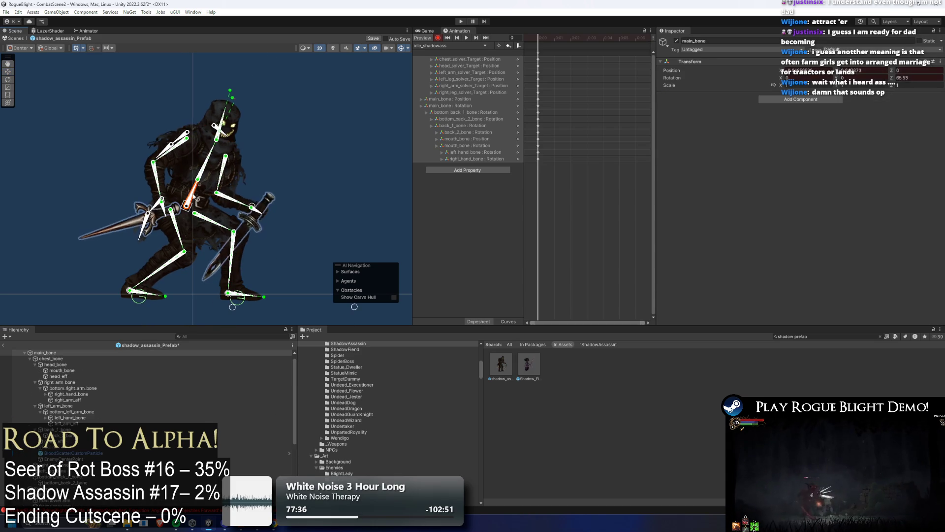
{"action": "left_click_drag", "start_coordinate": [192, 196], "coordinate": [196, 197]}
{"action": "left_click", "coordinate": [294, 140]}
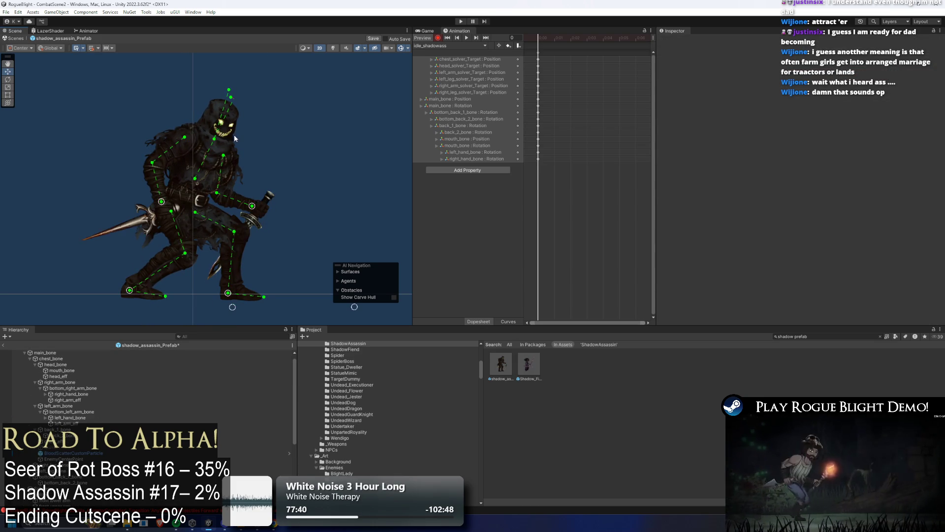
{"action": "left_click", "coordinate": [569, 63]}
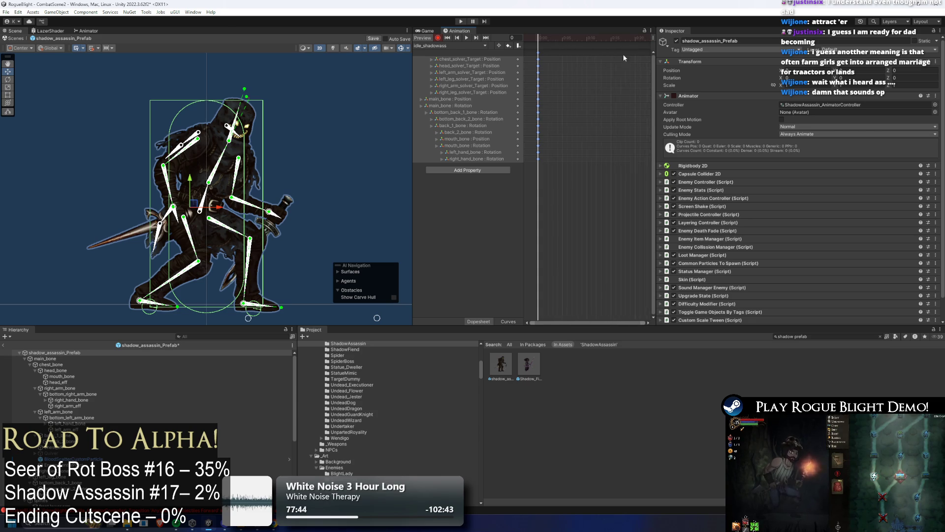
At frame 30, drag main_bone down-left and move the front hand target to re-angle the dagger
{"action": "left_click", "coordinate": [597, 39]}
{"action": "left_click_drag", "start_coordinate": [597, 39], "coordinate": [599, 39]}
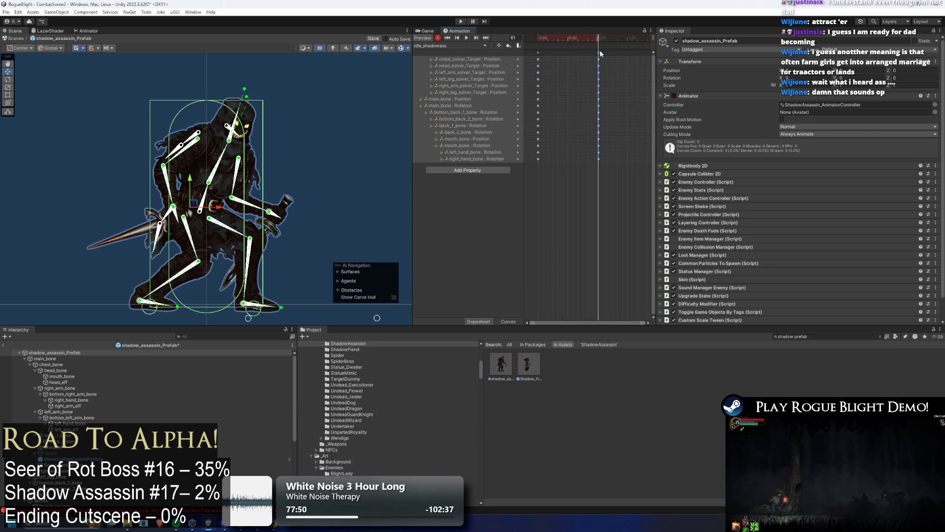
{"action": "left_click", "coordinate": [597, 53]}
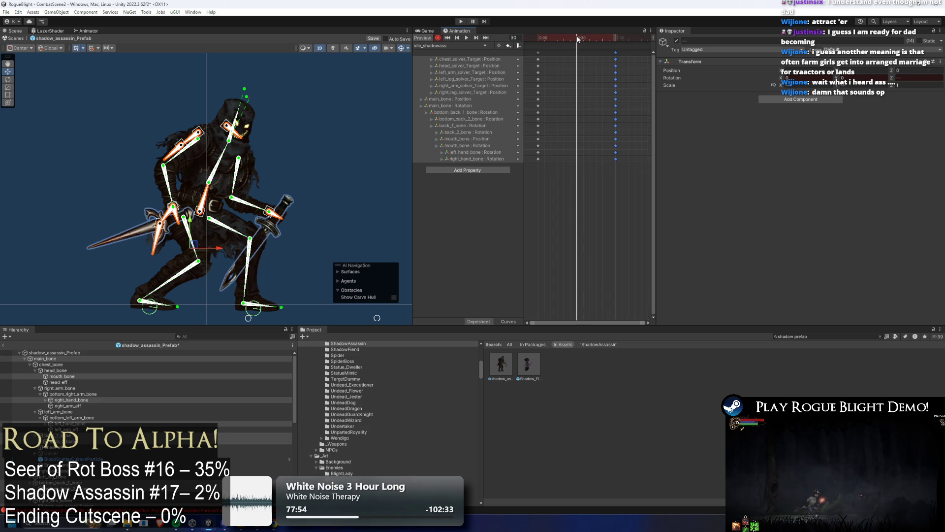
{"action": "left_click", "coordinate": [244, 196]}
{"action": "left_click", "coordinate": [206, 203]}
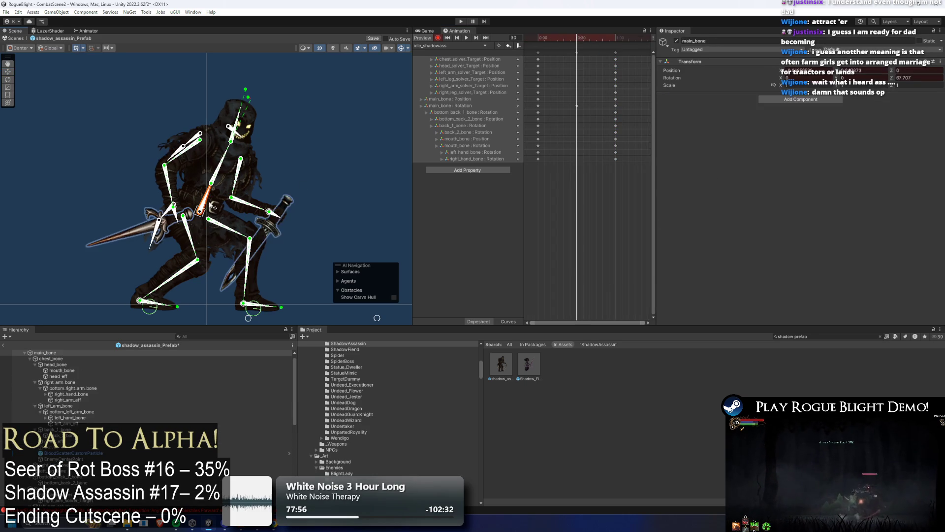
{"action": "left_click", "coordinate": [203, 211]}
{"action": "left_click", "coordinate": [196, 249]}
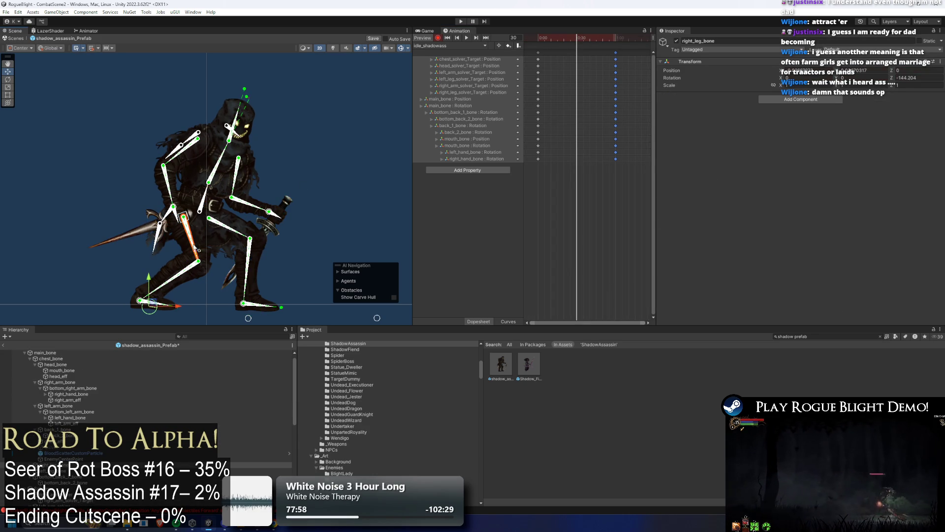
{"action": "left_click", "coordinate": [202, 217]}
{"action": "left_click_drag", "start_coordinate": [201, 217], "coordinate": [177, 202]}
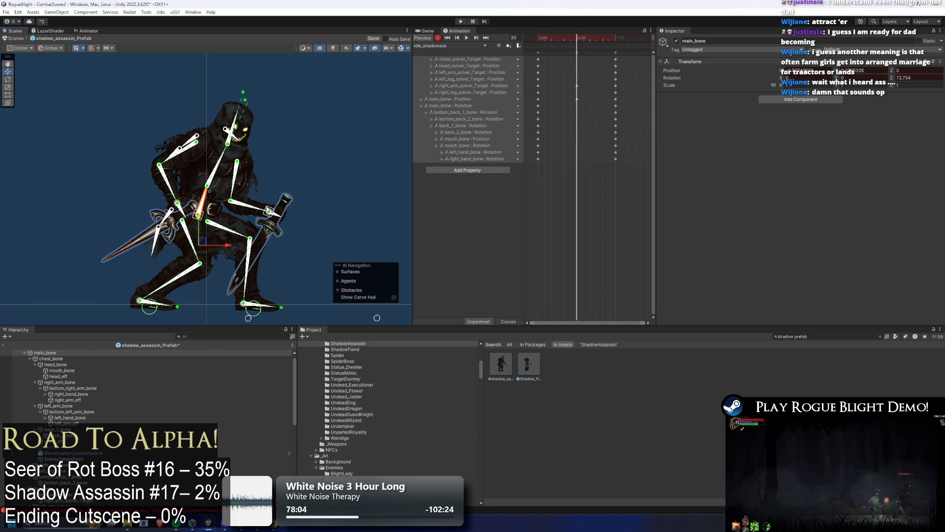
{"action": "left_click_drag", "start_coordinate": [269, 211], "coordinate": [265, 216]}
{"action": "mouse_move", "coordinate": [593, 36]}
{"action": "left_mouse_down"}
{"action": "mouse_move", "coordinate": [542, 37]}
{"action": "mouse_move", "coordinate": [577, 42]}
{"action": "left_mouse_up"}
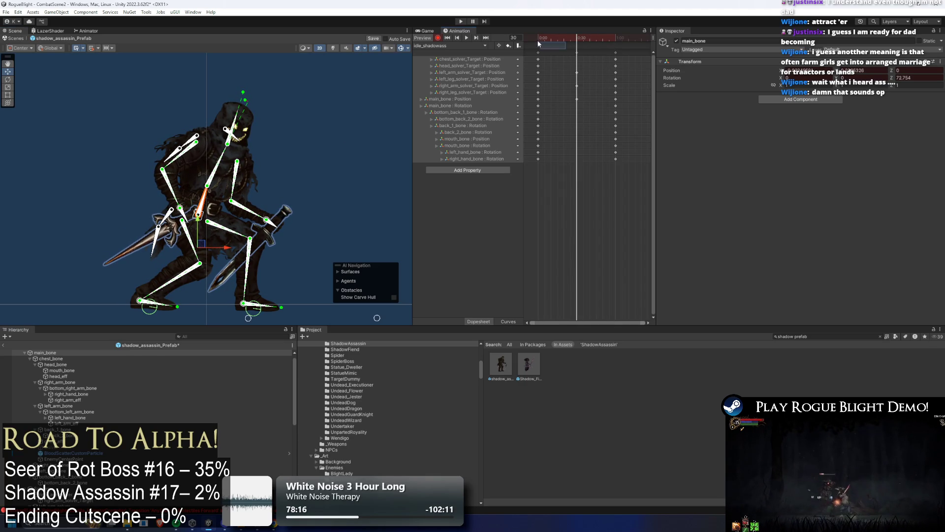
Stop the preview at frame 30, lean the body back slightly and pull the head target up-right
{"action": "key", "text": "space"}
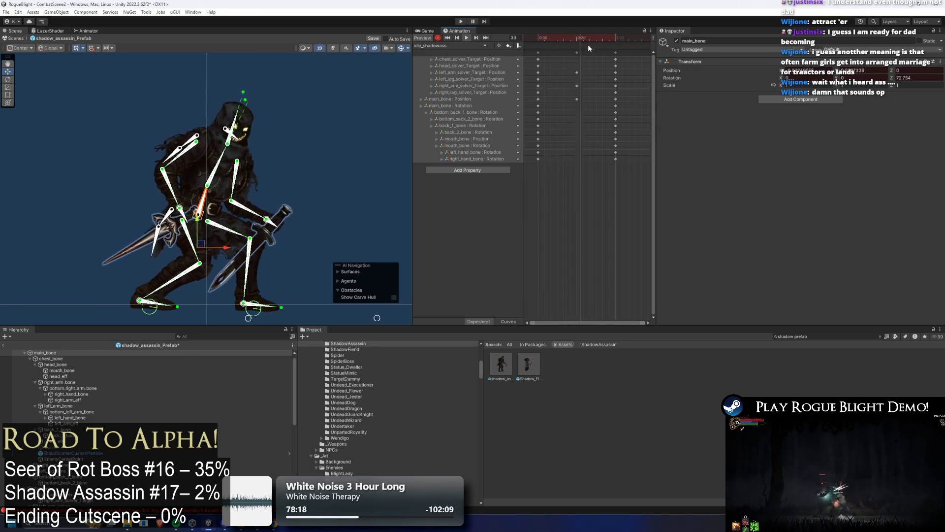
{"action": "left_click", "coordinate": [577, 39]}
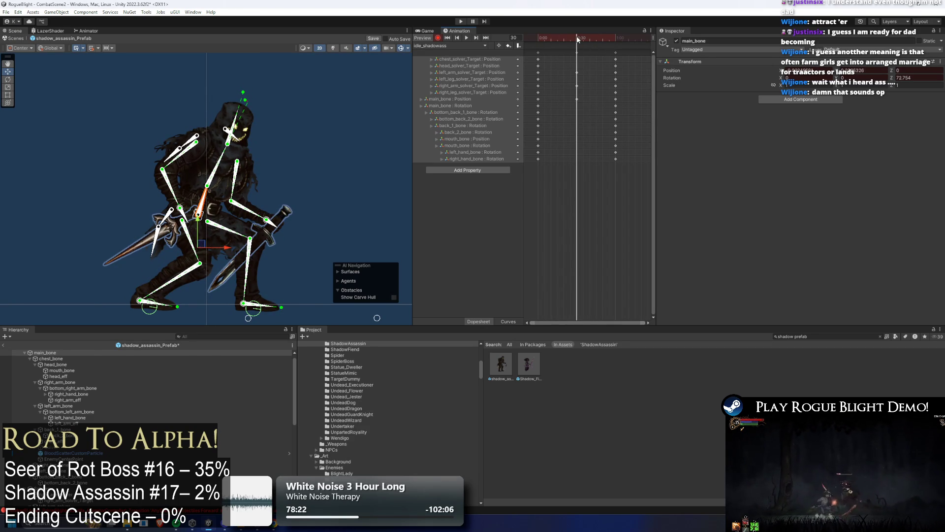
{"action": "left_click_drag", "start_coordinate": [212, 201], "coordinate": [209, 198]}
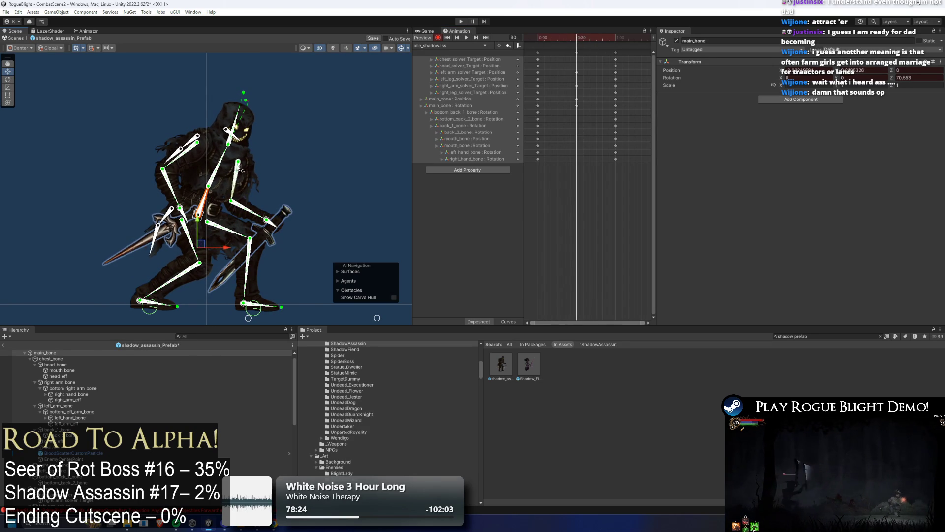
{"action": "key", "text": "f"}
{"action": "left_click_drag", "start_coordinate": [248, 69], "coordinate": [266, 81]}
{"action": "scroll", "coordinate": [191, 211], "scroll_direction": "up", "scroll_amount": 10}
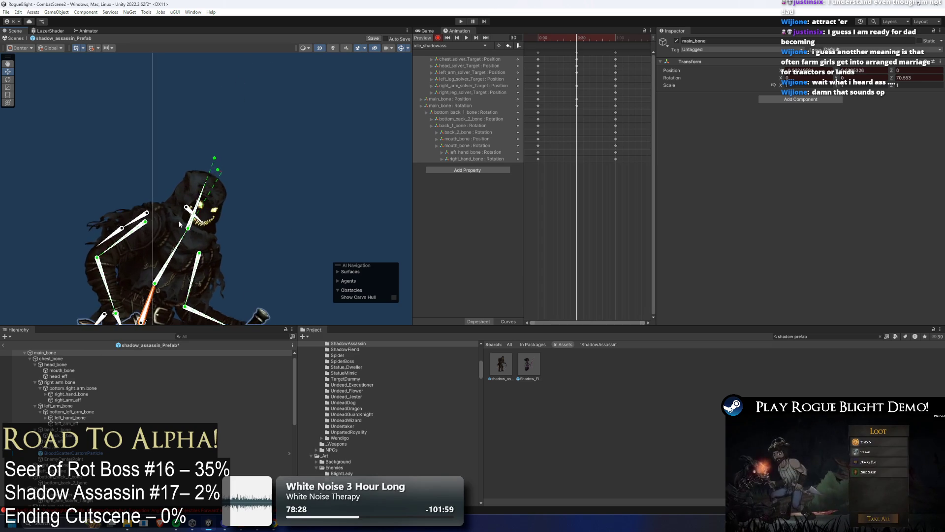
{"action": "left_click", "coordinate": [190, 198]}
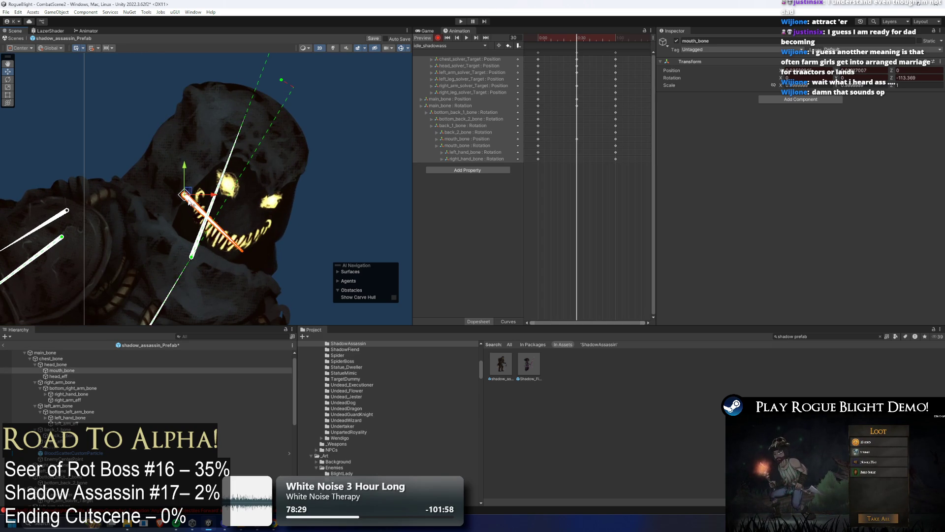
{"action": "scroll", "coordinate": [190, 198], "scroll_direction": "down", "scroll_amount": 10}
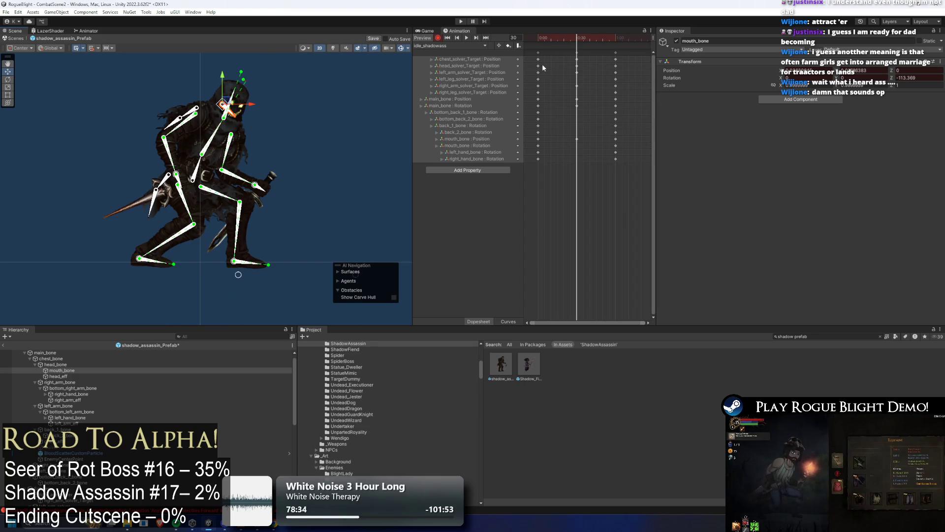
Rotate left_hand_bone slightly at frame 30 to re-angle the left-hand sword
{"action": "left_click_drag", "start_coordinate": [538, 39], "coordinate": [579, 41]}
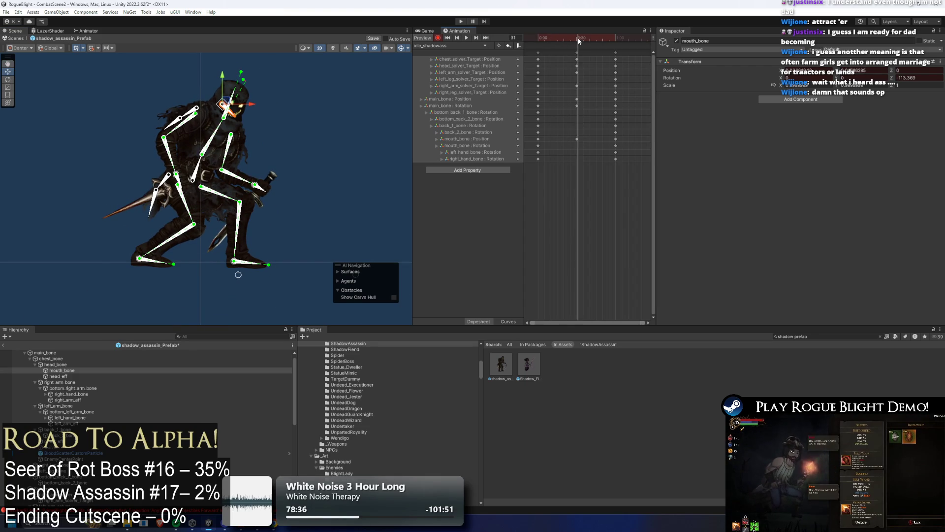
{"action": "scroll", "coordinate": [167, 193], "scroll_direction": "up", "scroll_amount": 8}
{"action": "left_click", "coordinate": [216, 157]}
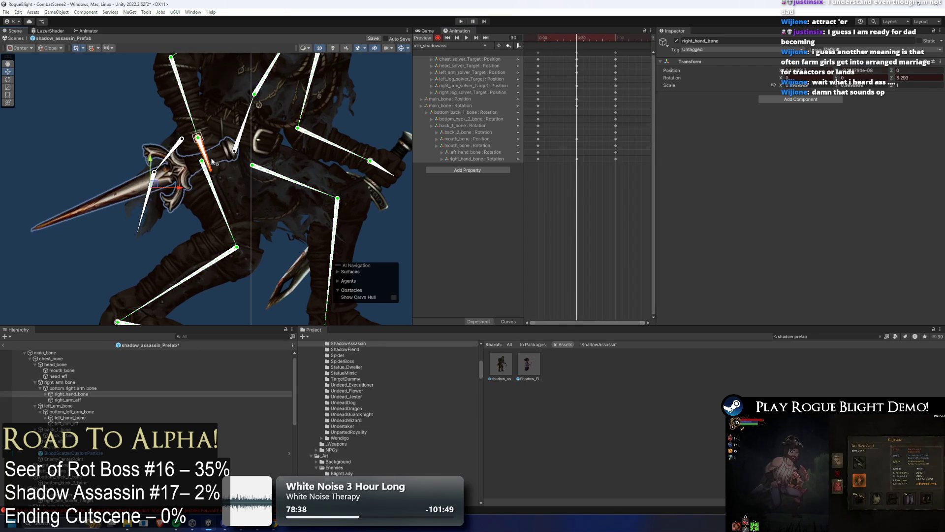
{"action": "scroll", "coordinate": [293, 147], "scroll_direction": "up", "scroll_amount": 2}
{"action": "left_click", "coordinate": [290, 165]}
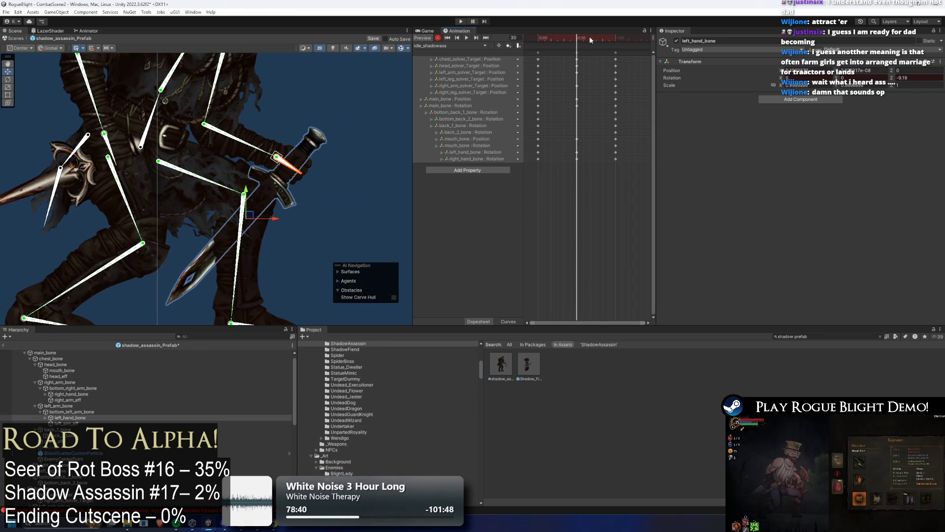
{"action": "key", "text": "comma"}
{"action": "key", "text": "comma"}
{"action": "key", "text": "comma"}
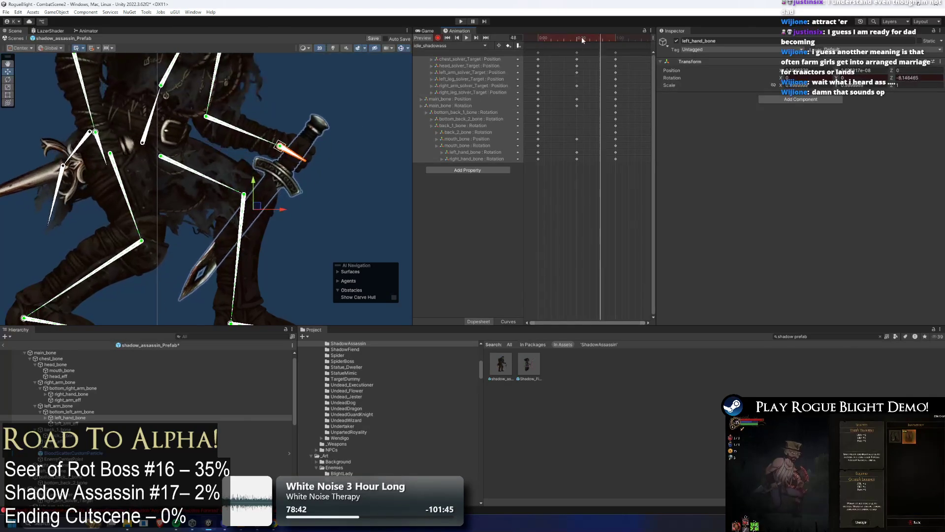
{"action": "left_click", "coordinate": [578, 39]}
{"action": "left_click_drag", "start_coordinate": [299, 173], "coordinate": [297, 178]}
Re-angle the back bones, bottom_back_2_bone to about 25.9°, and select the keys at 1:00
{"action": "left_click", "coordinate": [114, 157]}
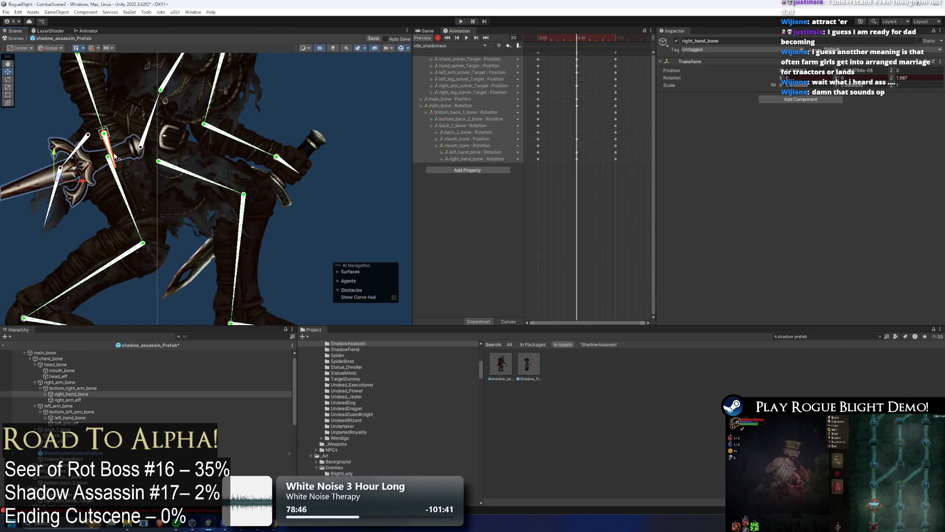
{"action": "left_click", "coordinate": [48, 206]}
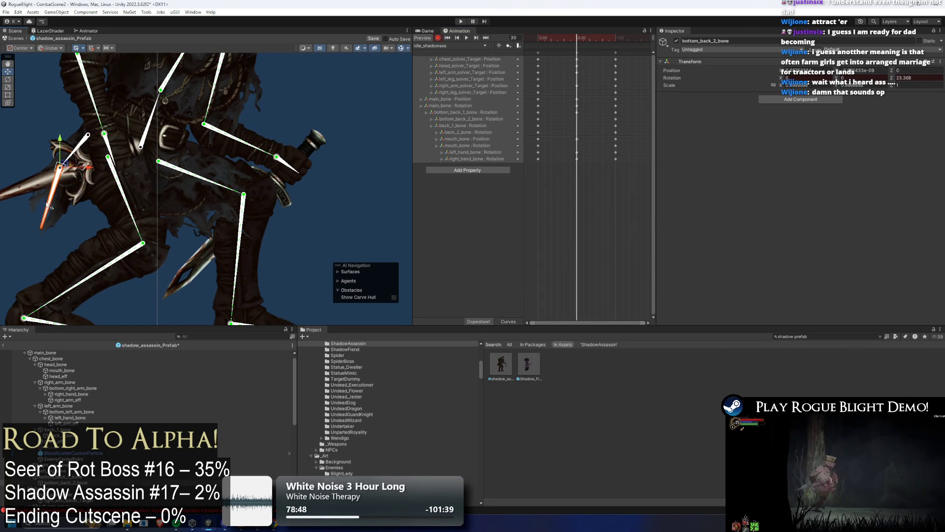
{"action": "scroll", "coordinate": [304, 130], "scroll_direction": "down", "scroll_amount": 3}
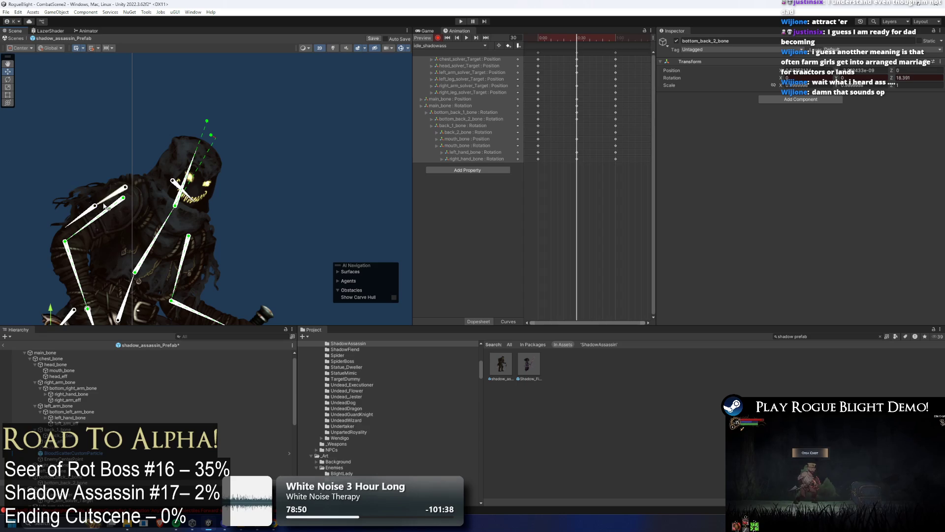
{"action": "left_click", "coordinate": [69, 213]}
{"action": "left_click", "coordinate": [79, 215]}
{"action": "left_click", "coordinate": [77, 216]}
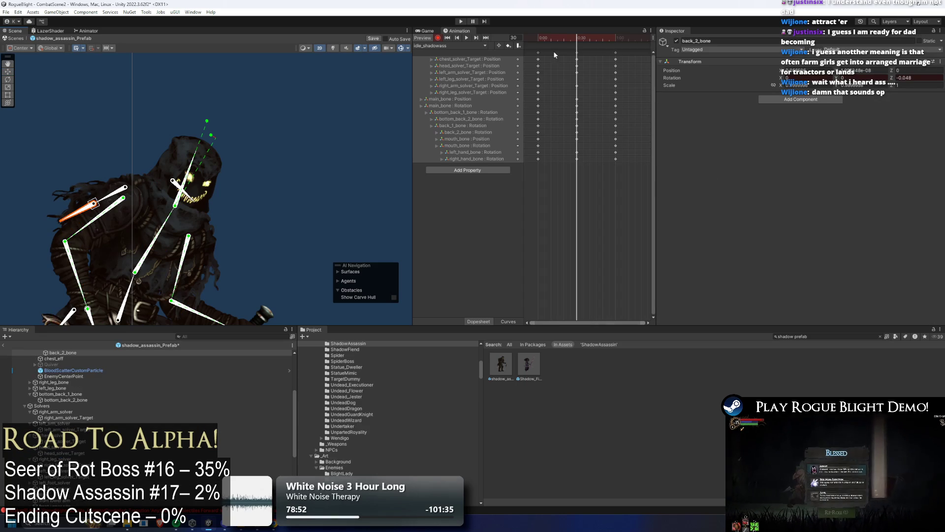
{"action": "left_click", "coordinate": [538, 37]}
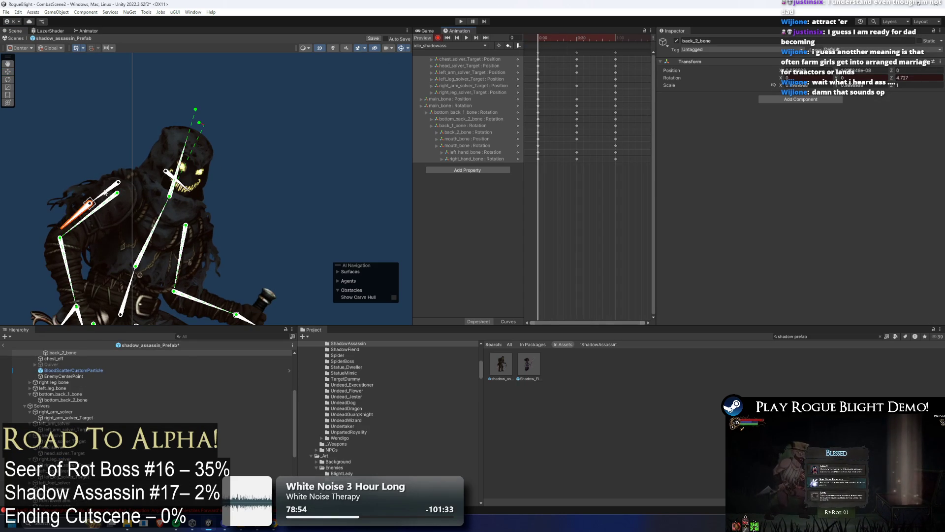
{"action": "left_click", "coordinate": [101, 198]}
{"action": "left_click", "coordinate": [78, 220]}
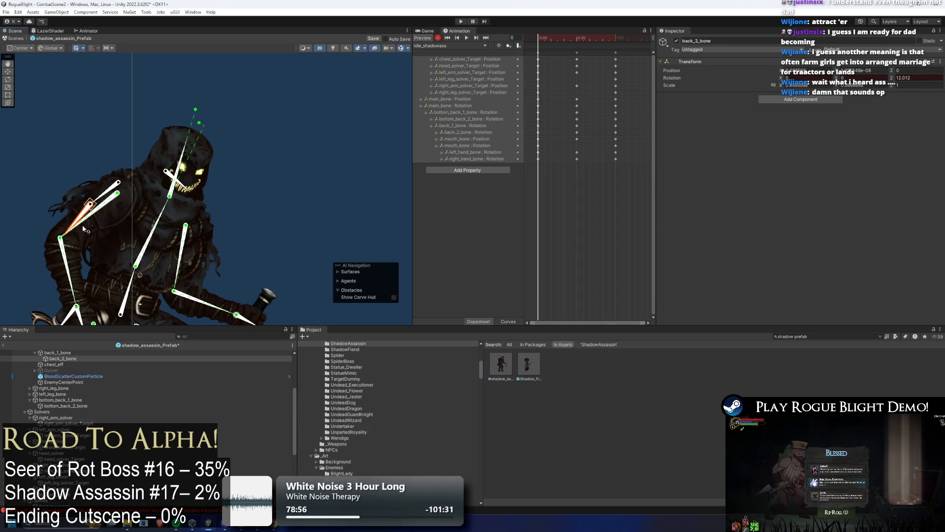
{"action": "scroll", "coordinate": [86, 226], "scroll_direction": "up", "scroll_amount": 2}
{"action": "left_click", "coordinate": [100, 245]}
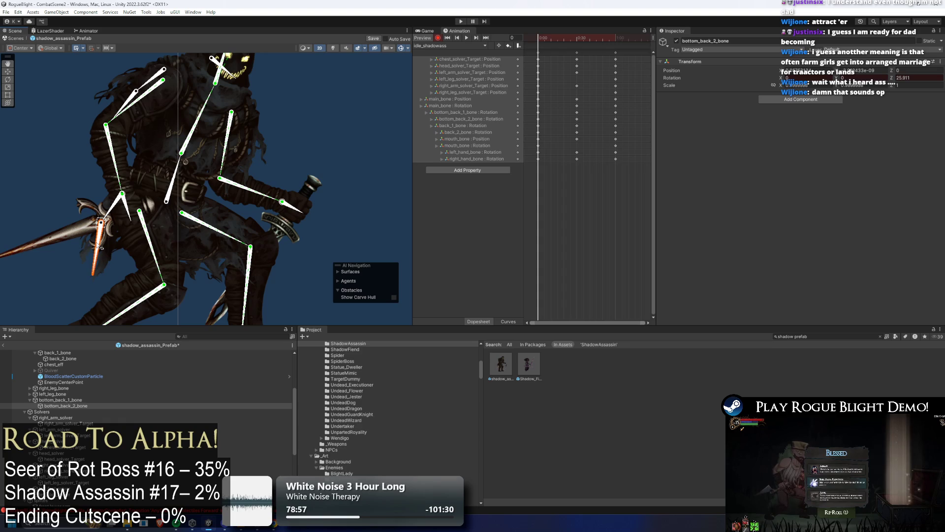
{"action": "left_click", "coordinate": [616, 52]}
{"action": "left_click", "coordinate": [615, 38]}
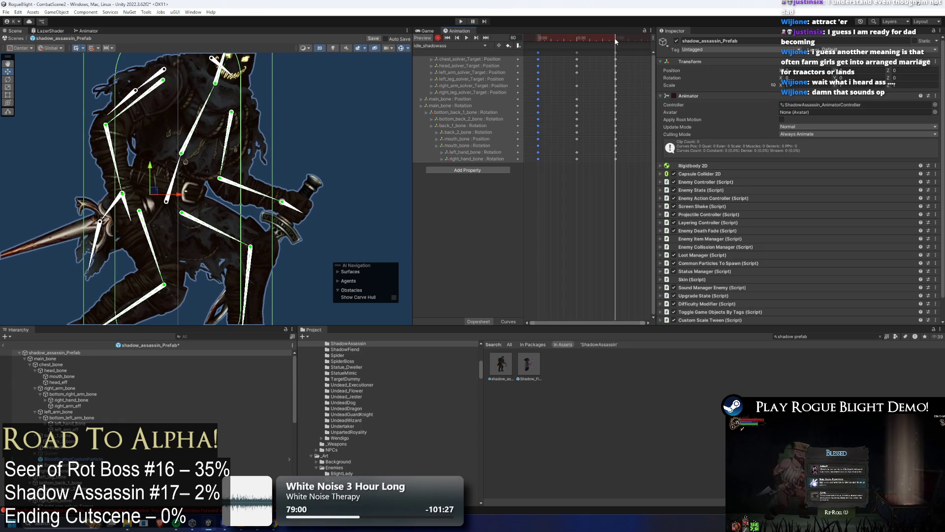
Lift the right-hand target and dagger upward around frames 29–30, then preview the idle loop
{"action": "key", "text": "space"}
{"action": "left_click", "coordinate": [91, 105]}
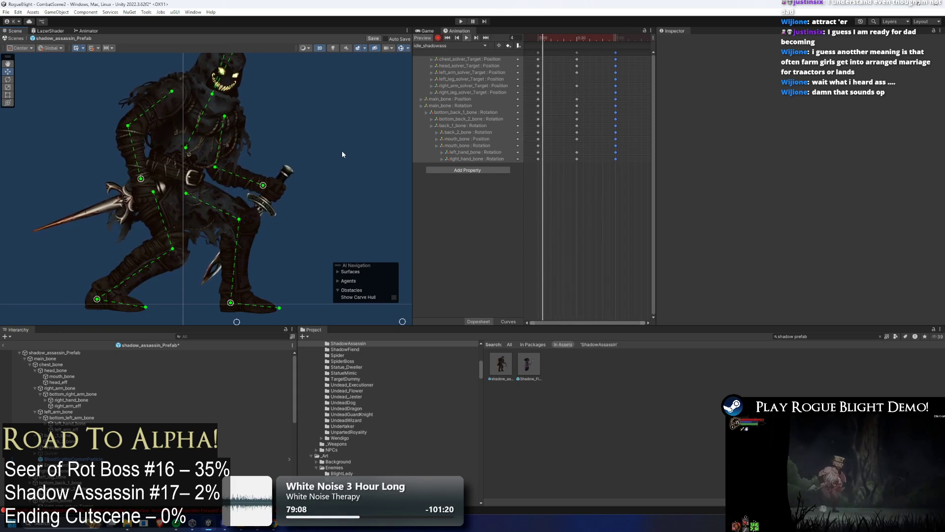
{"action": "left_click", "coordinate": [578, 39]}
{"action": "left_click_drag", "start_coordinate": [263, 196], "coordinate": [262, 184]}
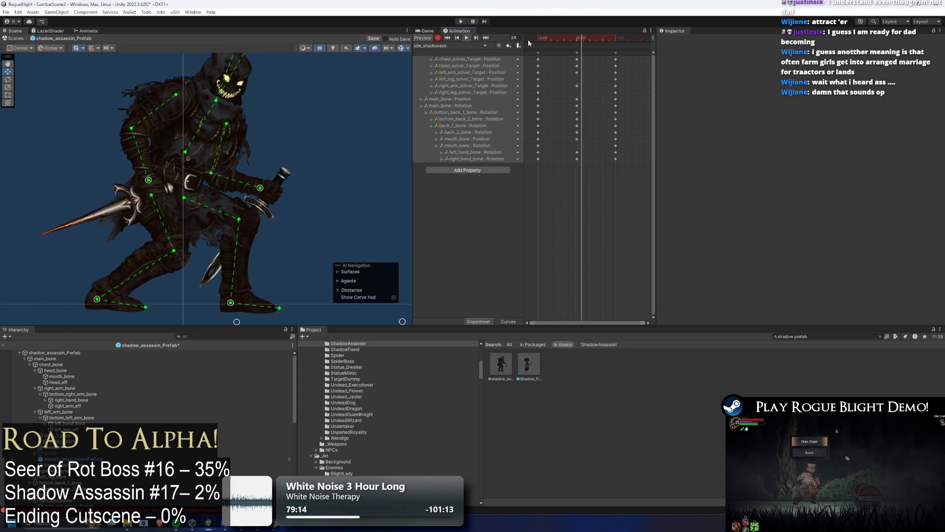
{"action": "left_click", "coordinate": [572, 39]}
{"action": "left_click", "coordinate": [575, 35]}
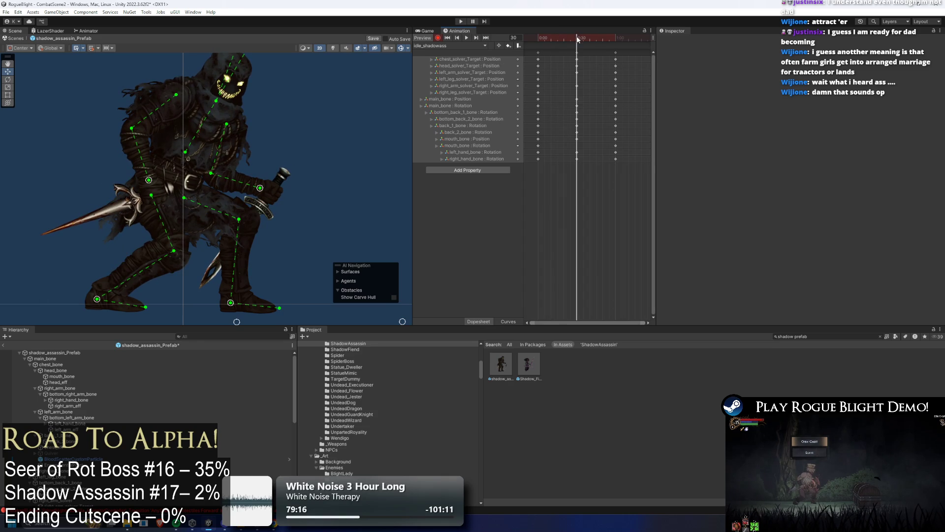
{"action": "left_click_drag", "start_coordinate": [263, 187], "coordinate": [262, 181]}
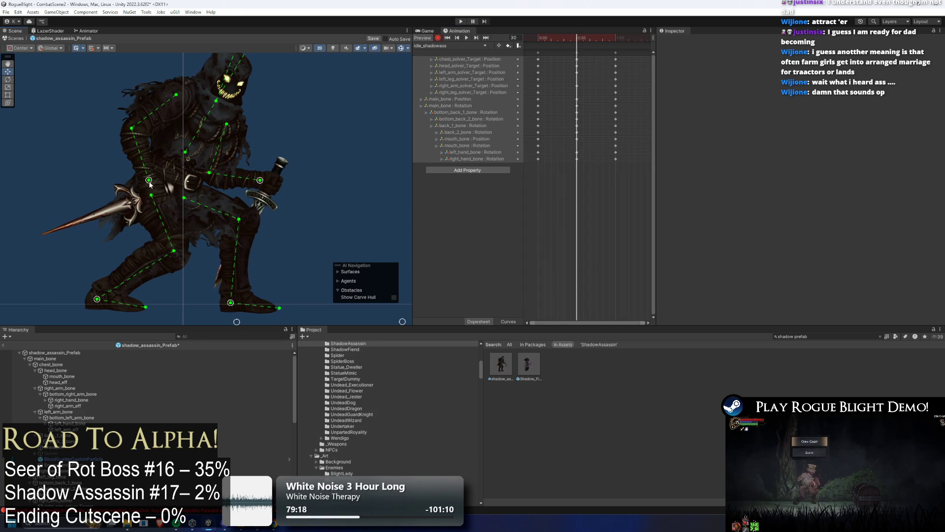
{"action": "key", "text": "space"}
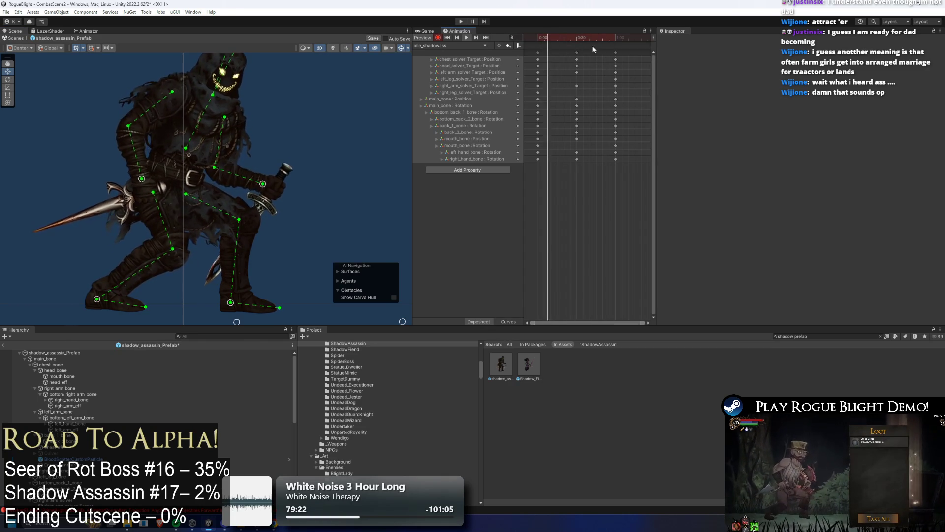
{"action": "left_click_drag", "start_coordinate": [580, 41], "coordinate": [578, 41]}
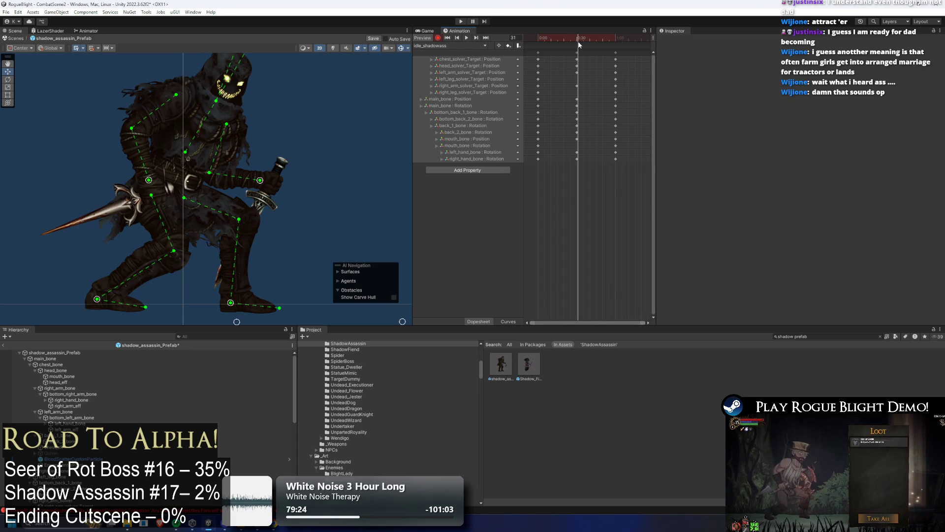
At frame 34, raise the left hand and dagger up and outward
{"action": "scroll", "coordinate": [302, 178], "scroll_direction": "up", "scroll_amount": 3}
{"action": "left_click", "coordinate": [281, 185]}
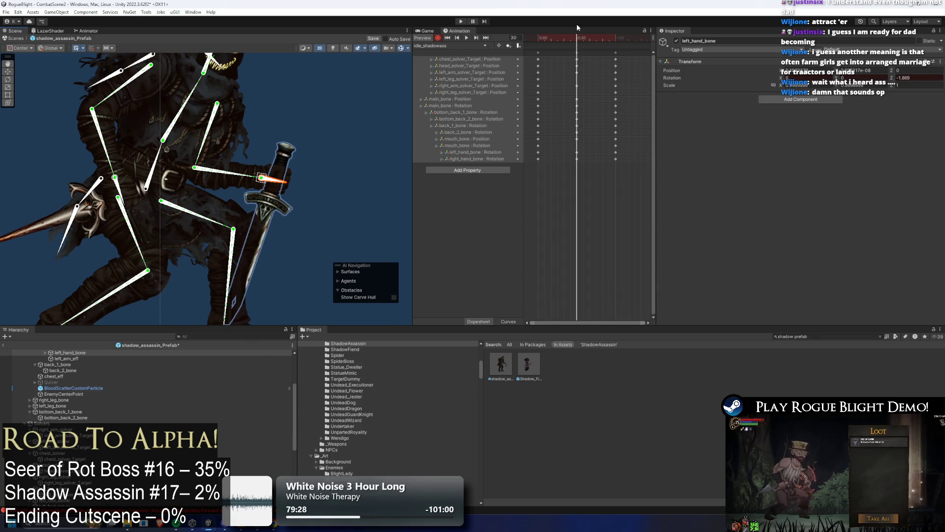
{"action": "left_click", "coordinate": [522, 38]}
{"action": "type", "text": "2"}
{"action": "key", "text": "BackSpace"}
{"action": "type", "text": "34"}
{"action": "key", "text": "Return"}
{"action": "scroll", "coordinate": [362, 137], "scroll_direction": "down", "scroll_amount": 5}
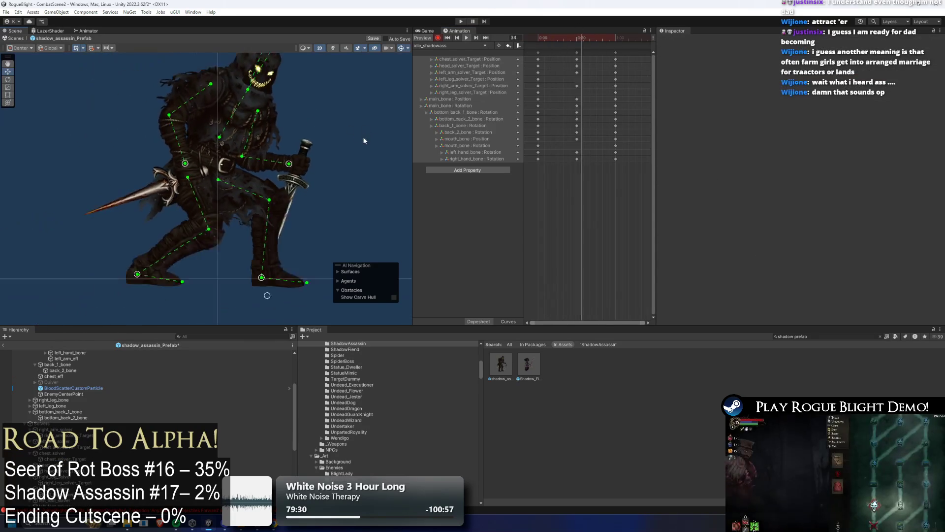
{"action": "left_click_drag", "start_coordinate": [581, 38], "coordinate": [577, 42]}
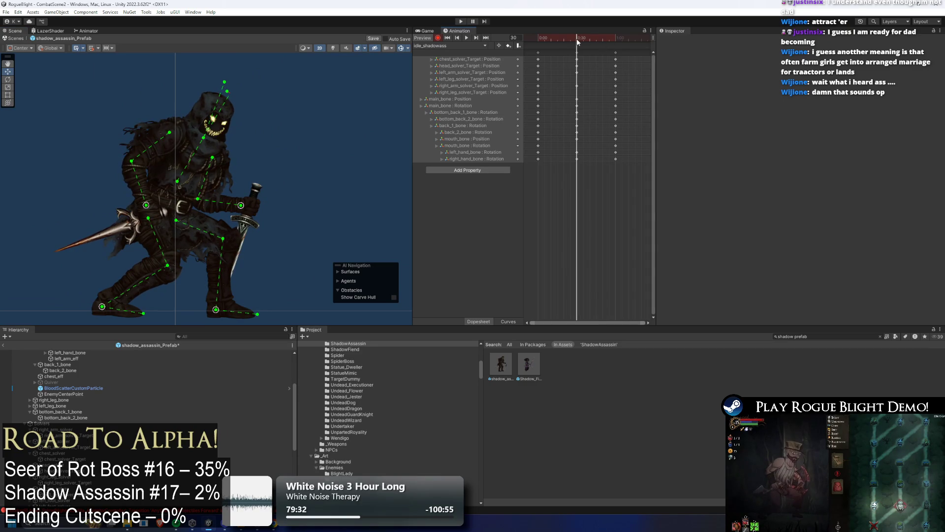
{"action": "scroll", "coordinate": [237, 187], "scroll_direction": "up", "scroll_amount": 4}
{"action": "left_click_drag", "start_coordinate": [242, 210], "coordinate": [251, 205]}
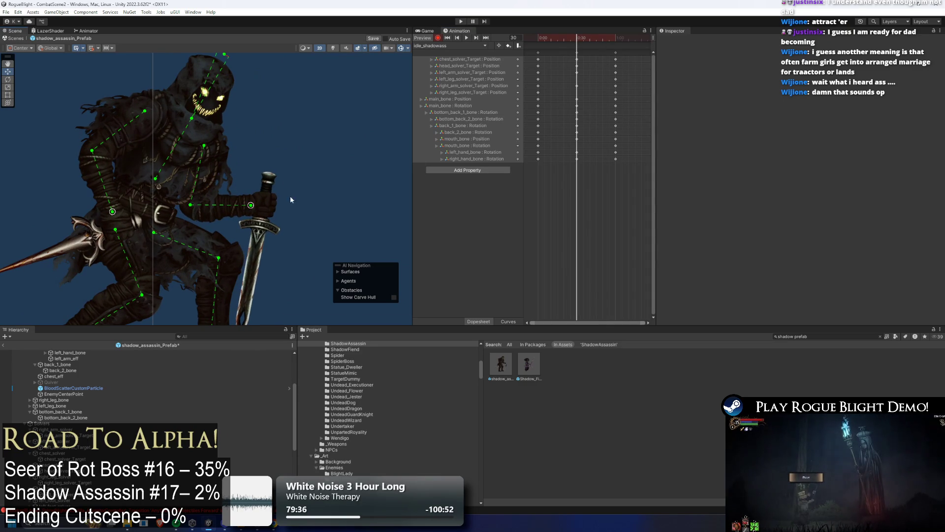
Lower the hand target at frame 0, then preview the idle from frame 48
{"action": "left_click_drag", "start_coordinate": [575, 44], "coordinate": [539, 44]}
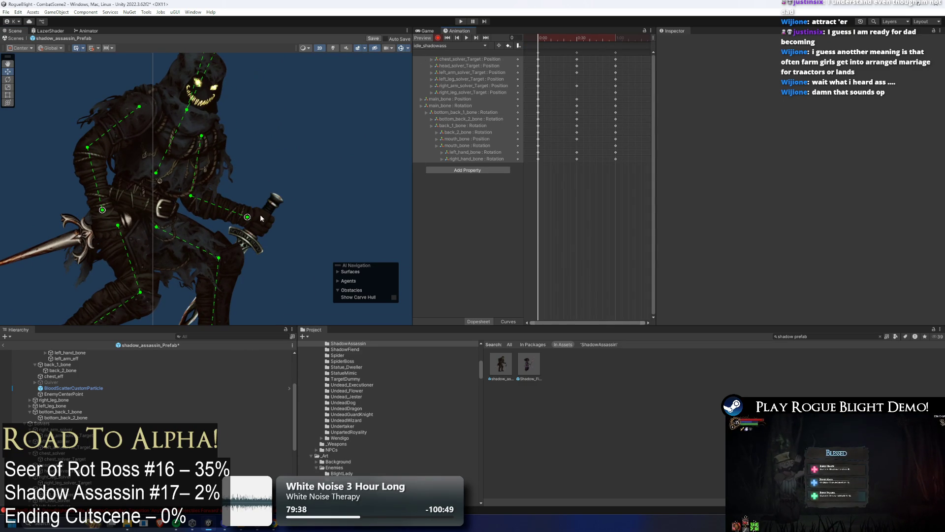
{"action": "left_click_drag", "start_coordinate": [249, 220], "coordinate": [243, 227]}
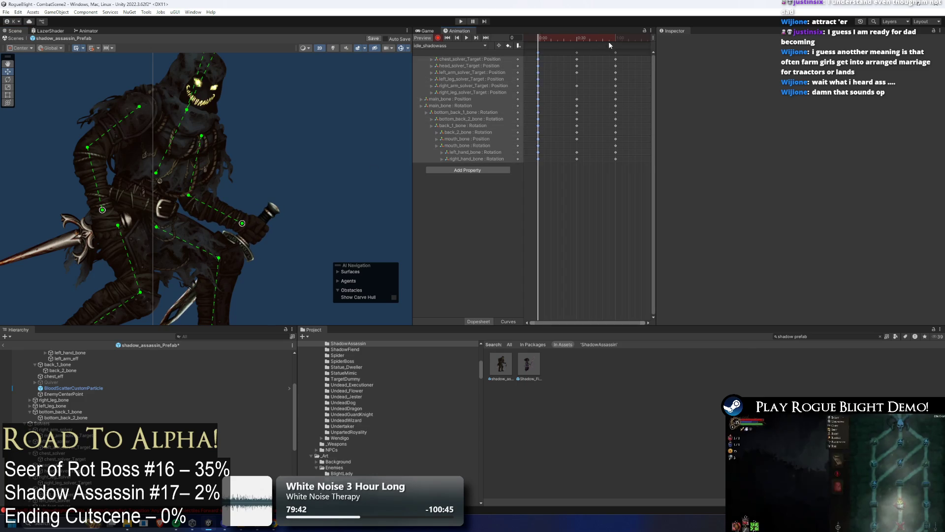
{"action": "left_click_drag", "start_coordinate": [609, 41], "coordinate": [600, 38]}
{"action": "key", "text": "space"}
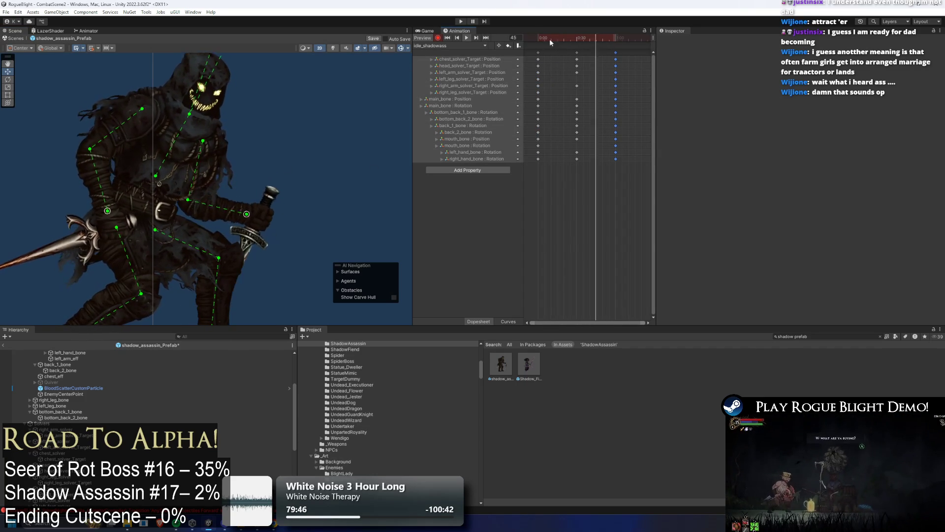
Around frame 27, raise the left hand and lower the right hand, then preview again
{"action": "left_click_drag", "start_coordinate": [550, 39], "coordinate": [577, 39]}
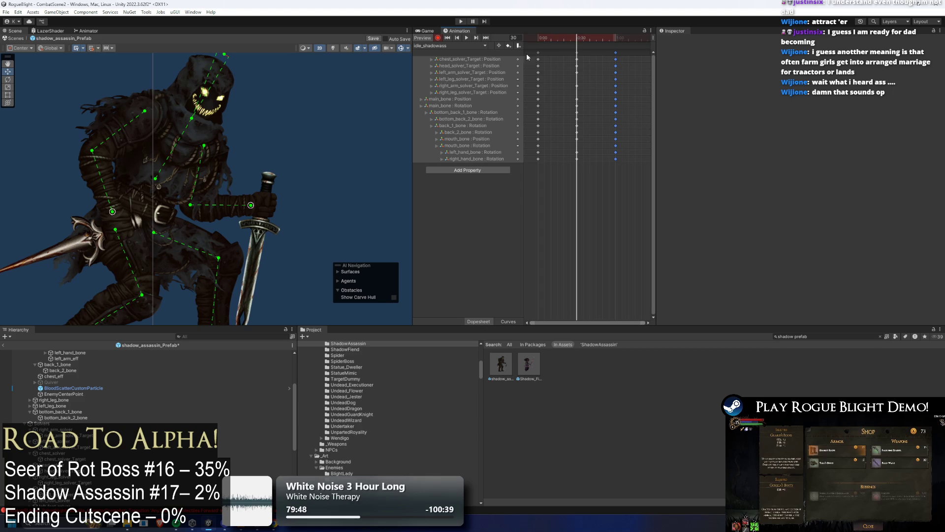
{"action": "left_click_drag", "start_coordinate": [108, 213], "coordinate": [112, 205]}
{"action": "left_click_drag", "start_coordinate": [252, 203], "coordinate": [245, 216]}
{"action": "key", "text": "space"}
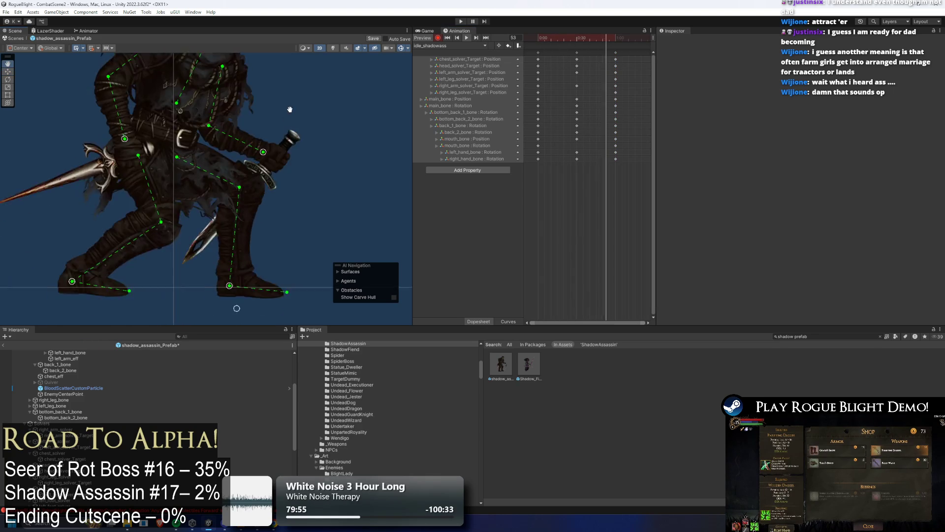
Recentre the character and select the torso sprite to inspect its bones
{"action": "scroll", "coordinate": [260, 109], "scroll_direction": "down", "scroll_amount": 3}
{"action": "left_click_drag", "start_coordinate": [223, 219], "coordinate": [230, 249]}
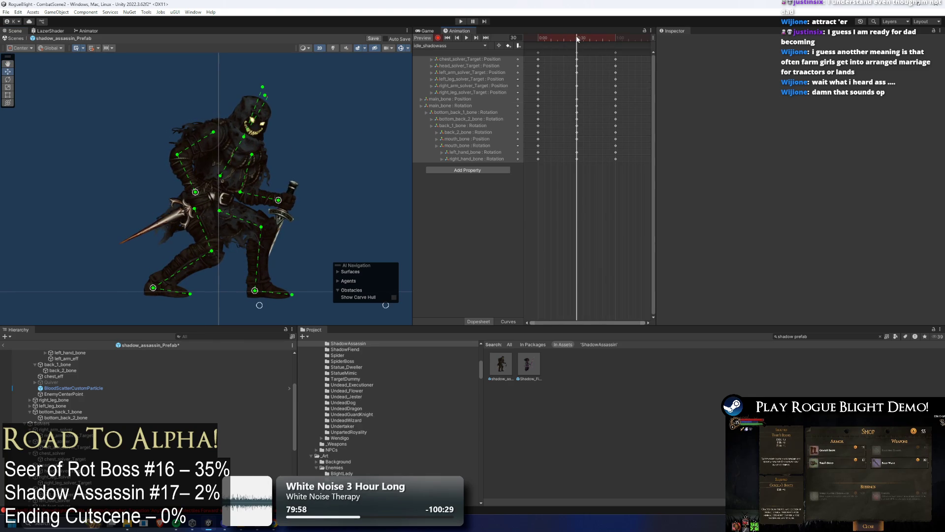
{"action": "scroll", "coordinate": [168, 108], "scroll_direction": "up", "scroll_amount": 2}
{"action": "left_click", "coordinate": [169, 108]}
{"action": "mouse_move", "coordinate": [539, 38]}
{"action": "left_mouse_down"}
{"action": "mouse_move", "coordinate": [516, 40]}
{"action": "mouse_move", "coordinate": [575, 37]}
{"action": "left_mouse_up"}
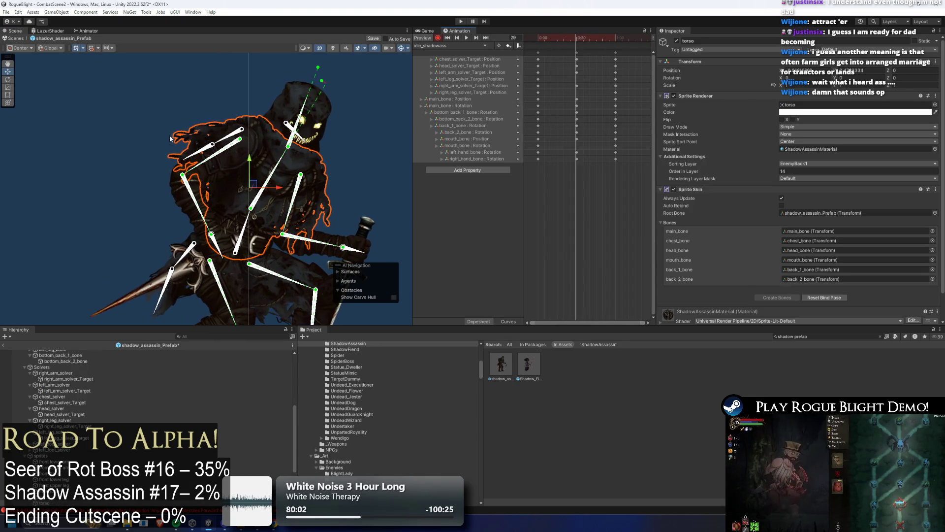
Select back_1_bone and bottom_back_2_bone and their rotation keys at 0:29–0:30, then preview
{"action": "left_click", "coordinate": [220, 141]}
{"action": "left_click_drag", "start_coordinate": [220, 154], "coordinate": [211, 100]}
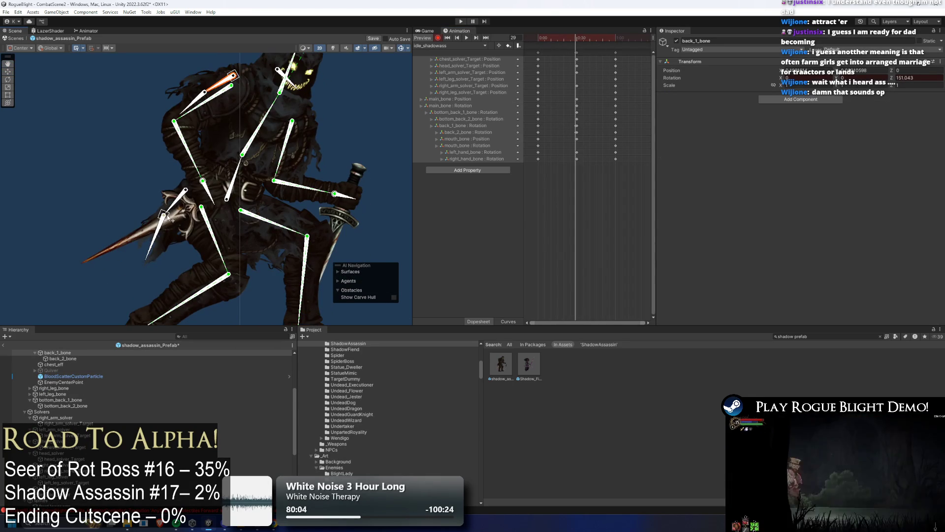
{"action": "left_click", "coordinate": [164, 238]}
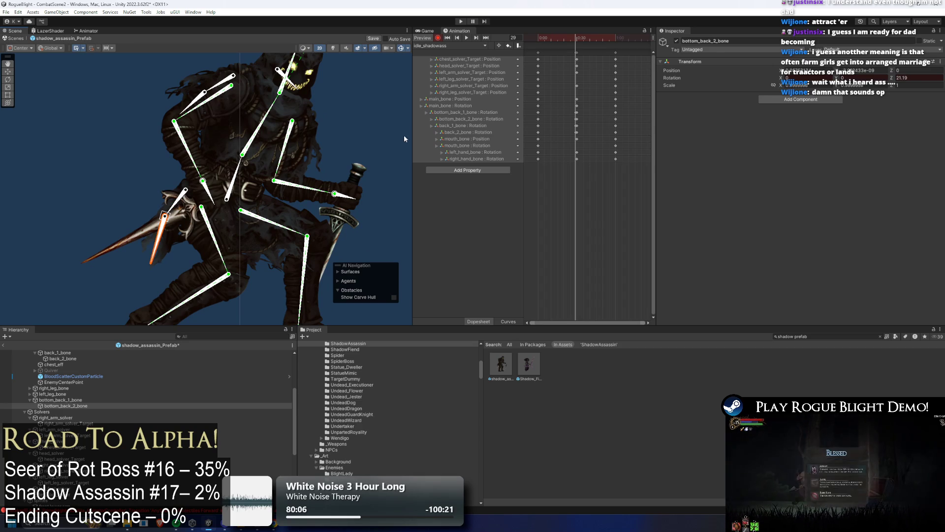
{"action": "scroll", "coordinate": [566, 128], "scroll_direction": "up", "scroll_amount": 3}
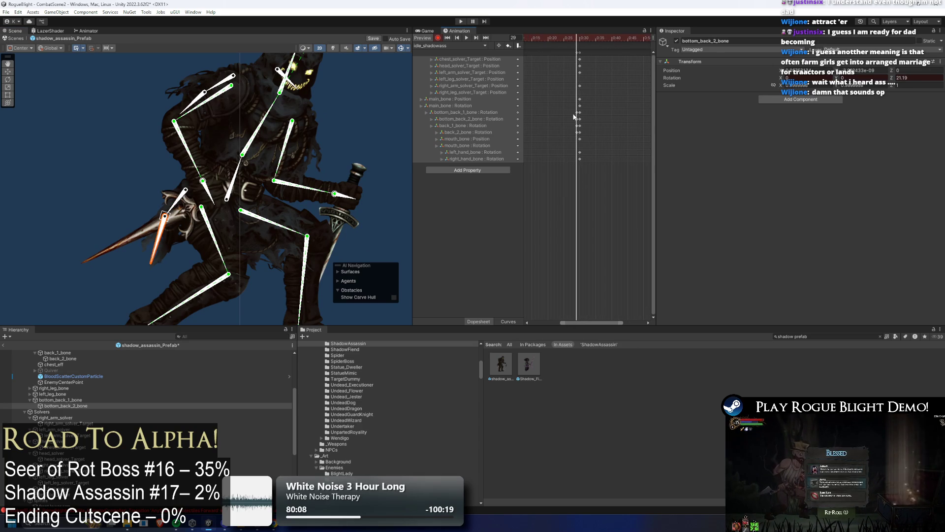
{"action": "mouse_move", "coordinate": [572, 110]}
{"action": "left_mouse_down"}
{"action": "mouse_move", "coordinate": [577, 137]}
{"action": "mouse_move", "coordinate": [580, 117]}
{"action": "left_mouse_up"}
{"action": "key", "text": "space"}
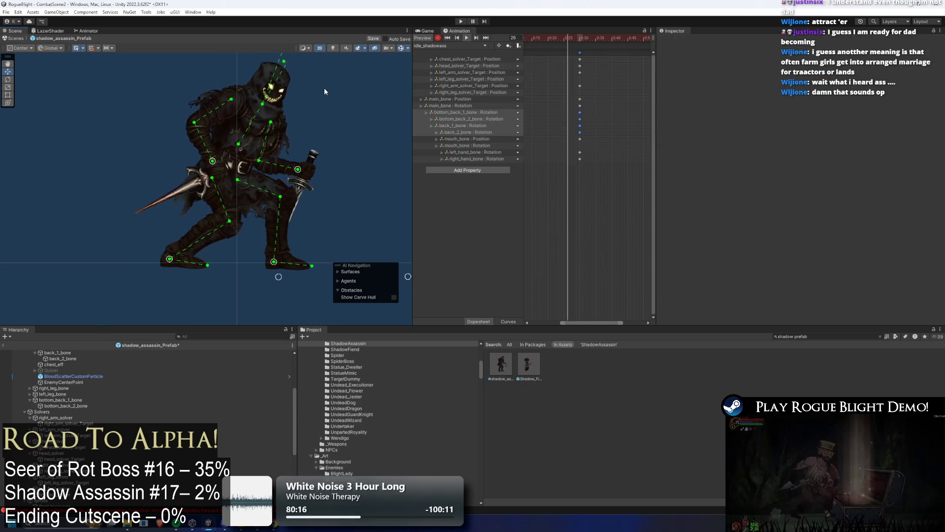
Frame the whole assassin with F while stopping the preview at frame 30
{"action": "left_click", "coordinate": [578, 42]}
{"action": "left_click_drag", "start_coordinate": [316, 57], "coordinate": [286, 190]}
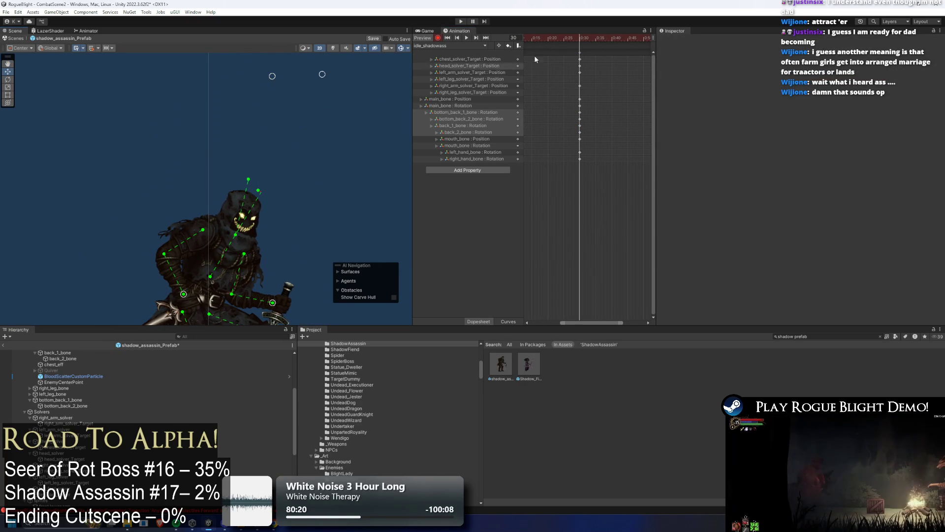
{"action": "left_click", "coordinate": [466, 37]}
{"action": "left_click", "coordinate": [571, 38]}
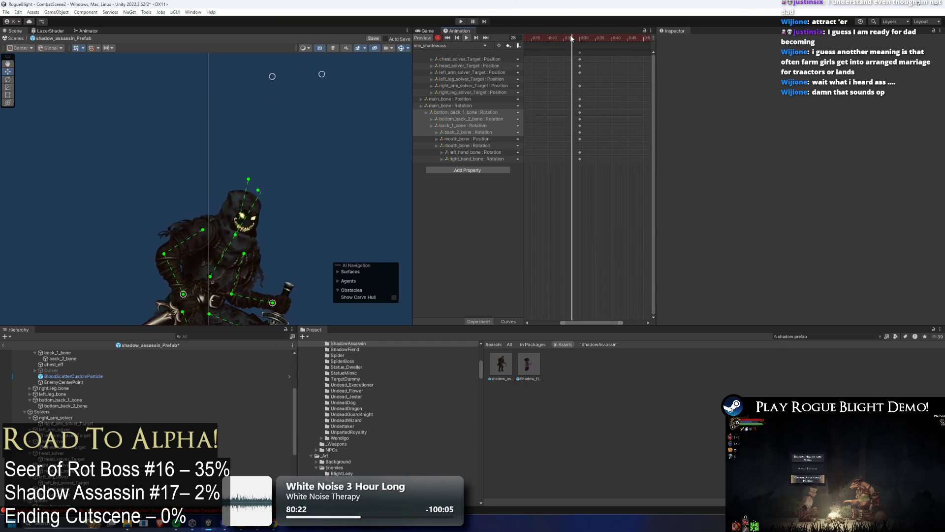
{"action": "key", "text": "f"}
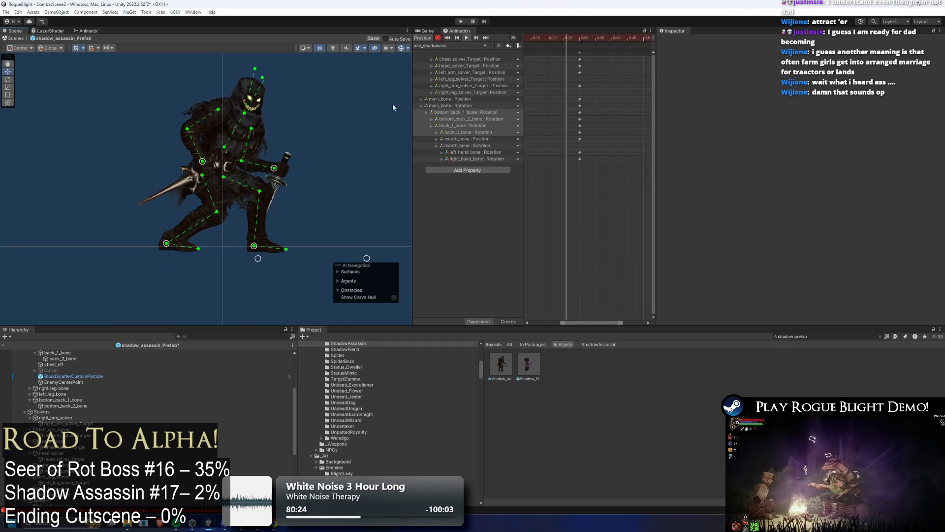
{"action": "left_click", "coordinate": [580, 39]}
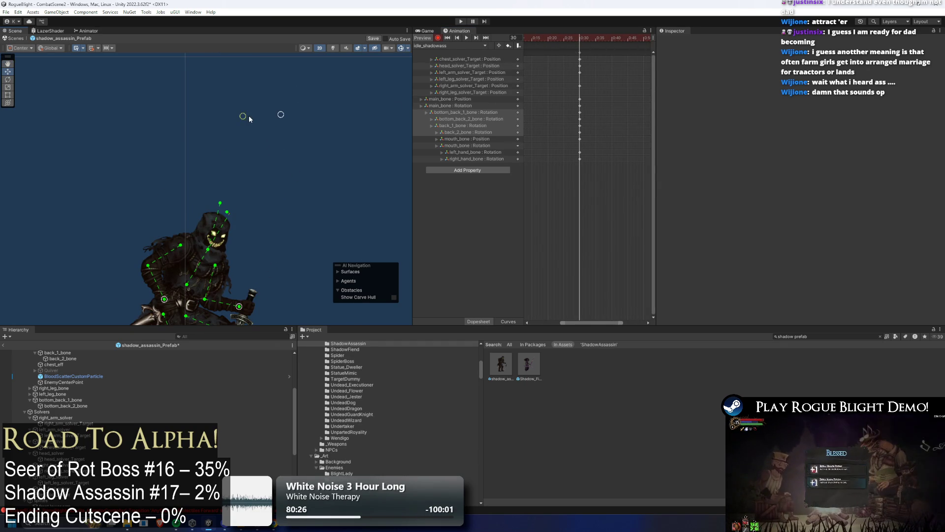
{"action": "key", "text": "space"}
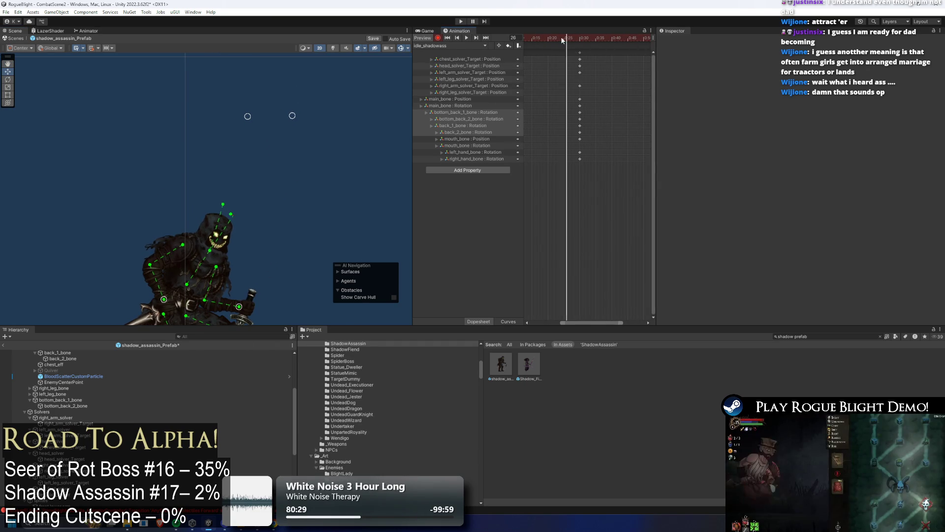
{"action": "key", "text": "f"}
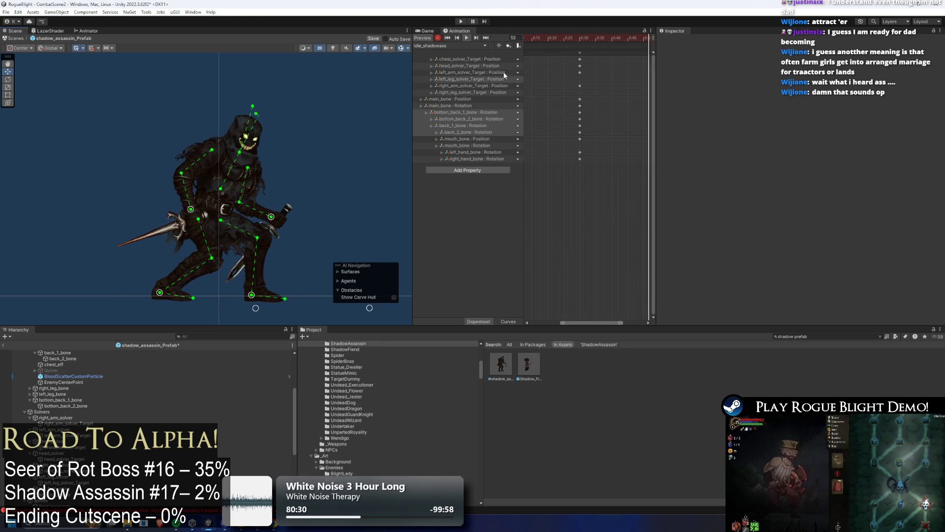
{"action": "left_click", "coordinate": [580, 38]}
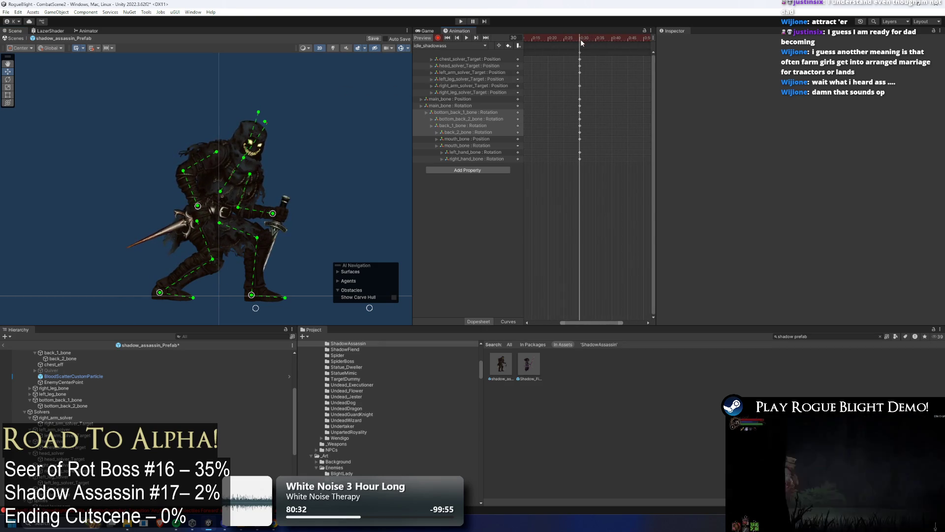
{"action": "left_click_drag", "start_coordinate": [290, 101], "coordinate": [276, 203]}
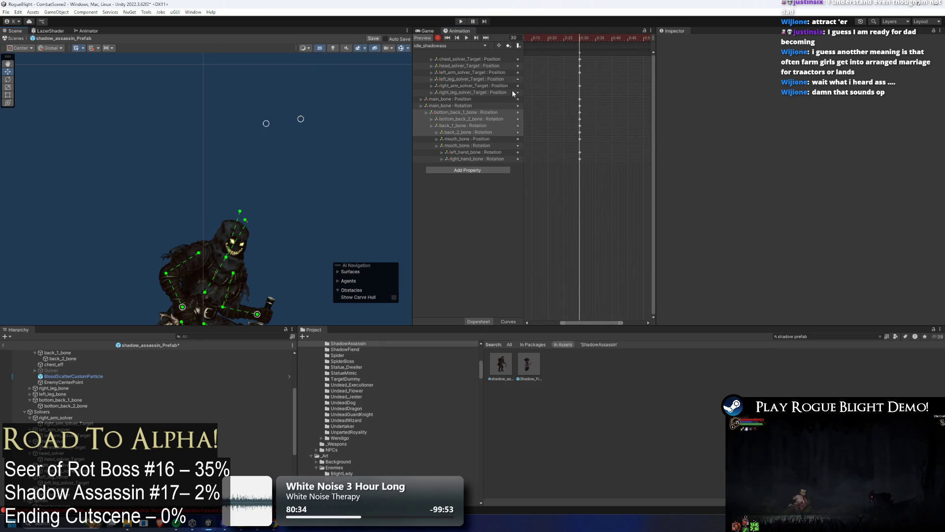
{"action": "key", "text": "f"}
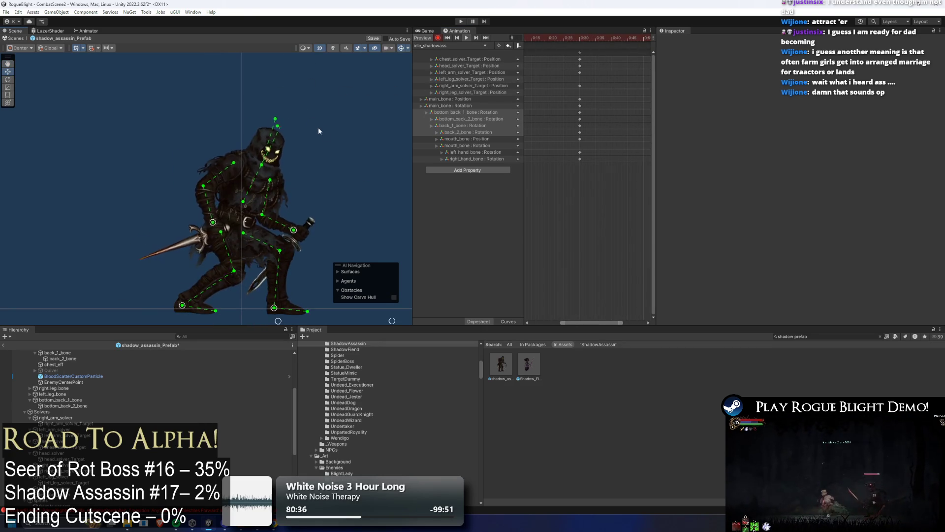
{"action": "scroll", "coordinate": [591, 87], "scroll_direction": "down", "scroll_amount": 2}
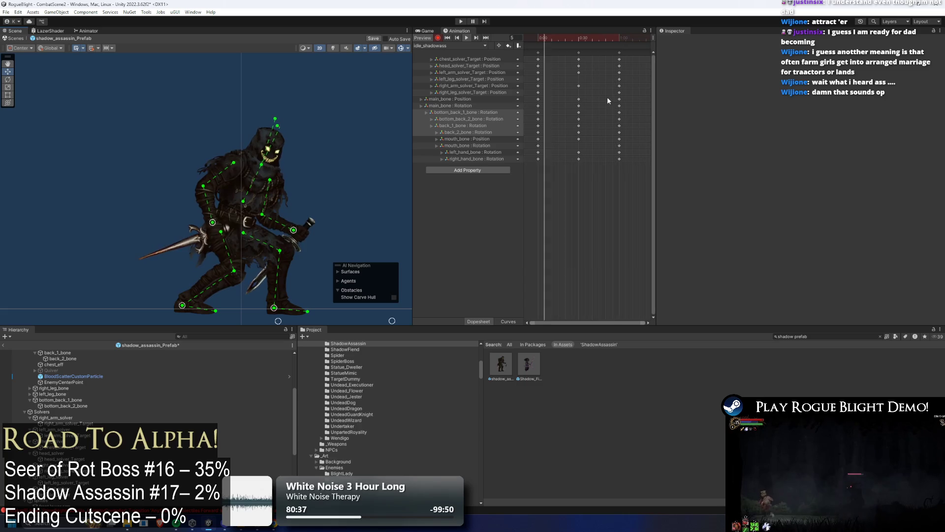
Shift the left and right arm solver middle keys slightly earlier to 0:28
{"action": "mouse_move", "coordinate": [603, 96]}
{"action": "left_mouse_down"}
{"action": "mouse_move", "coordinate": [566, 109]}
{"action": "mouse_move", "coordinate": [591, 107]}
{"action": "left_mouse_up"}
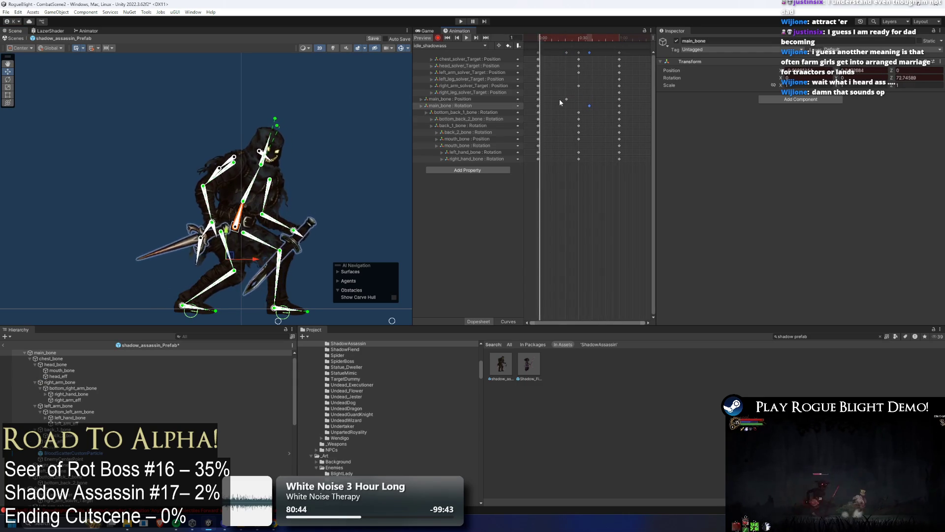
{"action": "left_click", "coordinate": [567, 99]}
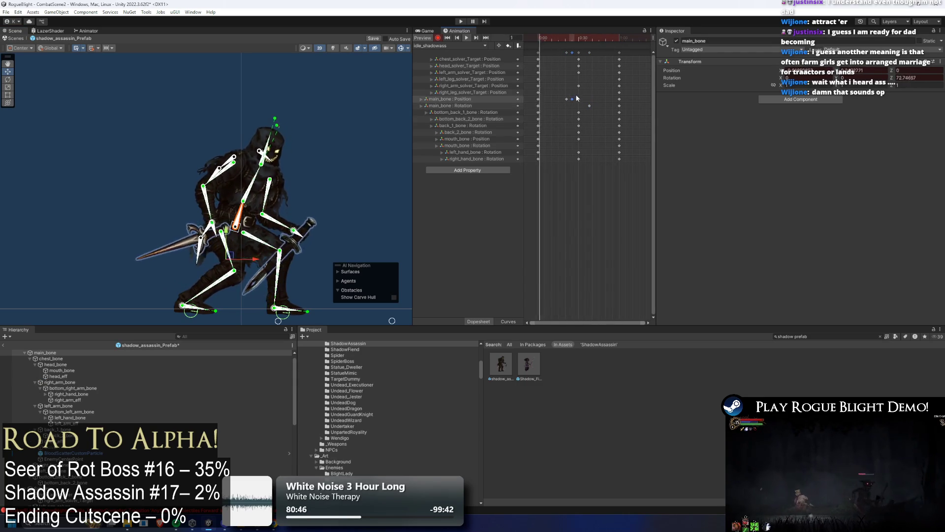
{"action": "left_click", "coordinate": [578, 86]}
{"action": "left_click", "coordinate": [578, 72]}
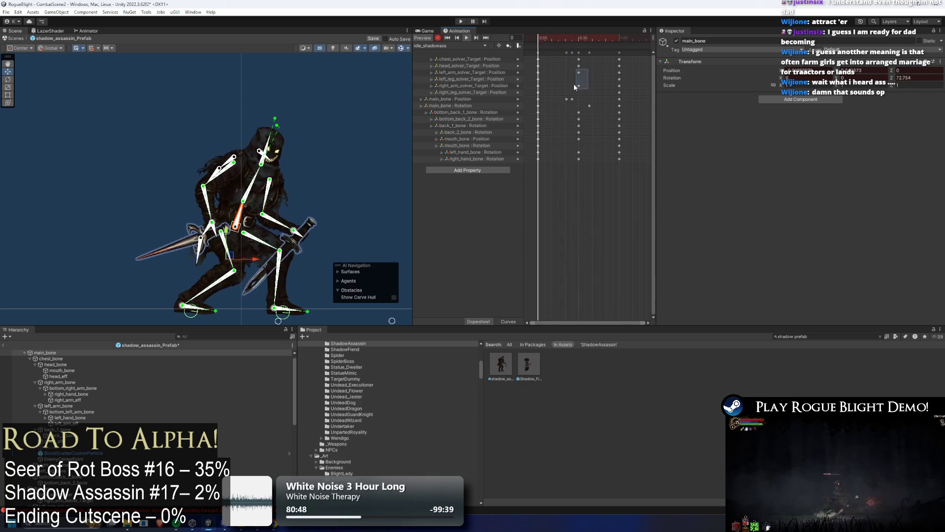
{"action": "left_click_drag", "start_coordinate": [579, 86], "coordinate": [574, 86]}
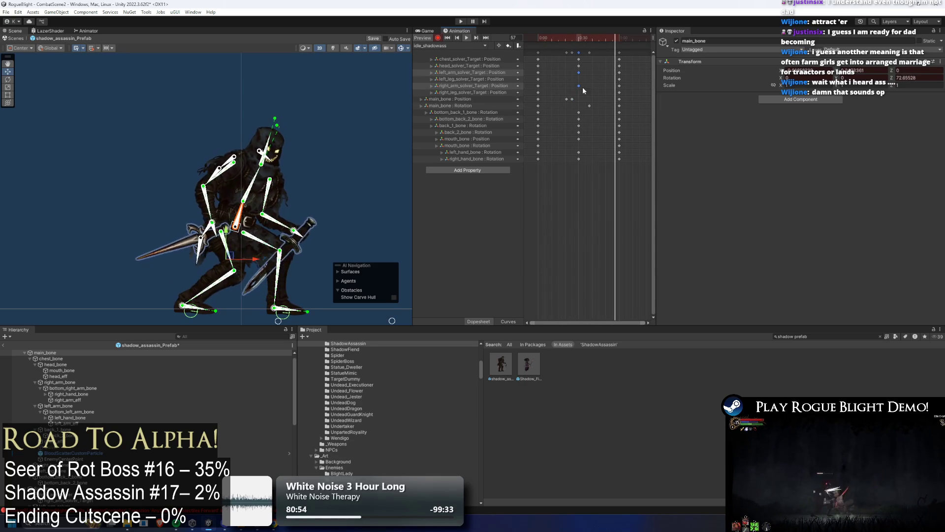
Push the main_bone Position and head_solver_Target middle keys later in the clip
{"action": "left_click", "coordinate": [572, 99]}
{"action": "left_click_drag", "start_coordinate": [579, 100], "coordinate": [595, 102]}
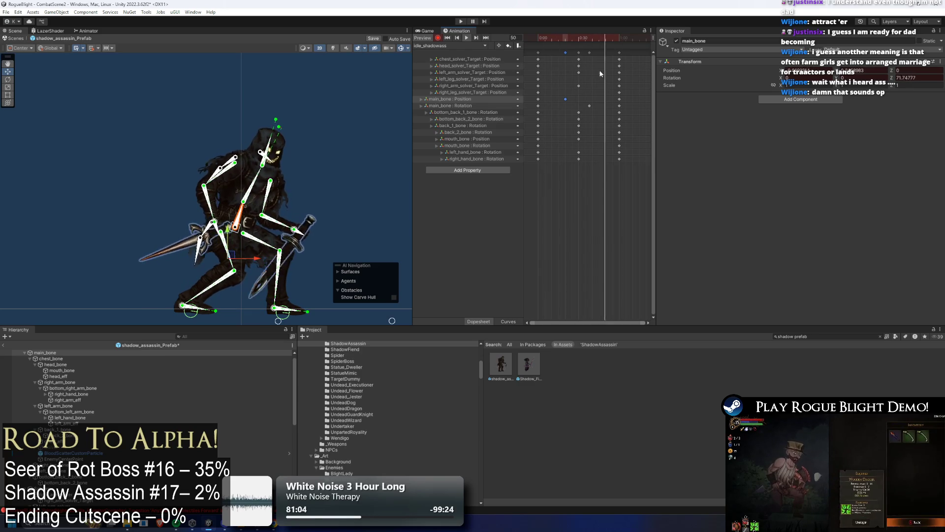
{"action": "left_click", "coordinate": [578, 65]}
{"action": "left_click_drag", "start_coordinate": [579, 67], "coordinate": [571, 62]}
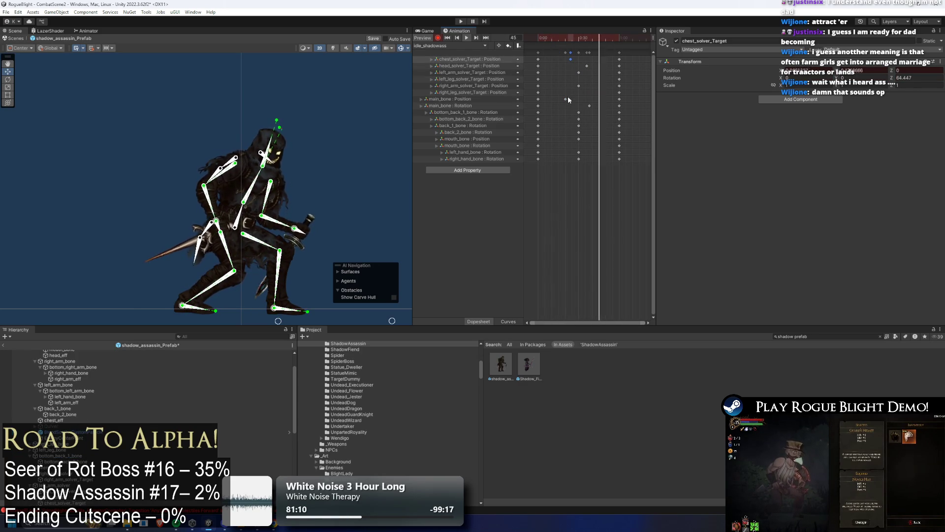
{"action": "left_click_drag", "start_coordinate": [566, 99], "coordinate": [568, 99]}
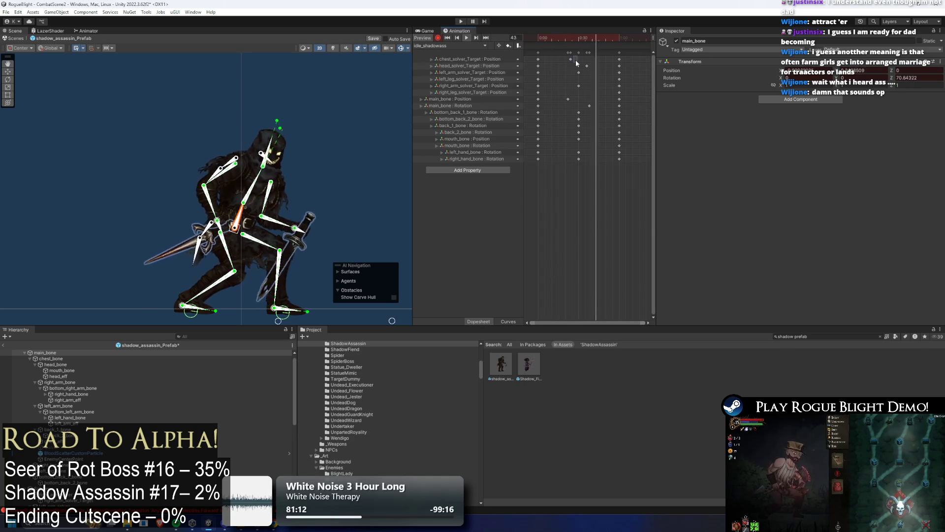
{"action": "left_click_drag", "start_coordinate": [587, 65], "coordinate": [595, 66]}
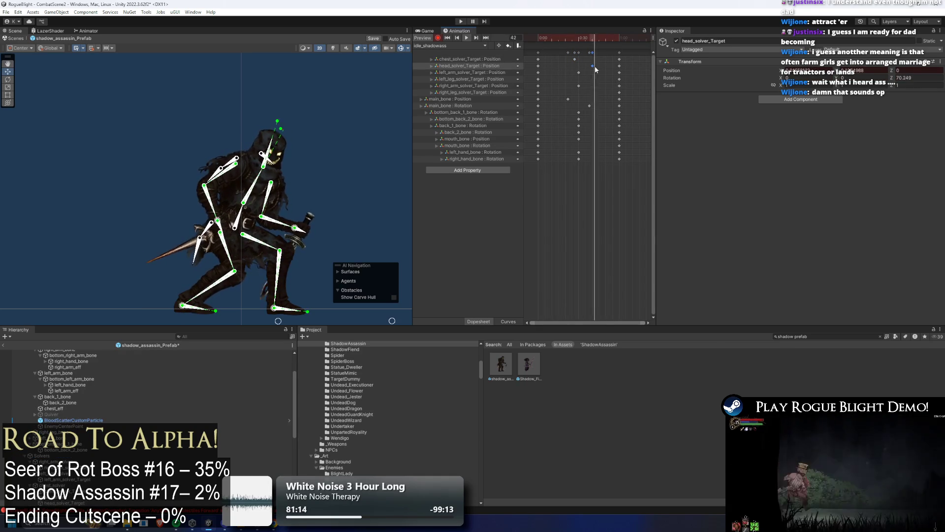
Move the bottom_back_2_bone key later and the back_2_bone rotation key to 0:31
{"action": "left_click", "coordinate": [357, 121]}
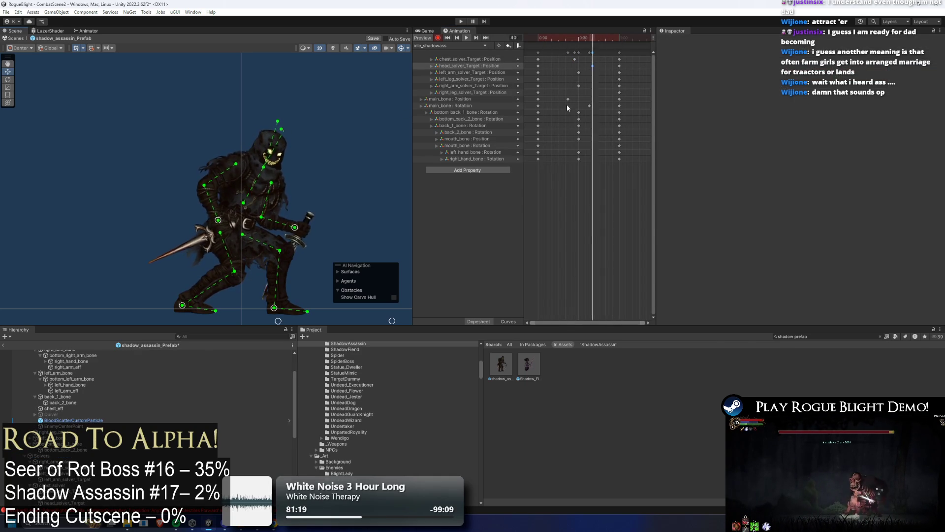
{"action": "left_click_drag", "start_coordinate": [583, 118], "coordinate": [593, 118]}
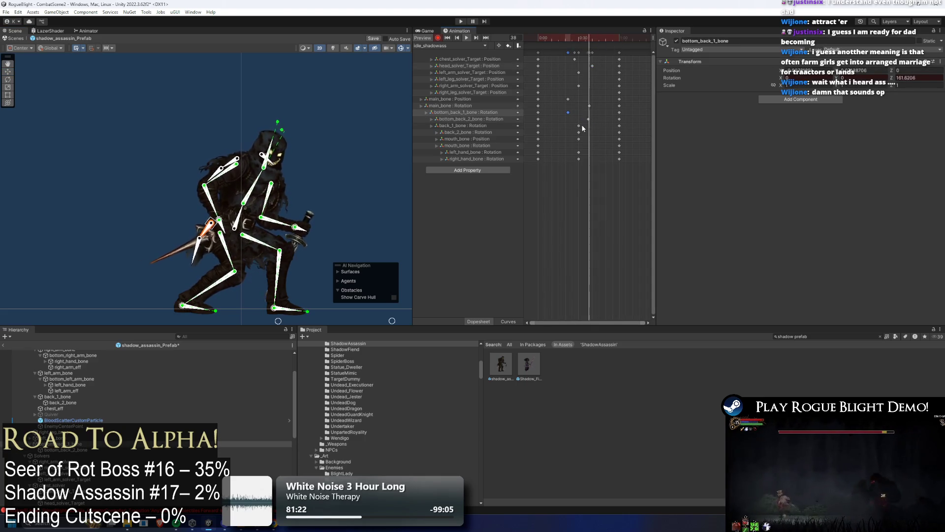
{"action": "left_click", "coordinate": [579, 126]}
{"action": "left_click_drag", "start_coordinate": [579, 132], "coordinate": [572, 140]}
Move the left_hand_bone rotation key much later, keeping the right arm solver key unchanged
{"action": "left_click", "coordinate": [579, 152]}
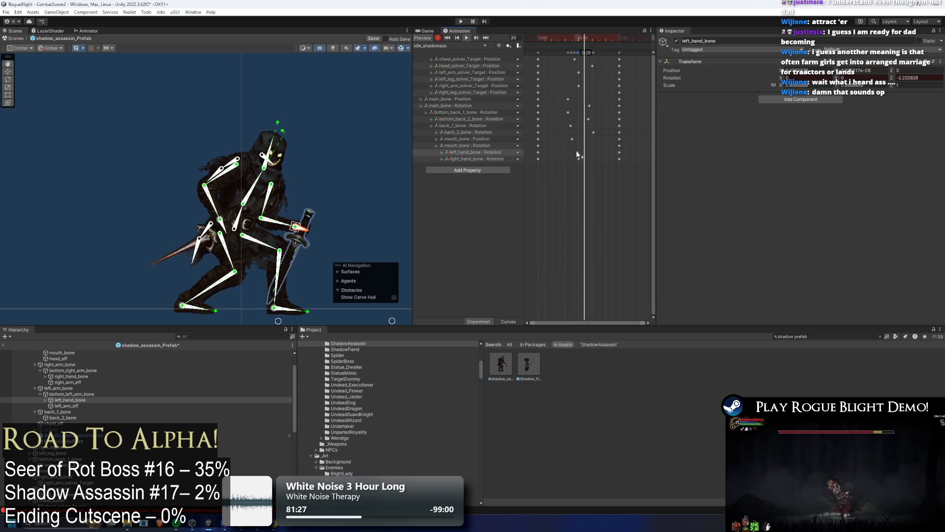
{"action": "left_click", "coordinate": [579, 153]}
{"action": "left_click_drag", "start_coordinate": [580, 160], "coordinate": [597, 158]}
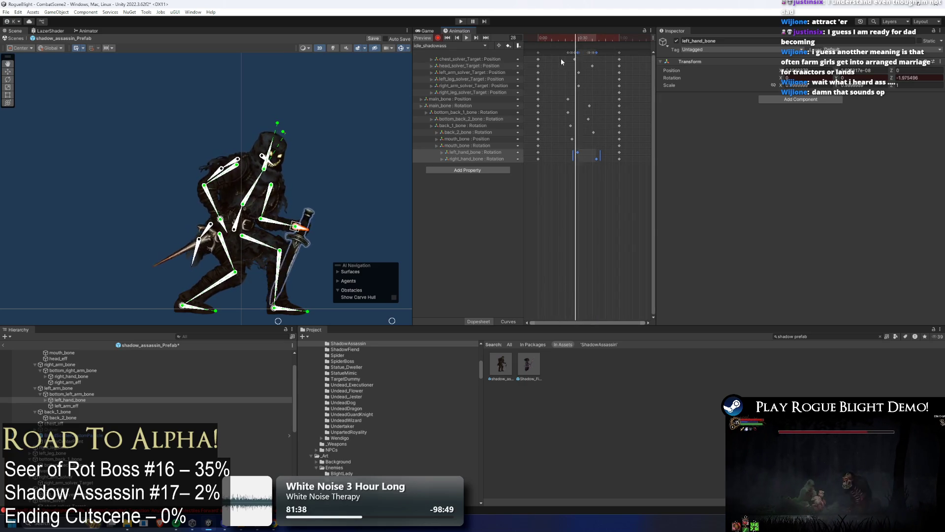
{"action": "left_click_drag", "start_coordinate": [580, 72], "coordinate": [596, 88]}
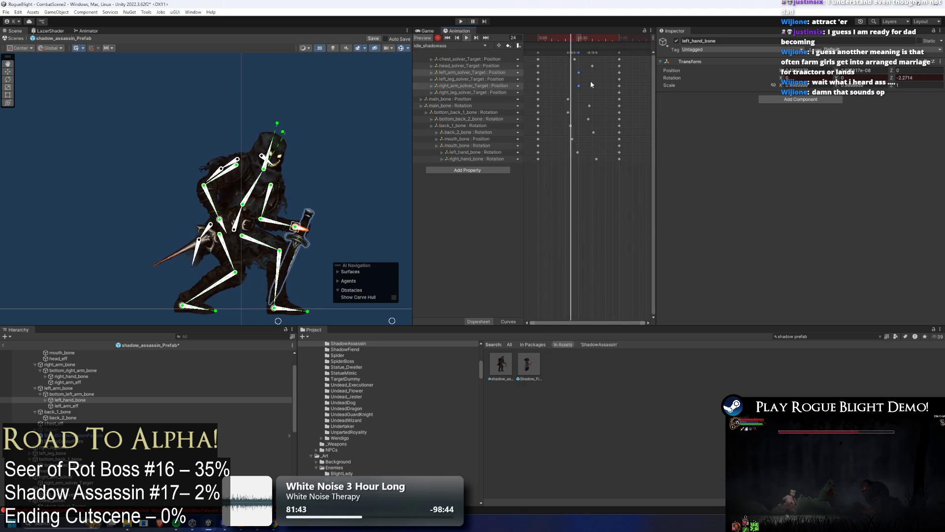
{"action": "left_click_drag", "start_coordinate": [574, 86], "coordinate": [589, 84]}
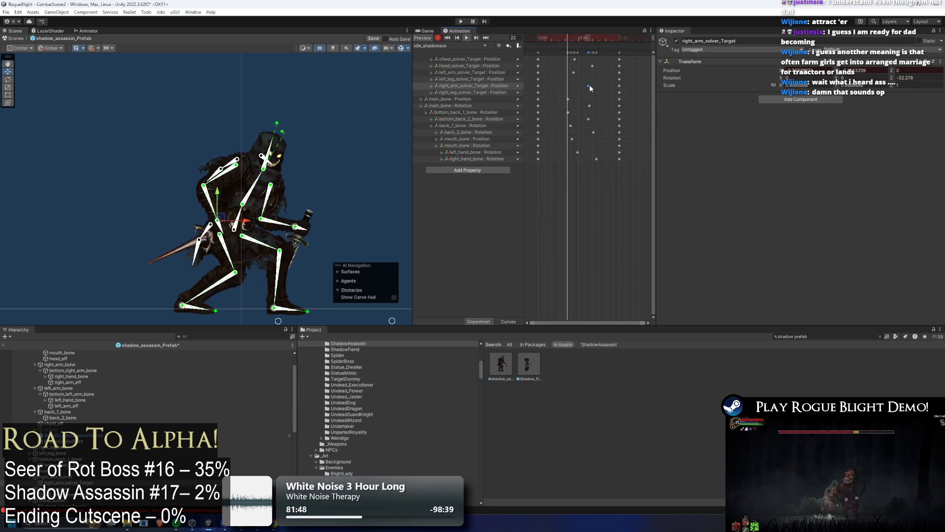
{"action": "key", "text": "ctrl+z"}
{"action": "left_click", "coordinate": [575, 73]}
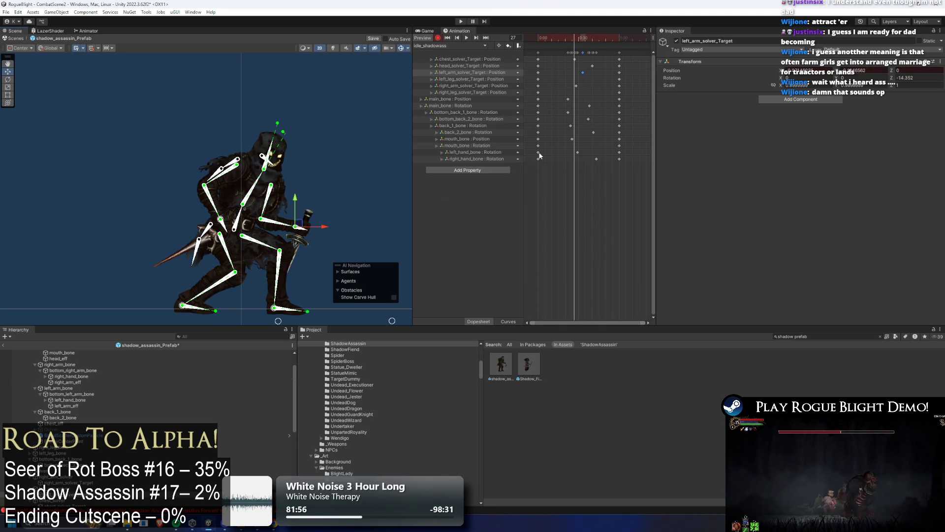
Fine-tune the left and right hand rotation key timings around frame 29 while previewing
{"action": "left_click", "coordinate": [309, 236]}
{"action": "left_click", "coordinate": [309, 235]}
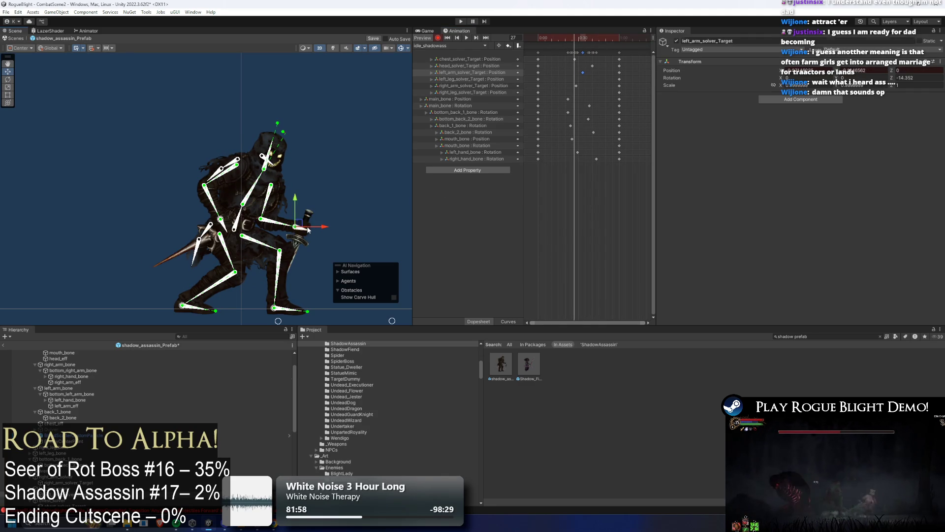
{"action": "key", "text": "ctrl+z"}
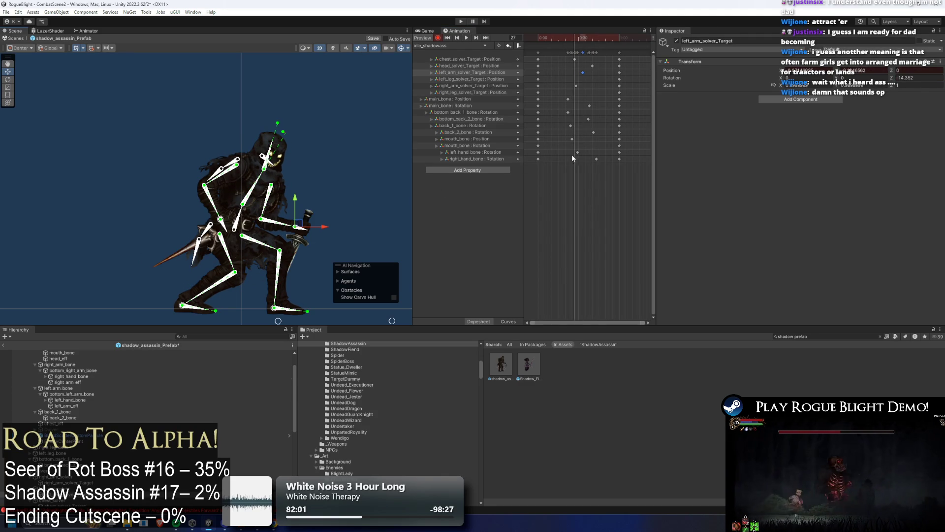
{"action": "left_click_drag", "start_coordinate": [578, 152], "coordinate": [582, 155]}
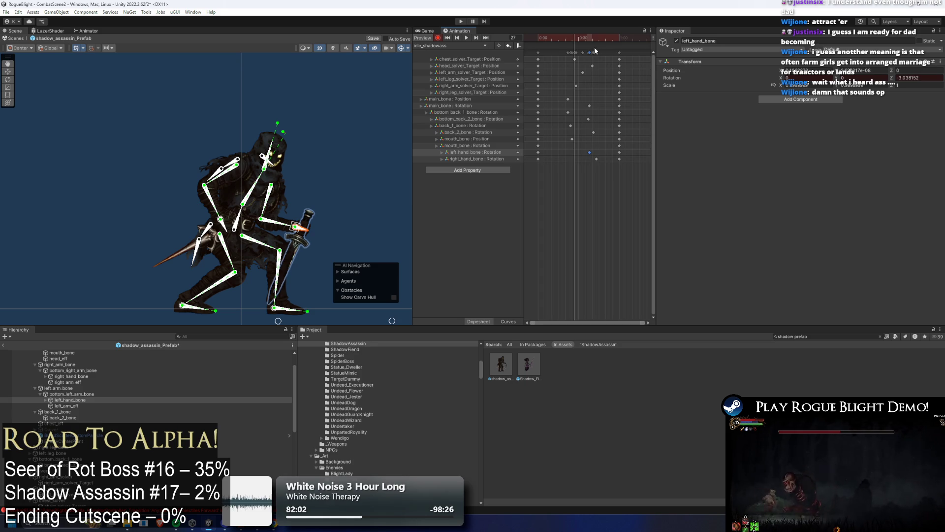
{"action": "key", "text": "space"}
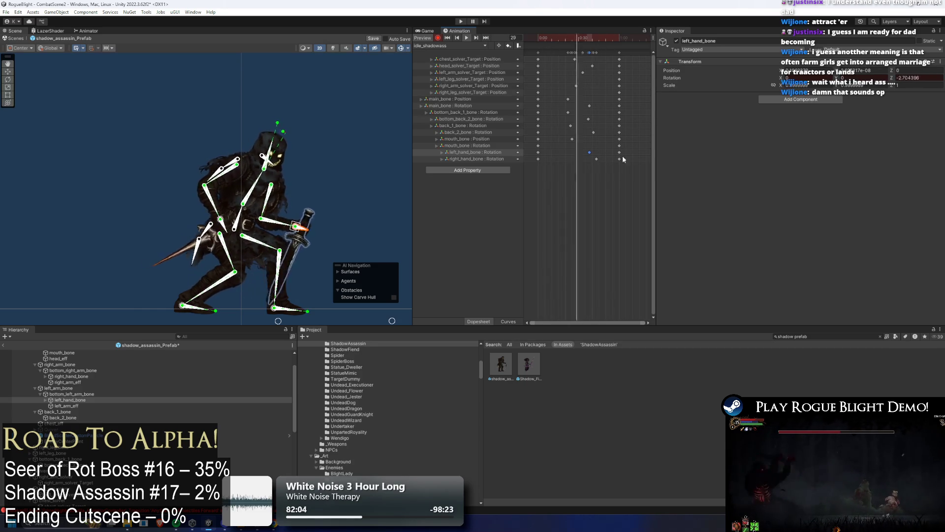
{"action": "left_click_drag", "start_coordinate": [595, 161], "coordinate": [589, 159]}
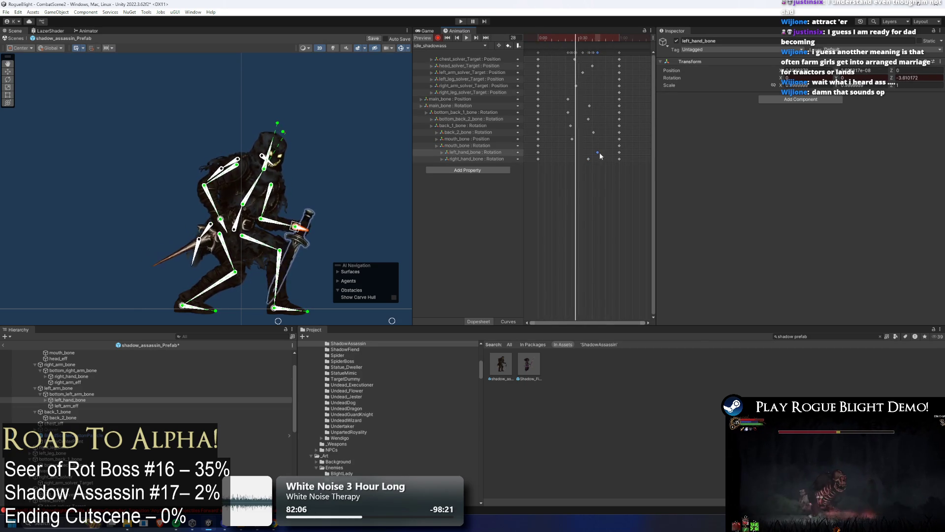
{"action": "left_click", "coordinate": [381, 140]}
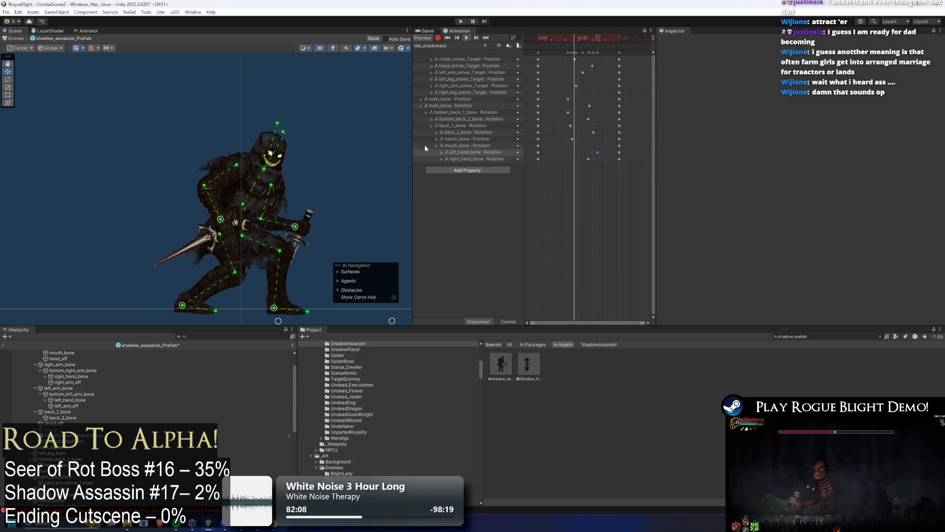
{"action": "left_click_drag", "start_coordinate": [598, 152], "coordinate": [593, 152]}
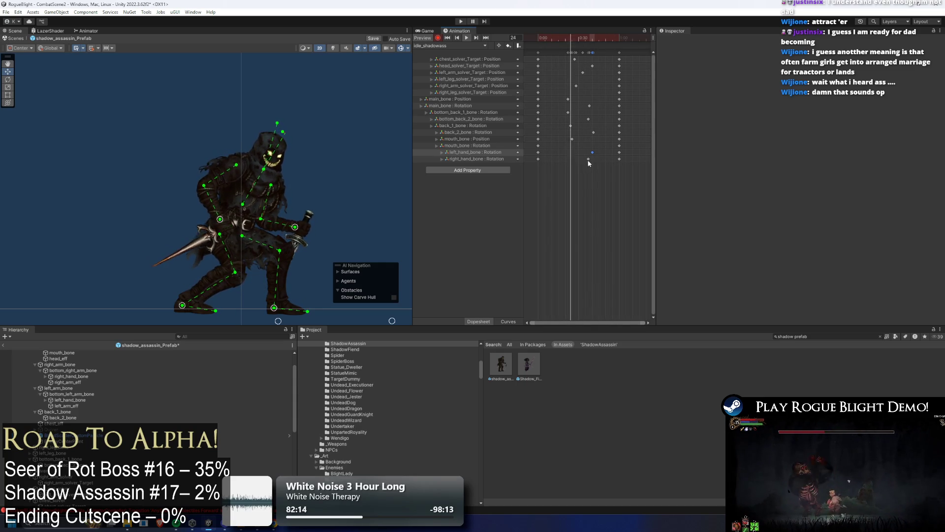
{"action": "left_click_drag", "start_coordinate": [588, 159], "coordinate": [593, 160]}
{"action": "left_click", "coordinate": [599, 160]}
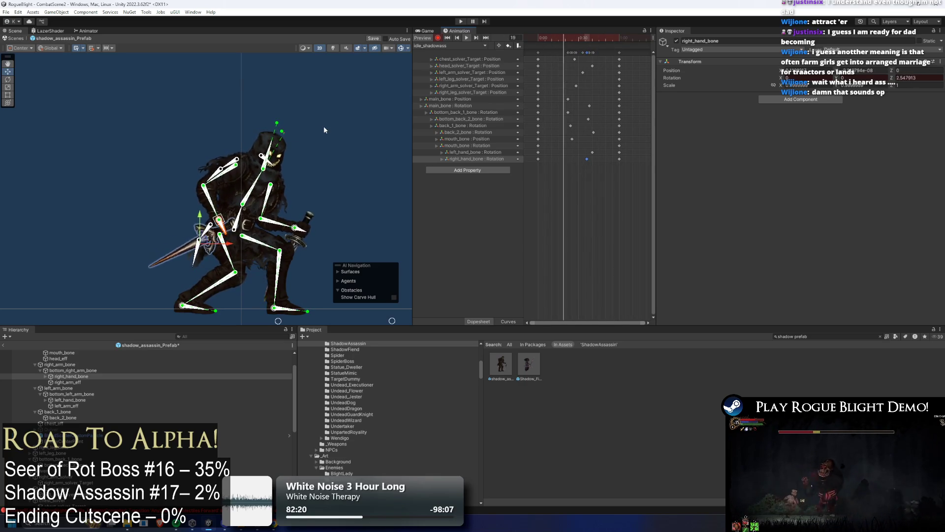
{"action": "left_click", "coordinate": [347, 126]}
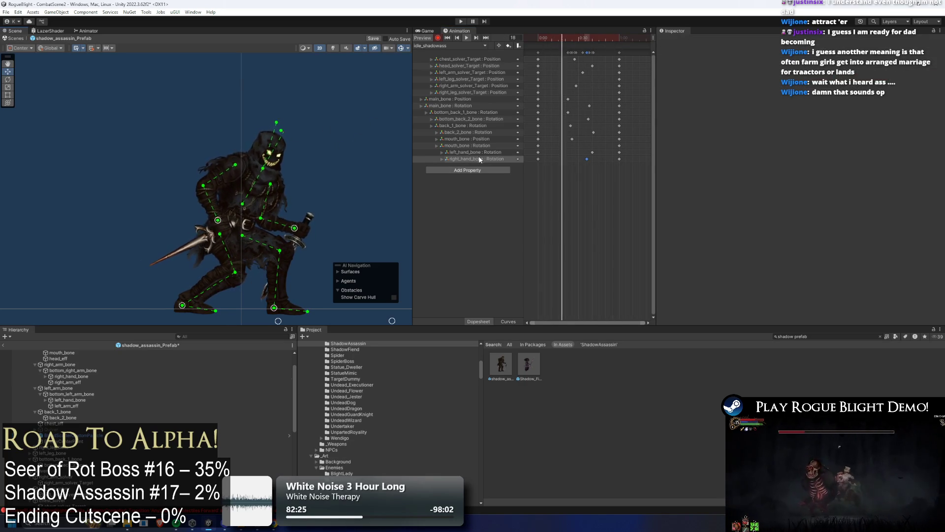
At frame 32, pull the left foot IK target rightwards to key it
{"action": "left_click_drag", "start_coordinate": [561, 39], "coordinate": [583, 39]}
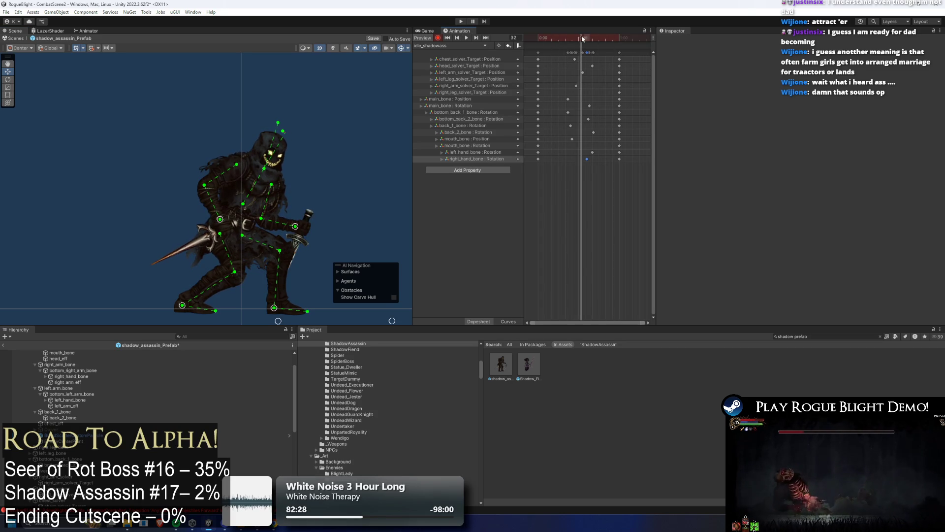
{"action": "left_click_drag", "start_coordinate": [215, 174], "coordinate": [216, 68]}
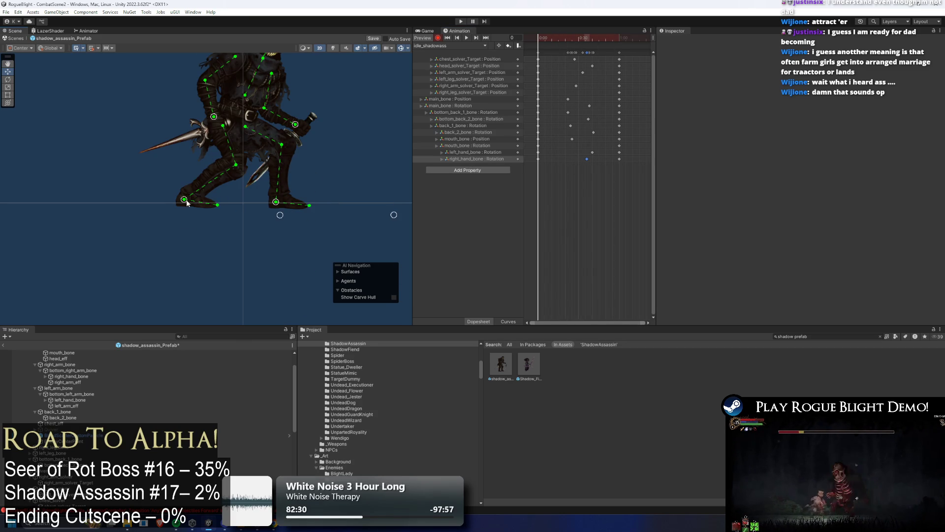
{"action": "left_click_drag", "start_coordinate": [280, 215], "coordinate": [316, 215]}
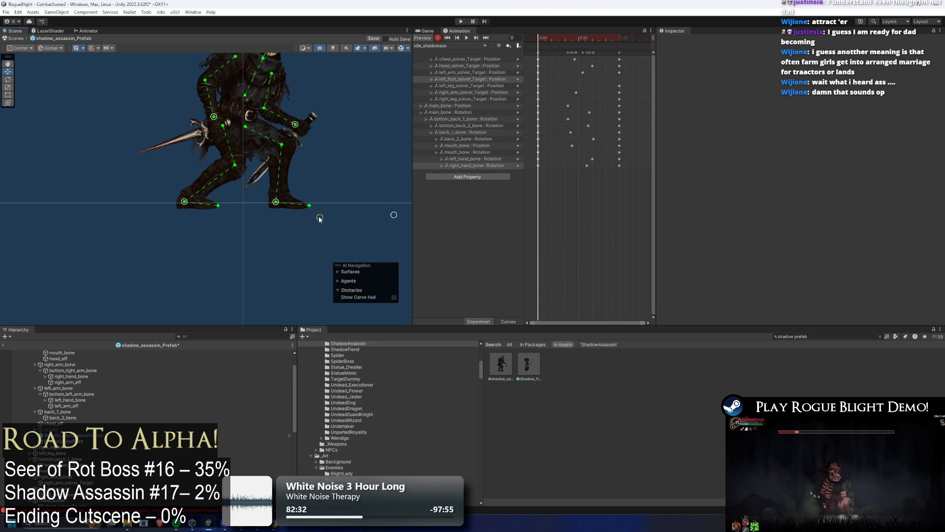
Preview the final idle keyframes and save the shadow assassin prefab with Ctrl+S
{"action": "left_click", "coordinate": [548, 52]}
{"action": "left_click_drag", "start_coordinate": [612, 42], "coordinate": [620, 47]}
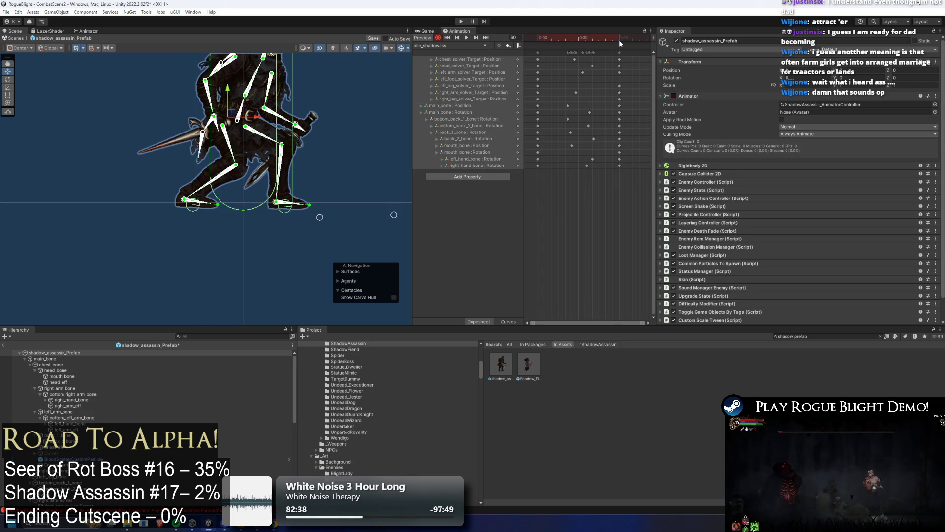
{"action": "key", "text": "space"}
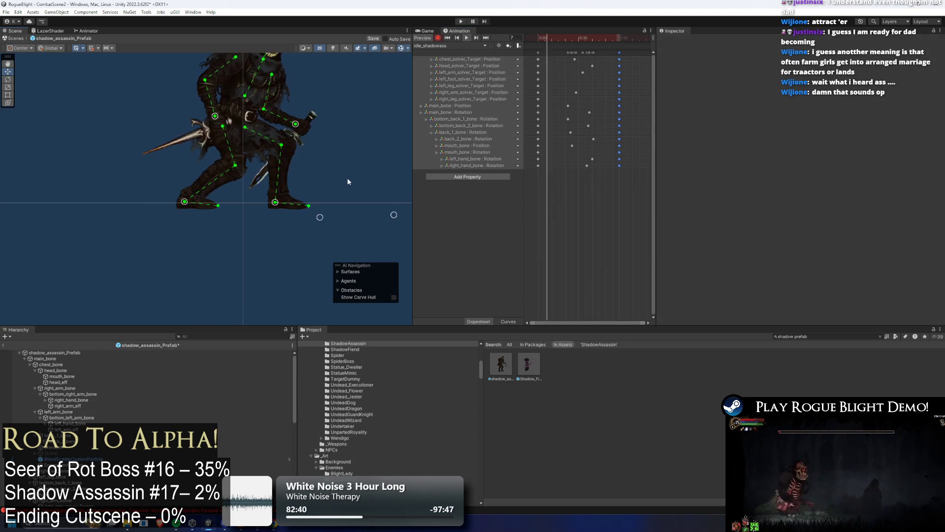
{"action": "left_click", "coordinate": [331, 162]}
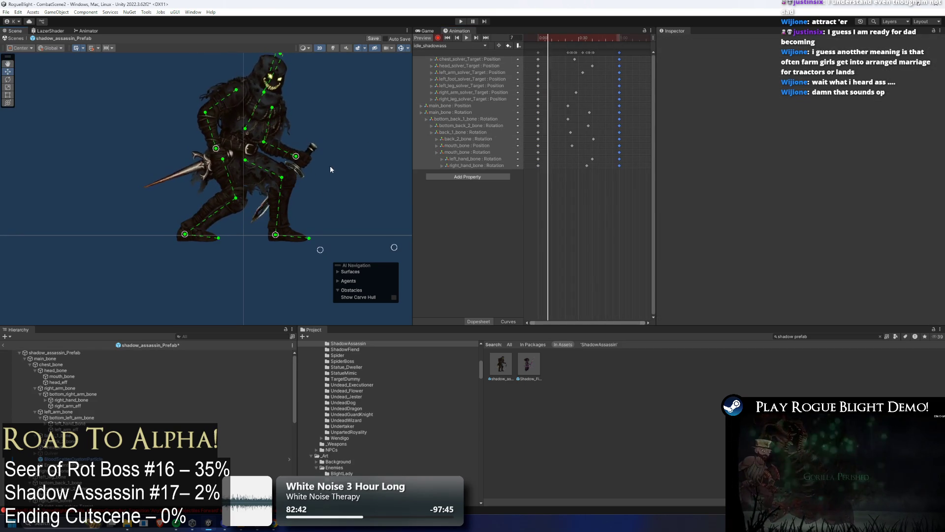
{"action": "left_click_drag", "start_coordinate": [339, 161], "coordinate": [343, 190]}
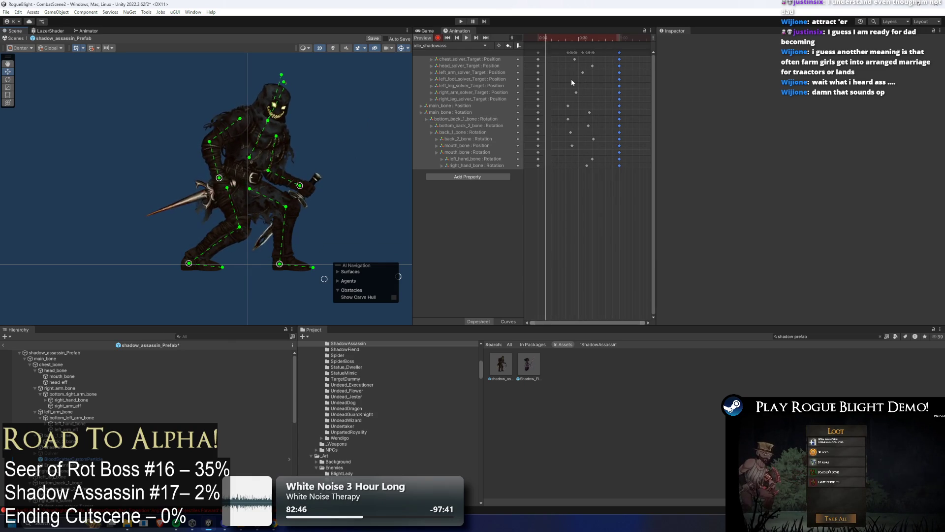
{"action": "key", "text": "ctrl+s"}
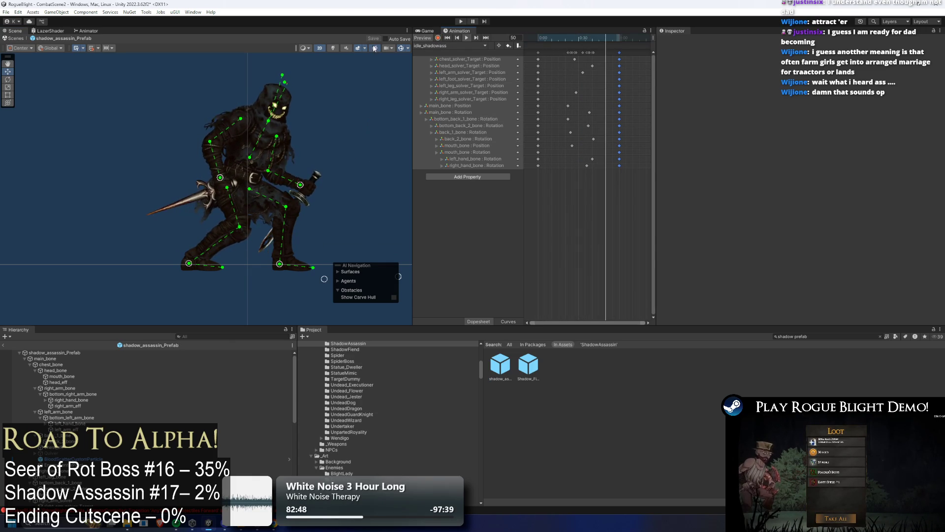
Set Introduction_Start's motion to idle_shadowass in the Introduction sub-state machine
{"action": "left_click", "coordinate": [88, 31]}
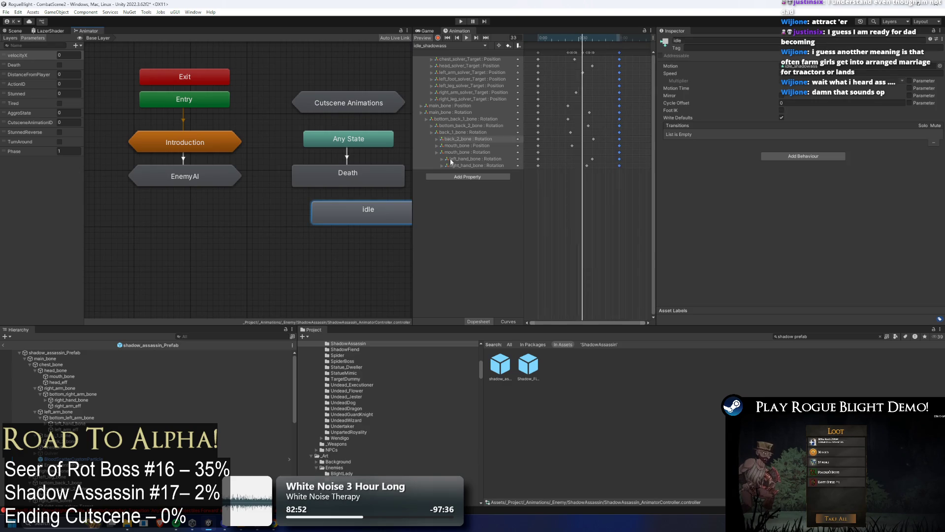
{"action": "left_click", "coordinate": [243, 178]}
{"action": "double_click", "coordinate": [207, 146]}
{"action": "left_click", "coordinate": [298, 175]}
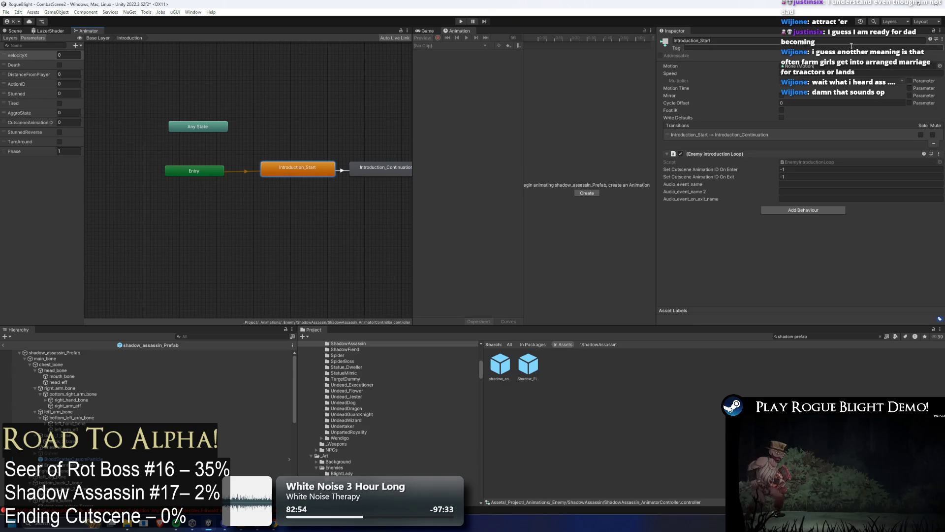
{"action": "left_click", "coordinate": [941, 70]}
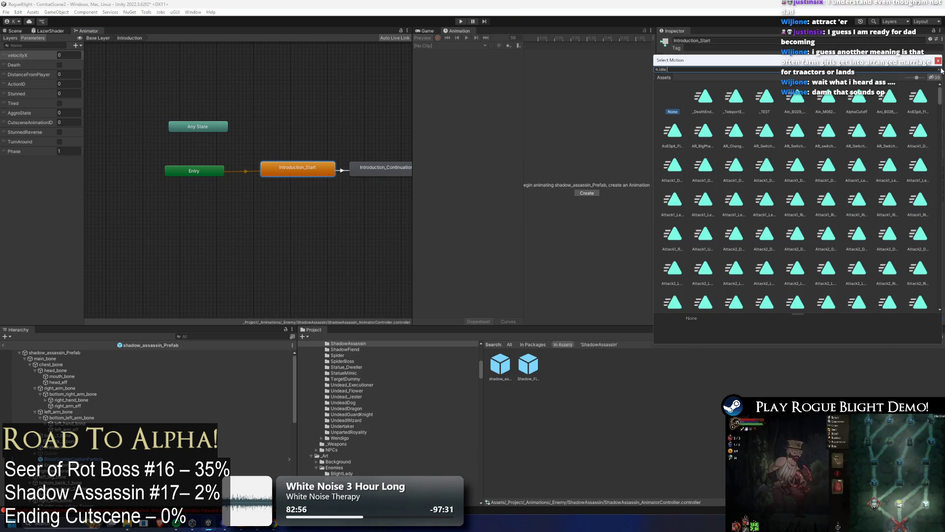
{"action": "type", "text": " ass"}
{"action": "double_click", "coordinate": [700, 97]}
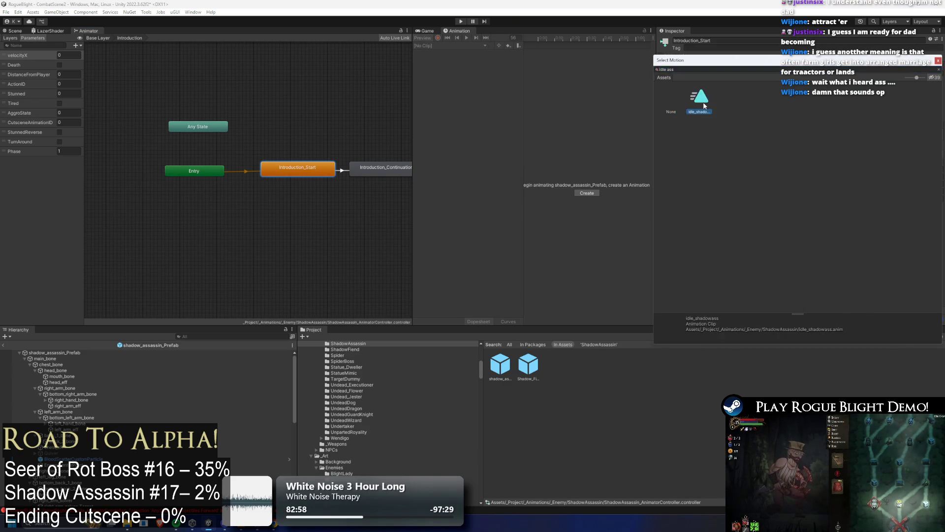
{"action": "left_click", "coordinate": [379, 166]}
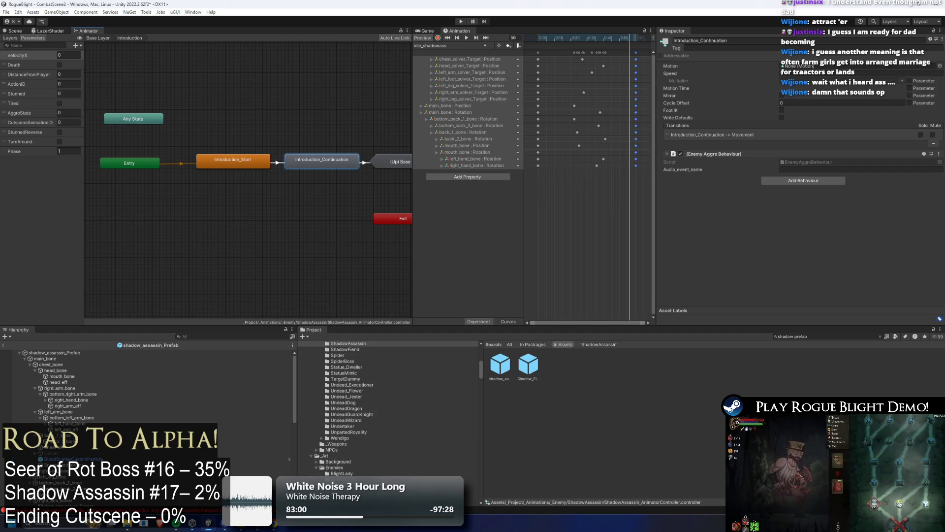
{"action": "left_click", "coordinate": [940, 66]}
{"action": "key", "text": "Escape"}
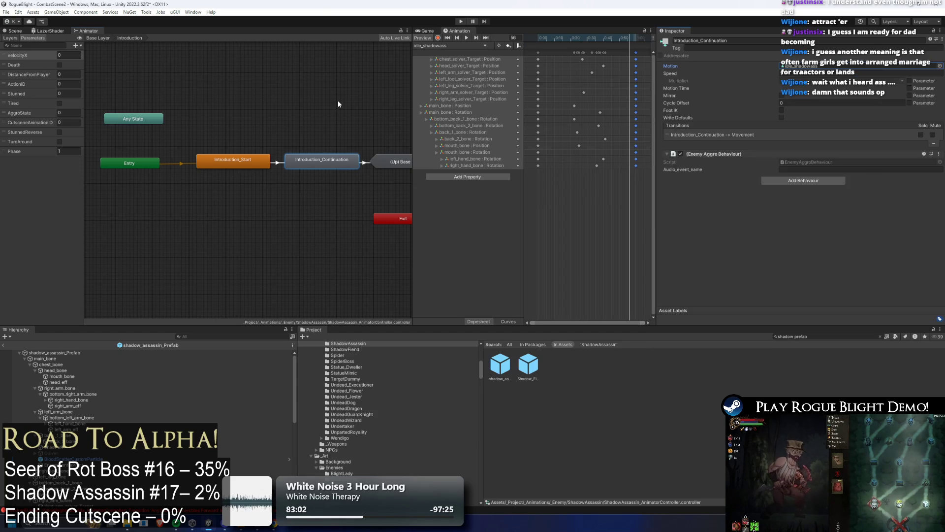
{"action": "double_click", "coordinate": [391, 161]}
Assign idle_shadowass to all three motions of the MovementBlending blend tree
{"action": "double_click", "coordinate": [197, 173]}
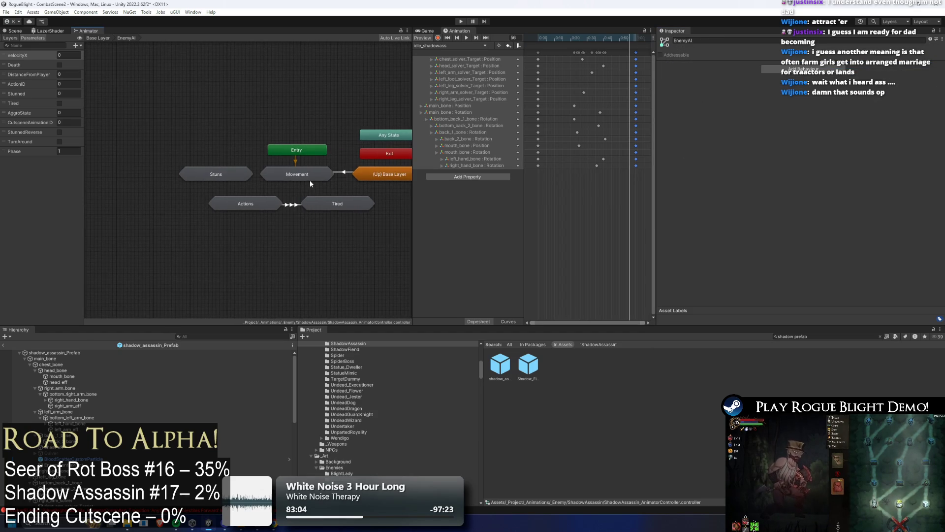
{"action": "left_click", "coordinate": [311, 177]}
{"action": "double_click", "coordinate": [311, 178]}
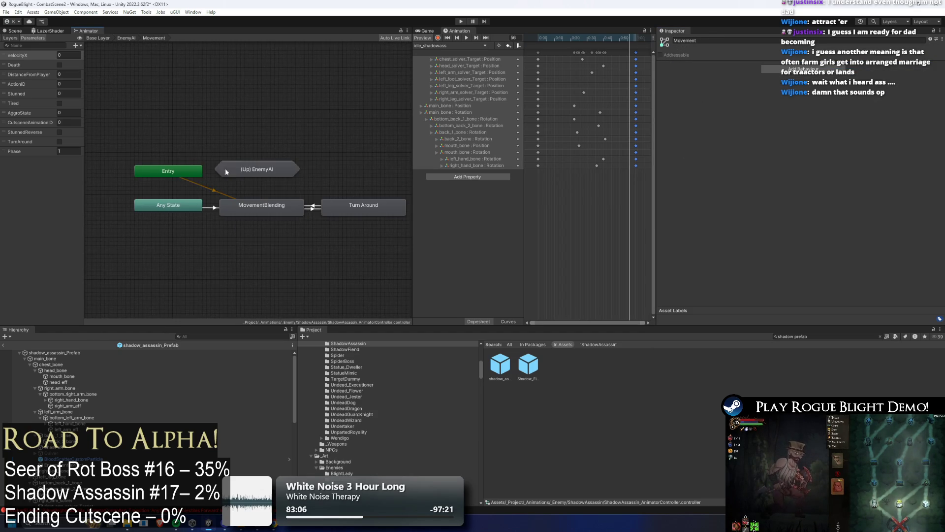
{"action": "left_click", "coordinate": [290, 215]}
{"action": "double_click", "coordinate": [288, 215]}
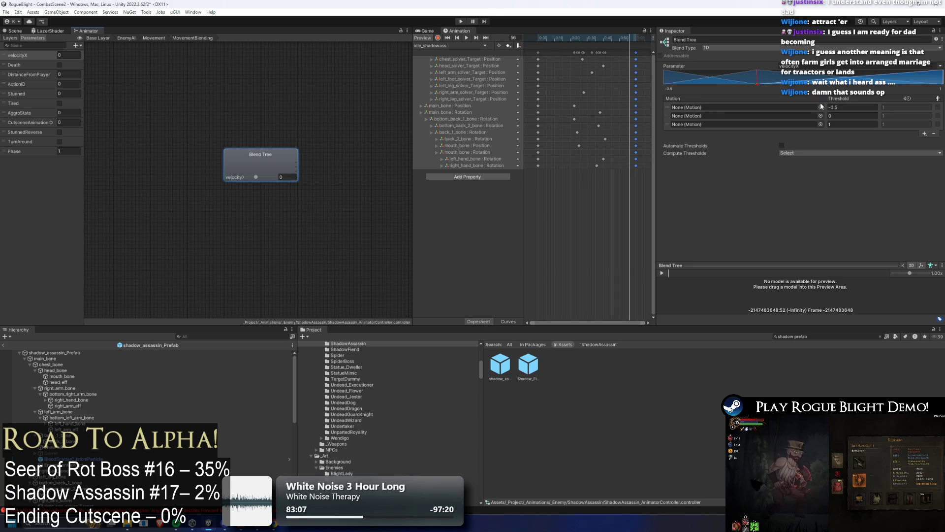
{"action": "left_click", "coordinate": [821, 107]}
{"action": "type", "text": "idle_shadow"}
{"action": "double_click", "coordinate": [696, 138]}
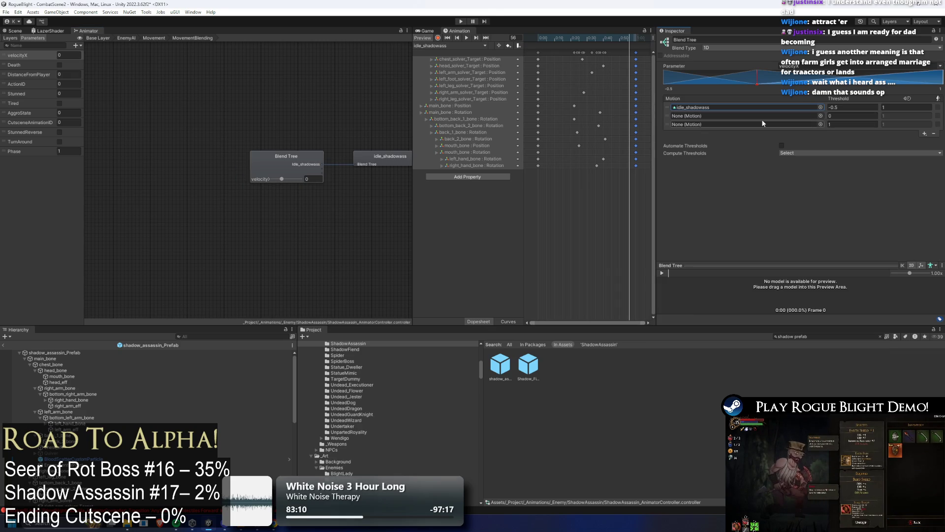
{"action": "left_click", "coordinate": [820, 116]}
{"action": "double_click", "coordinate": [702, 147]}
{"action": "left_click", "coordinate": [821, 125]}
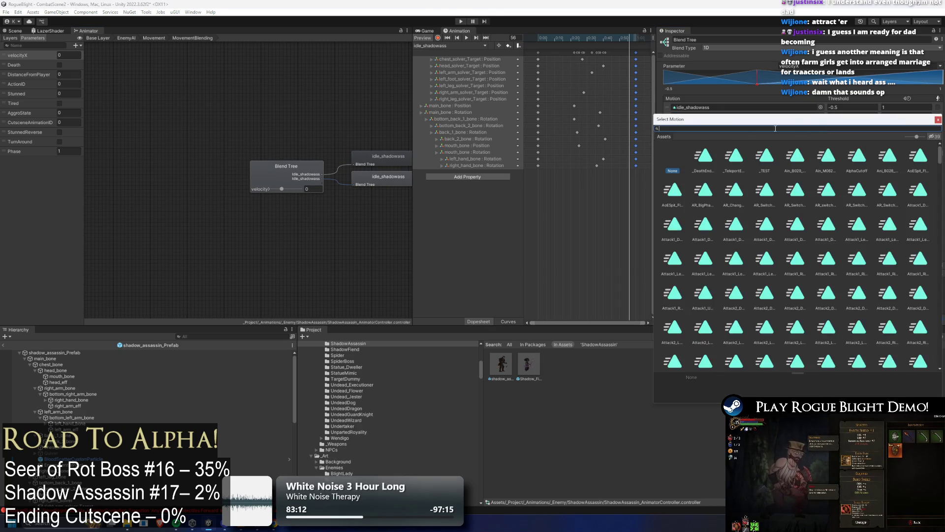
{"action": "type", "text": "idle_shadow"}
{"action": "double_click", "coordinate": [703, 155]}
Give the Turn Around state the idle_shadowass motion and start a play test
{"action": "left_click", "coordinate": [154, 38]}
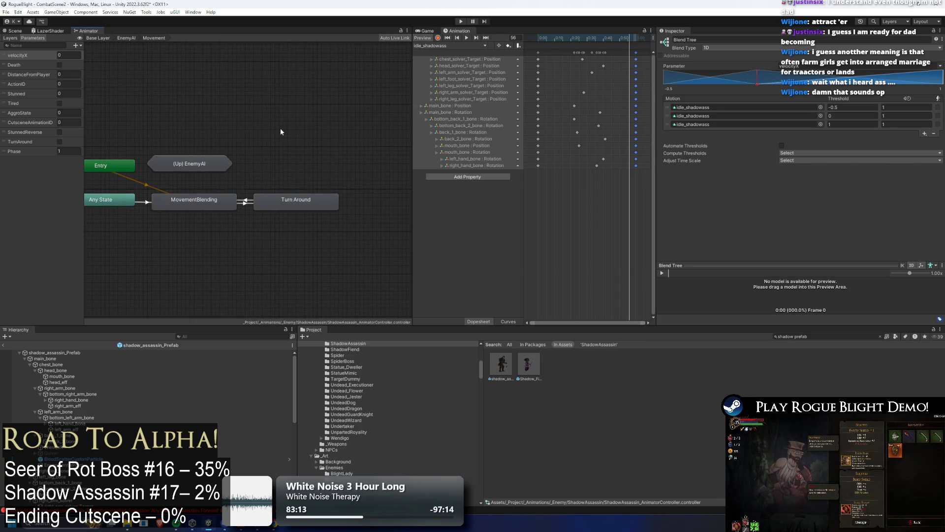
{"action": "left_click", "coordinate": [305, 198]}
{"action": "left_click", "coordinate": [940, 65]}
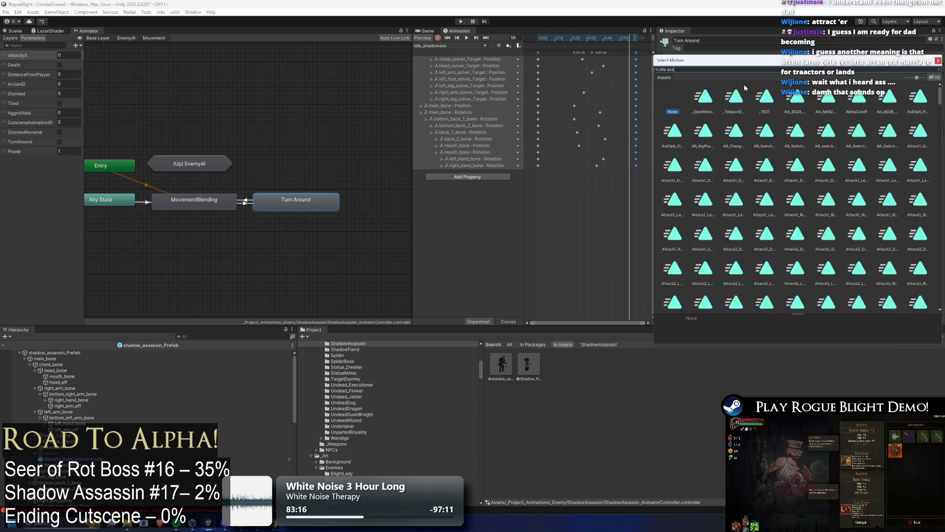
{"action": "type", "text": "idle_shadow"}
{"action": "double_click", "coordinate": [693, 101]}
{"action": "left_click", "coordinate": [126, 38]}
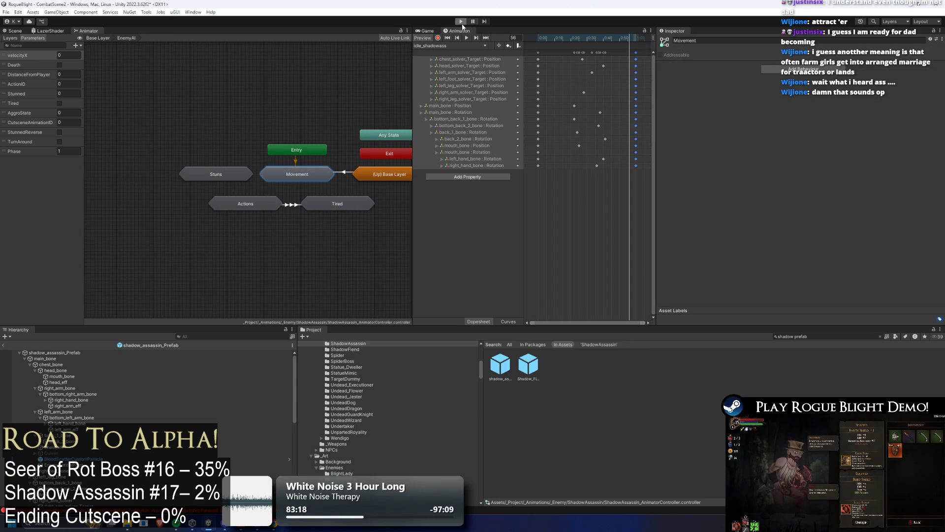
{"action": "left_click", "coordinate": [461, 23]}
Dismiss the 'Risk of unwanted modifications' prefab warning
{"action": "key", "text": "Return"}
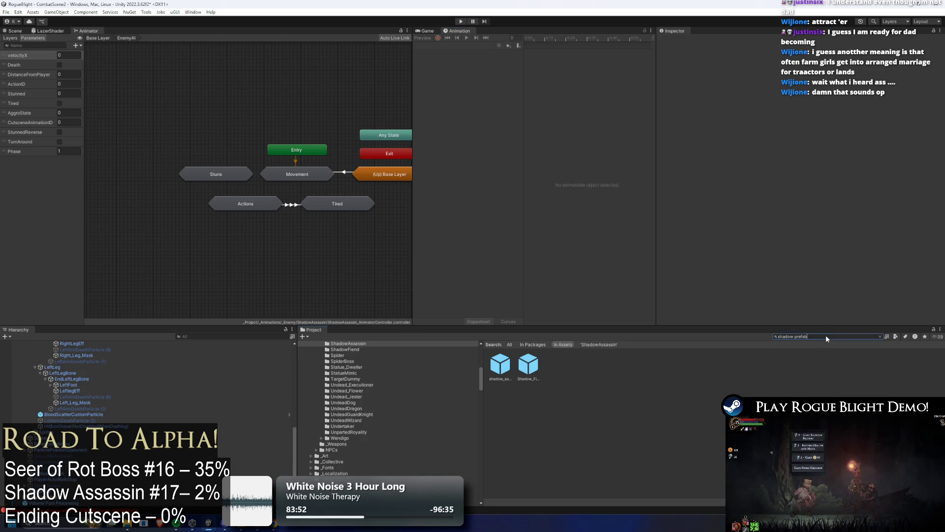
Find and select the TESTNODE_Forest map node with a 'test node' project search
{"action": "type", "text": "test node"}
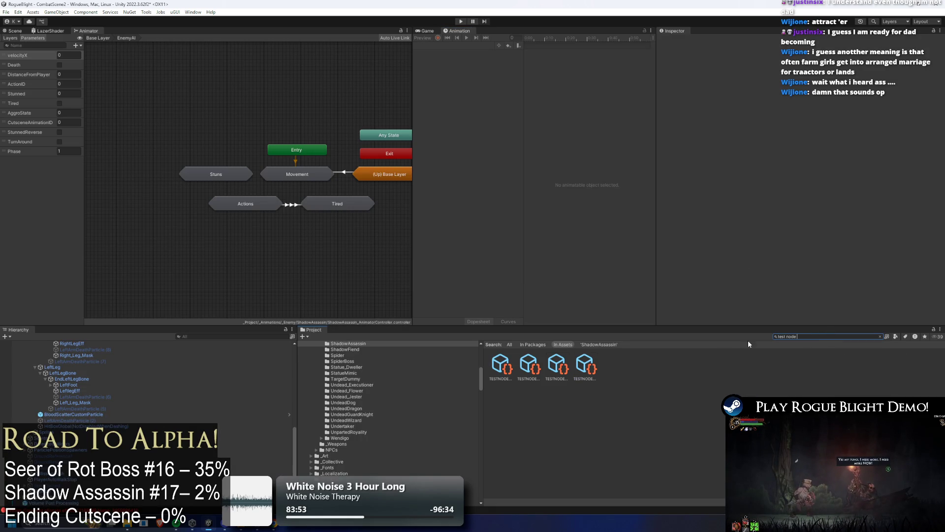
{"action": "left_click", "coordinate": [593, 367]}
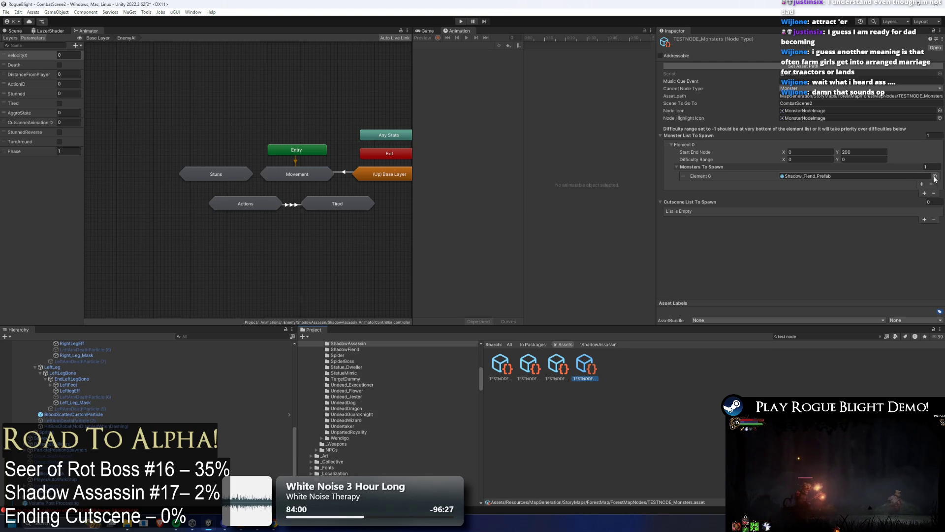
{"action": "left_click", "coordinate": [812, 336]}
{"action": "key", "text": "BackSpace"}
{"action": "key", "text": "BackSpace"}
{"action": "key", "text": "BackSpace"}
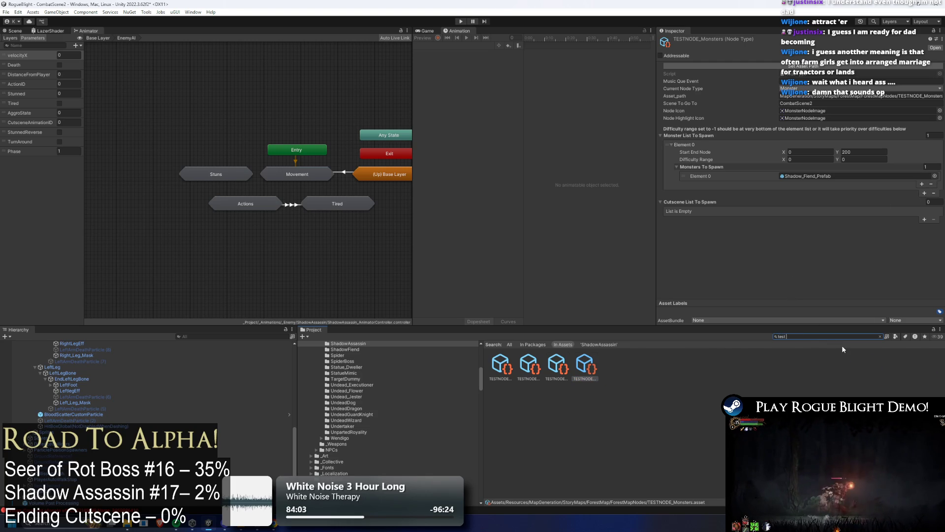
{"action": "type", "text": "node"}
{"action": "left_click", "coordinate": [548, 367]}
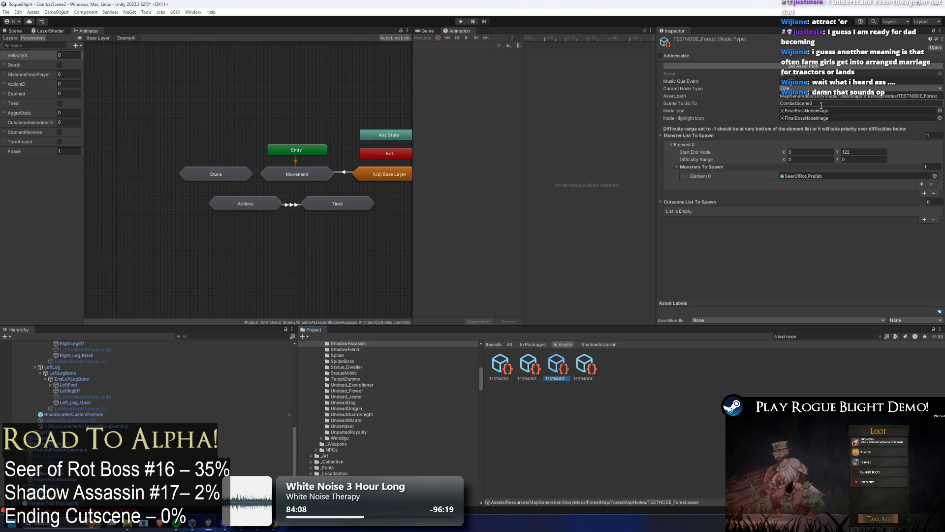
Set Monsters To Spawn Element 0 to shadow_assassin_Prefab and save
{"action": "left_click", "coordinate": [934, 176]}
{"action": "type", "text": "shadow ass prefa"}
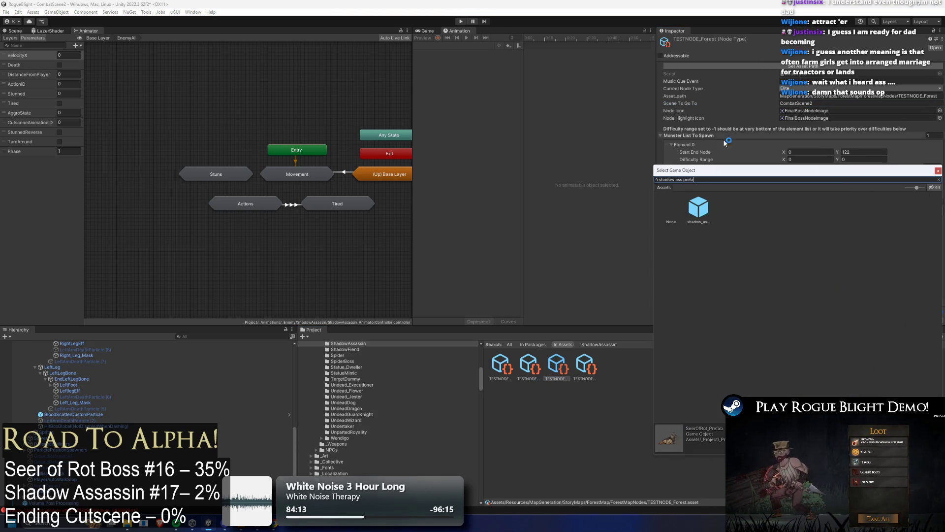
{"action": "double_click", "coordinate": [696, 204]}
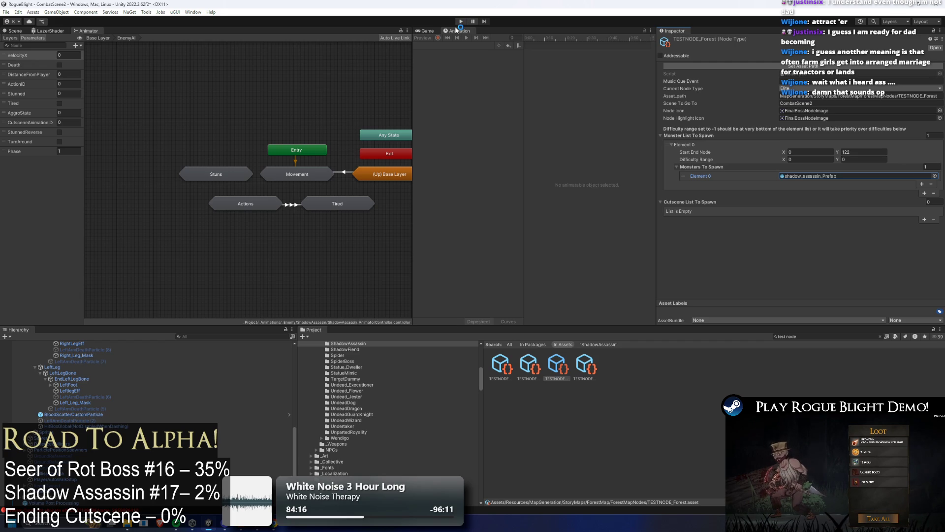
{"action": "key", "text": "ctrl+s"}
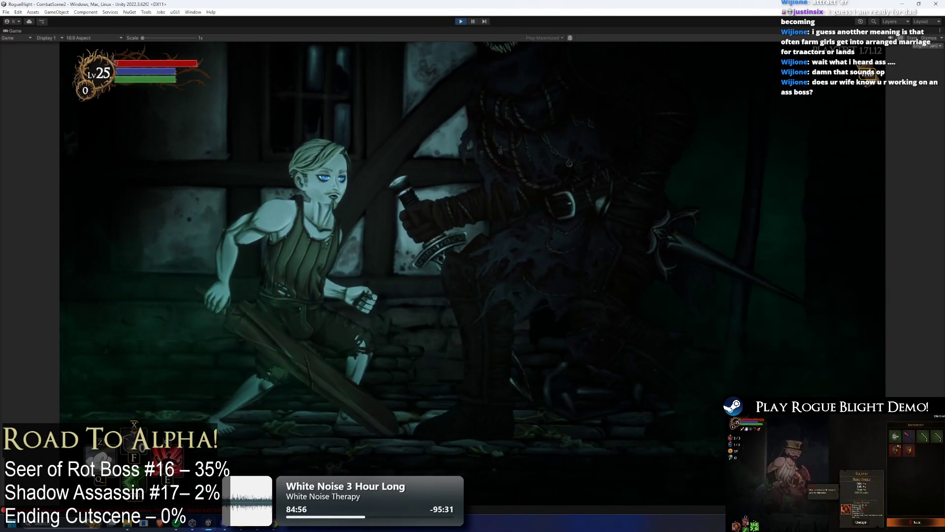
Stop the shadow assassin playtest with Ctrl+P
{"action": "key", "text": "ctrl+p"}
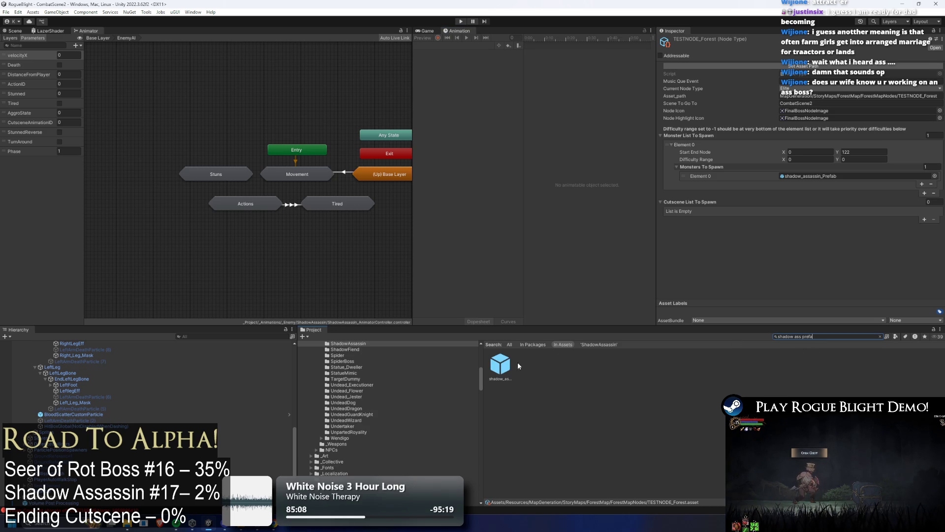
Open shadow_assassin_Prefab and set its Tag to Enemy
{"action": "double_click", "coordinate": [502, 368]}
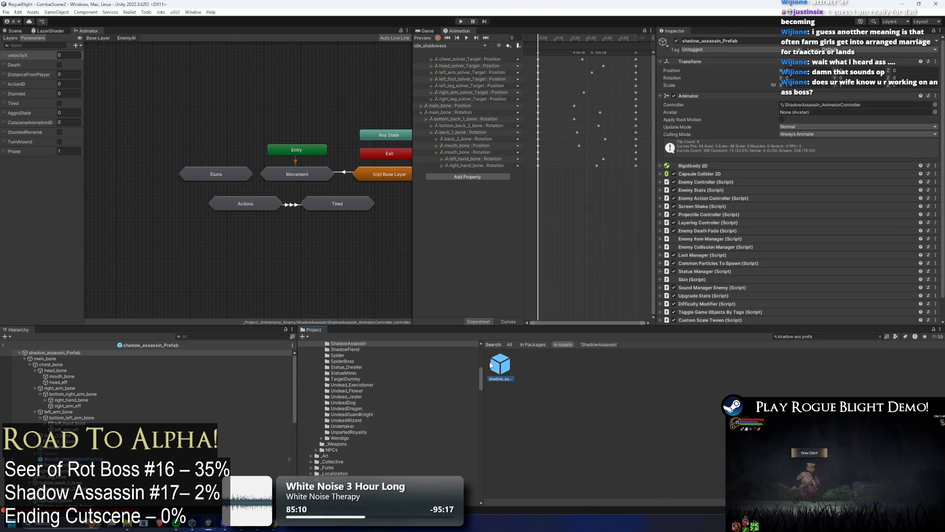
{"action": "left_click", "coordinate": [491, 365]}
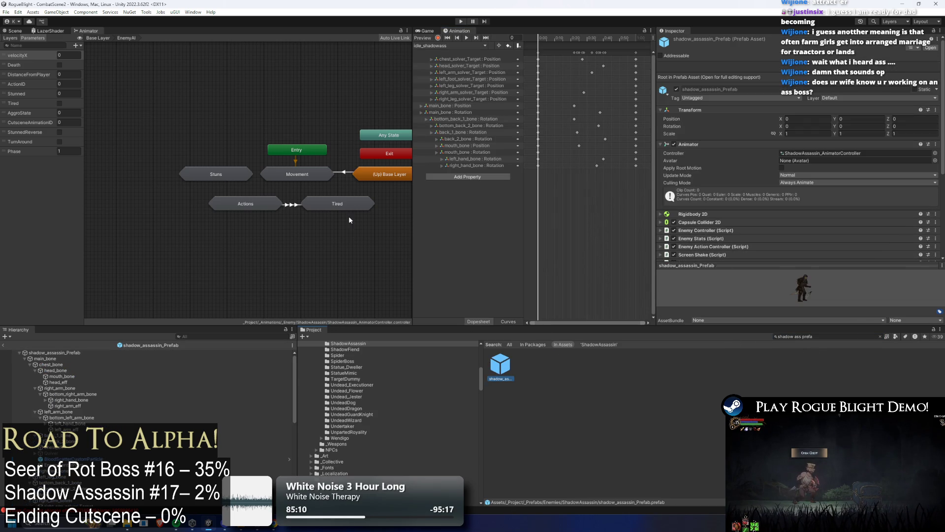
{"action": "middle_click", "coordinate": [40, 28]}
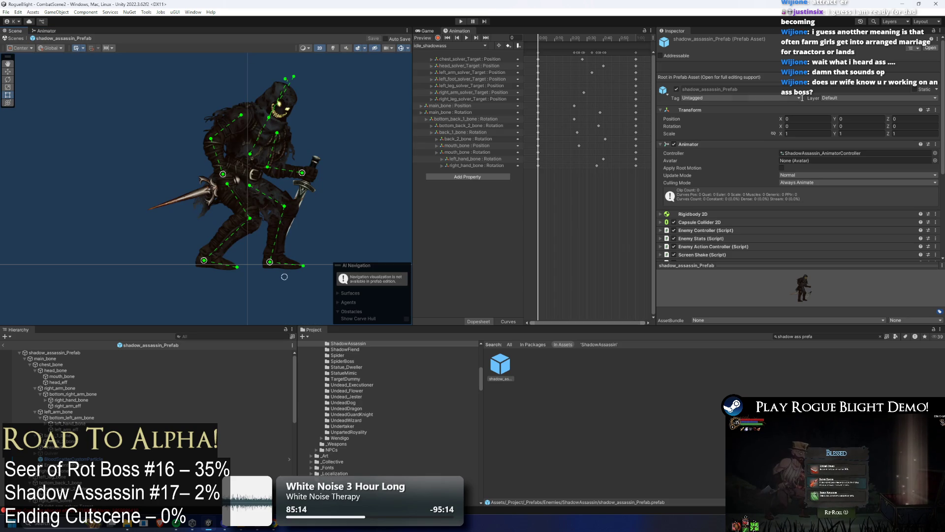
{"action": "left_click", "coordinate": [739, 98]}
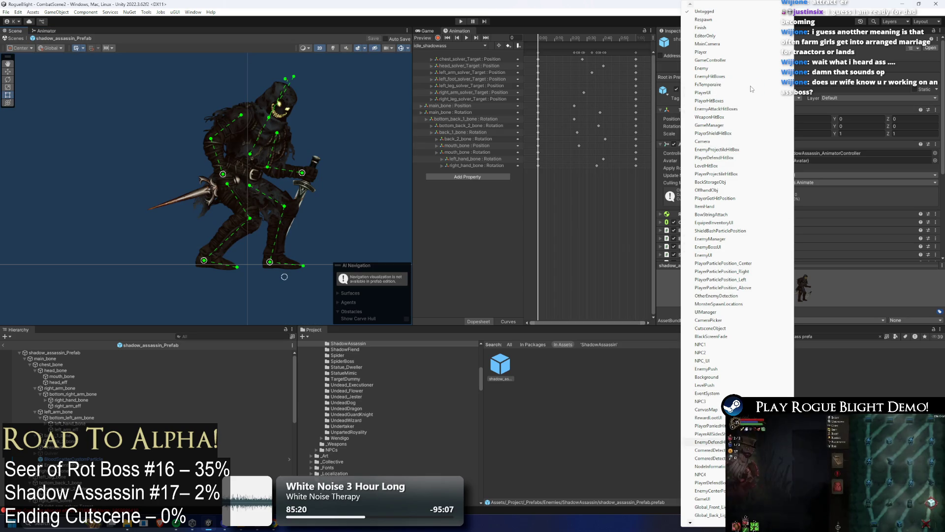
{"action": "left_click", "coordinate": [715, 69]}
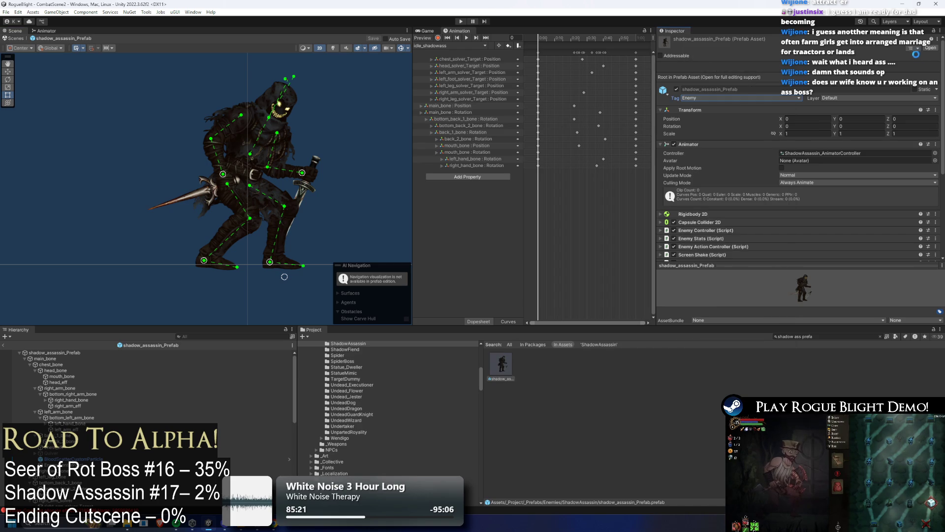
Put the prefab on the Enemy layer, applying it to its child objects
{"action": "left_click", "coordinate": [83, 353]}
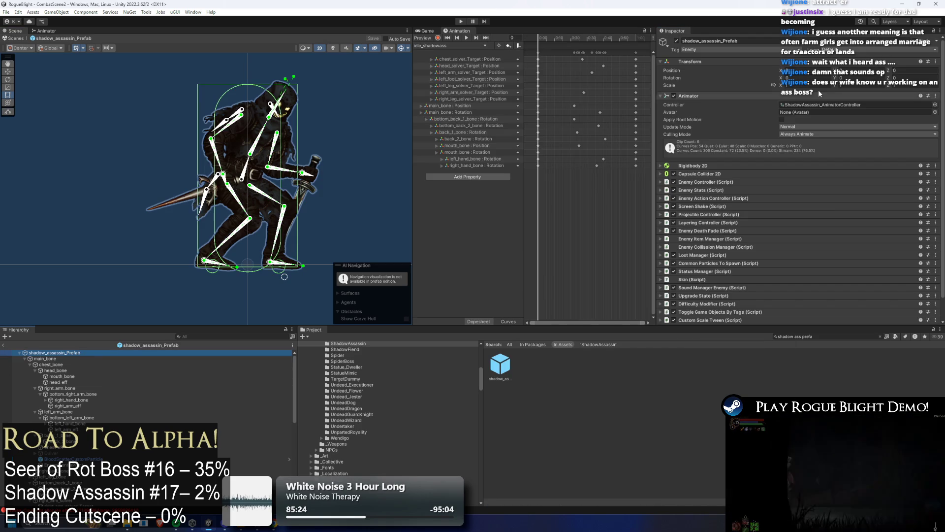
{"action": "left_click", "coordinate": [866, 50]}
{"action": "left_click", "coordinate": [853, 107]}
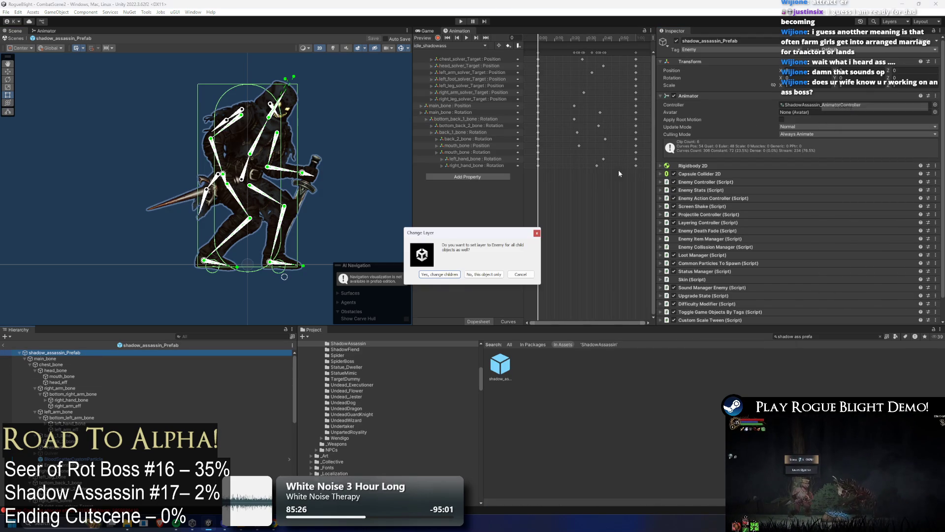
{"action": "left_click", "coordinate": [442, 277]}
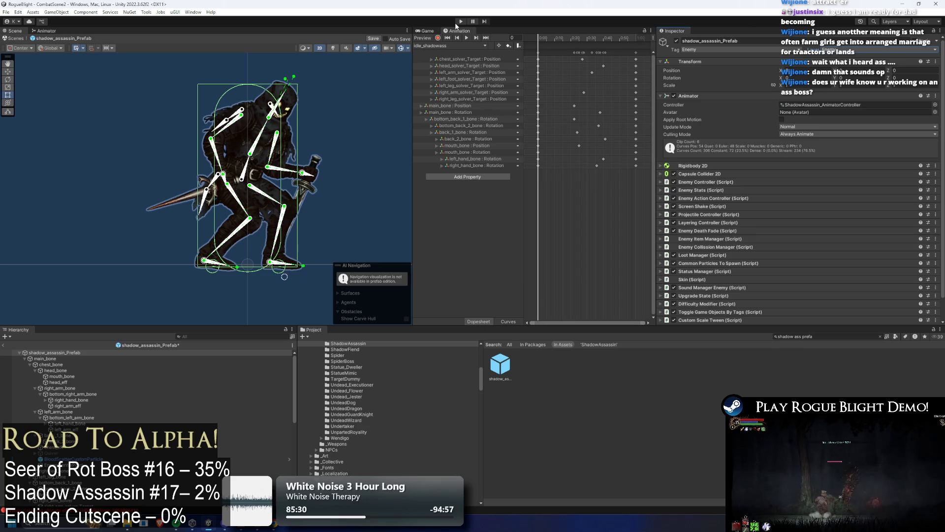
Save the prefab, start CombatScene2 in play mode, and walk the player toward the shadow assassin
{"action": "key", "text": "ctrl+s"}
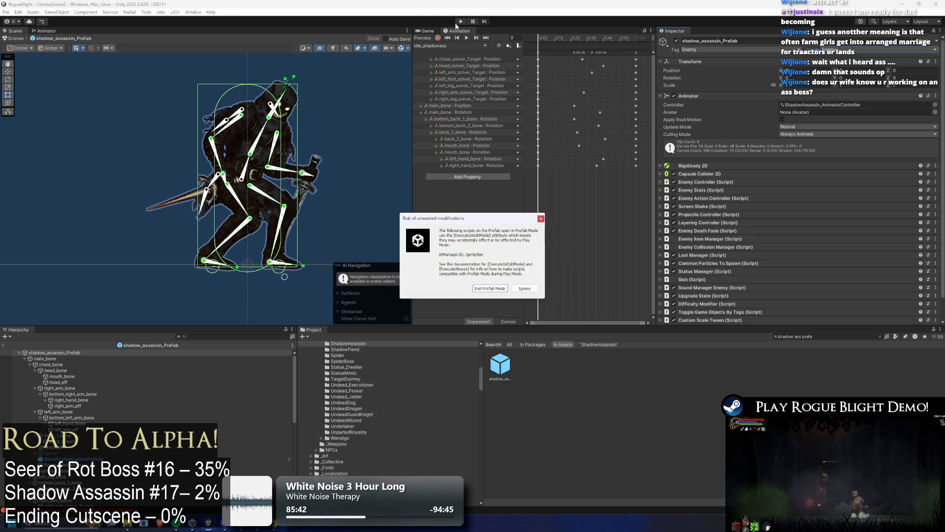
{"action": "key", "text": "Escape"}
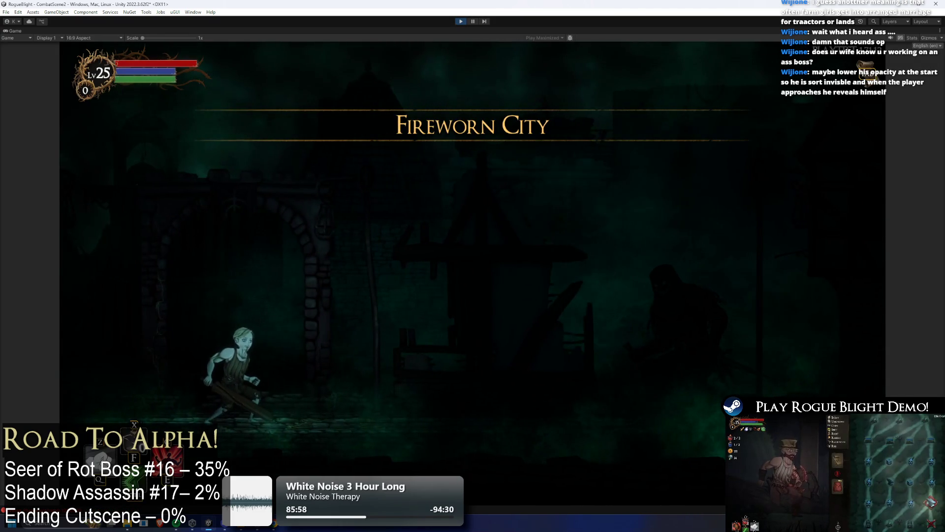
{"action": "key", "text": "Left"}
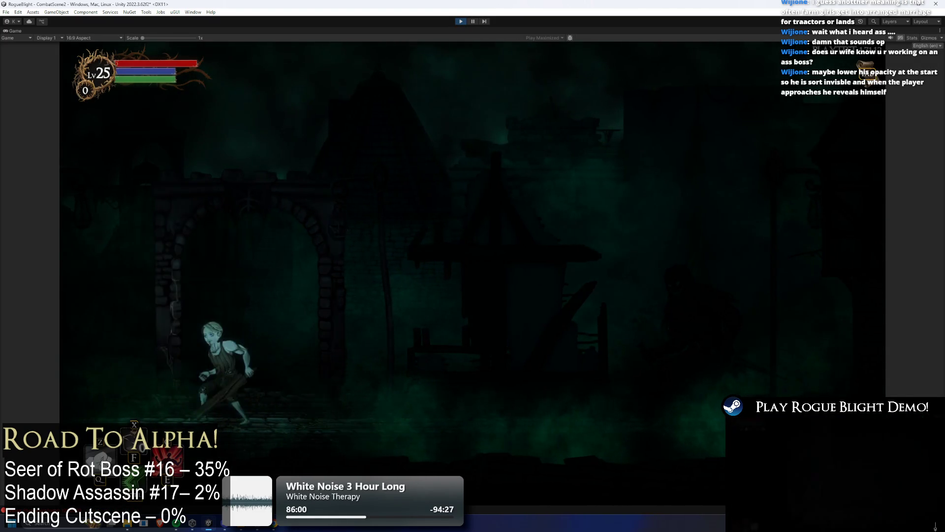
{"action": "key", "text": "Right"}
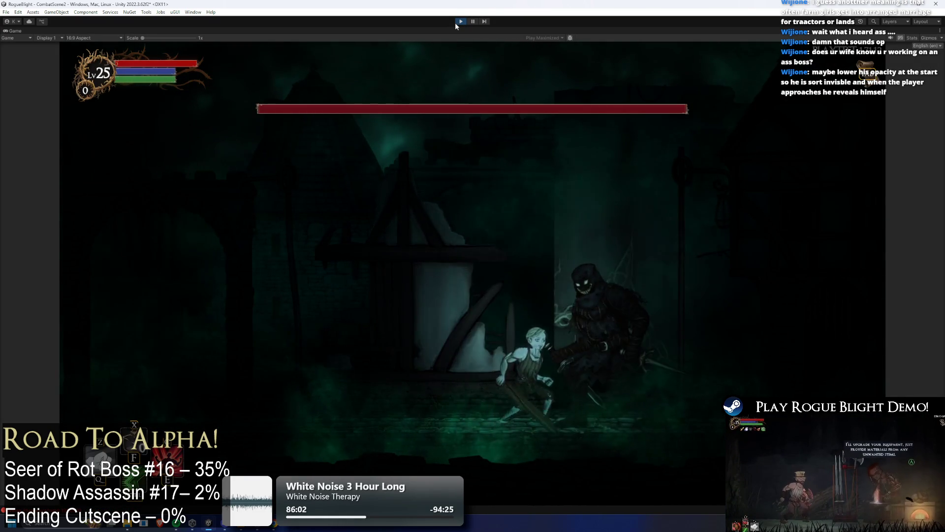
{"action": "key", "text": "Right"}
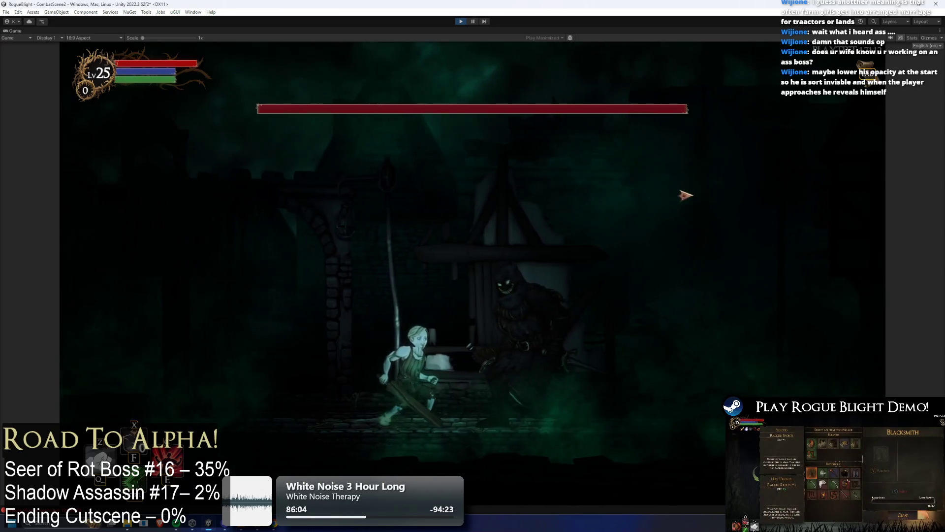
{"action": "key", "text": "Left"}
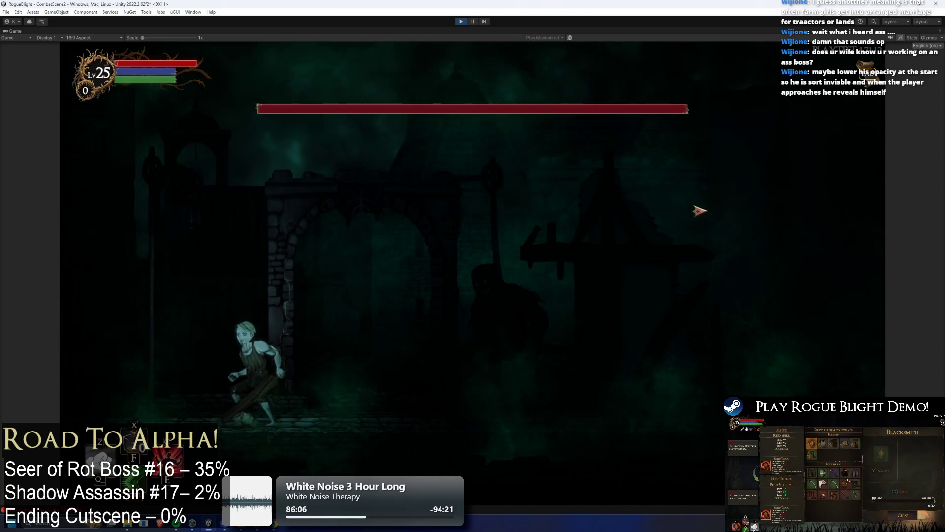
{"action": "key", "text": "Right"}
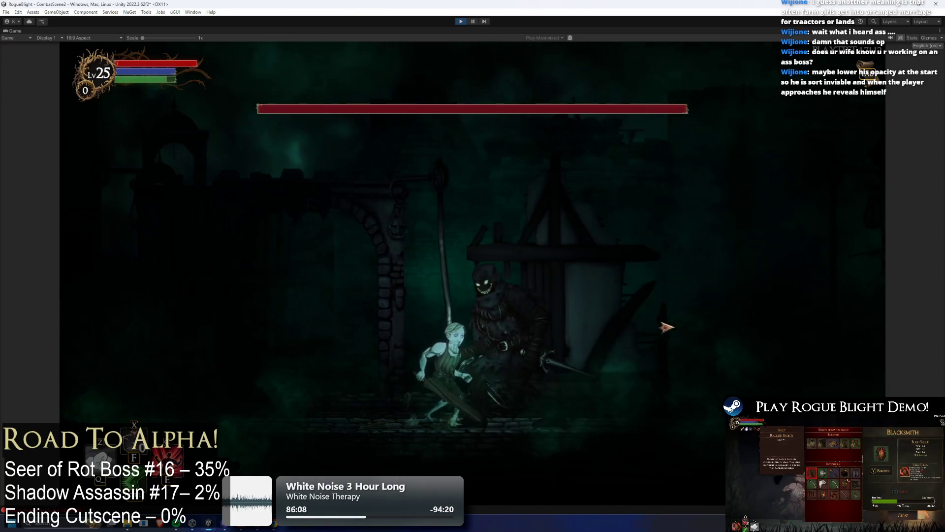
{"action": "key", "text": "Right"}
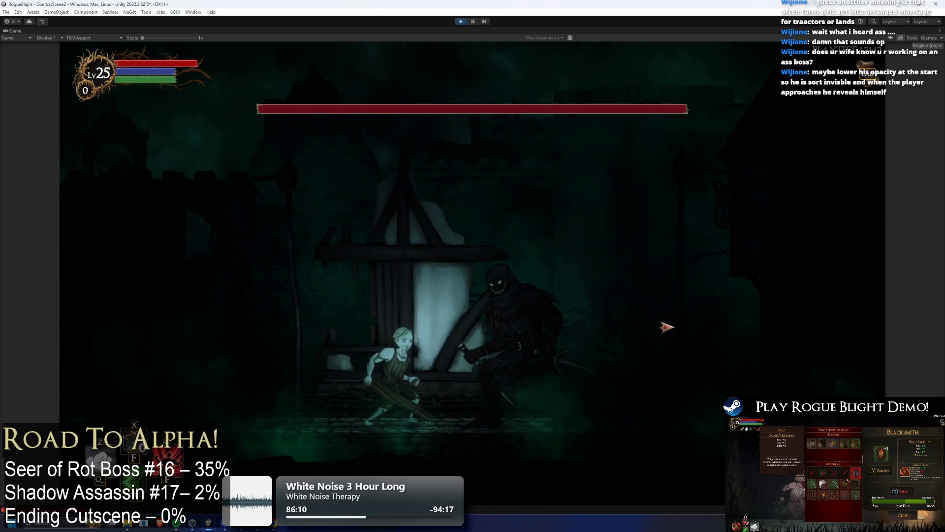
Run, jump and dodge around the shadow assassin to test how it chases the player
{"action": "key", "text": "a"}
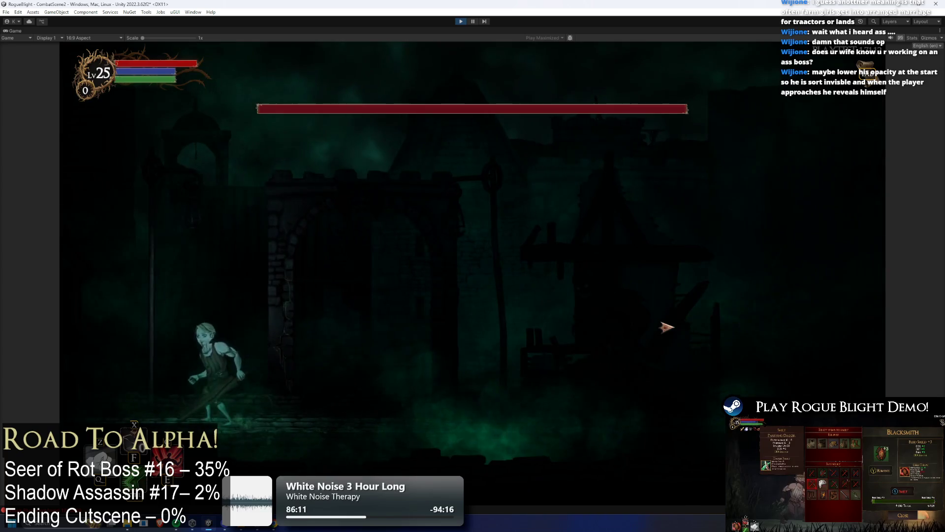
{"action": "key", "text": "d"}
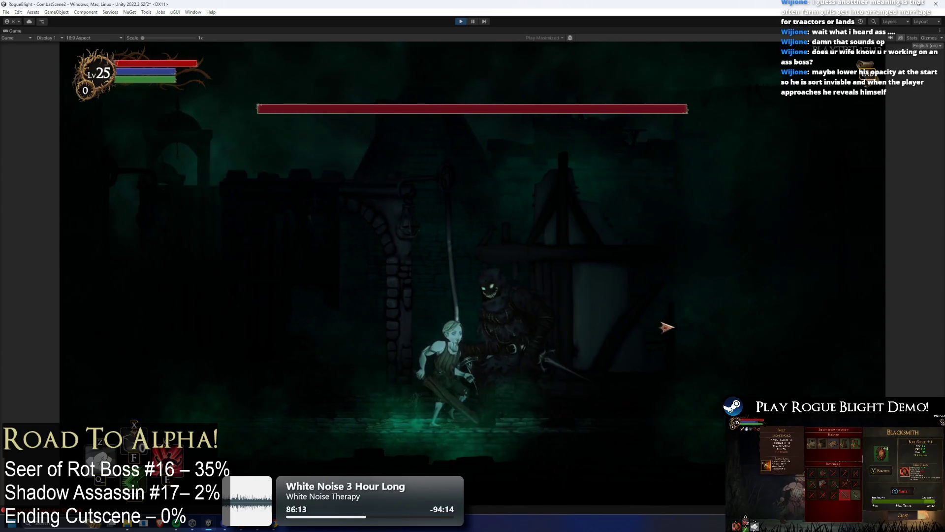
{"action": "key", "text": "d"}
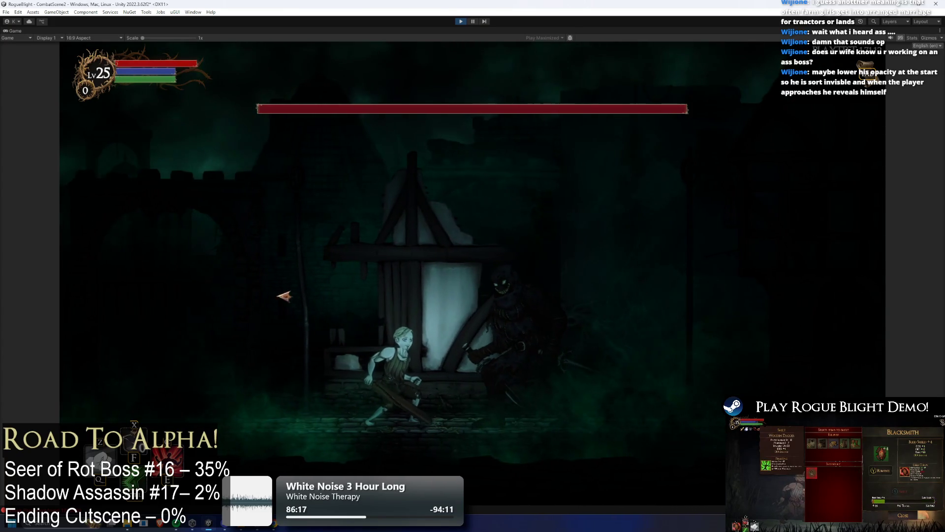
{"action": "key", "text": "a"}
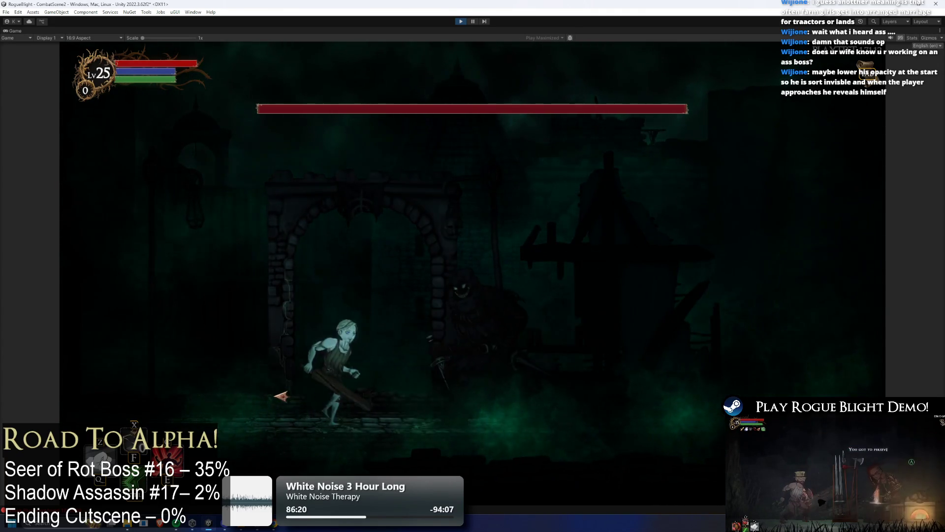
{"action": "key", "text": "d"}
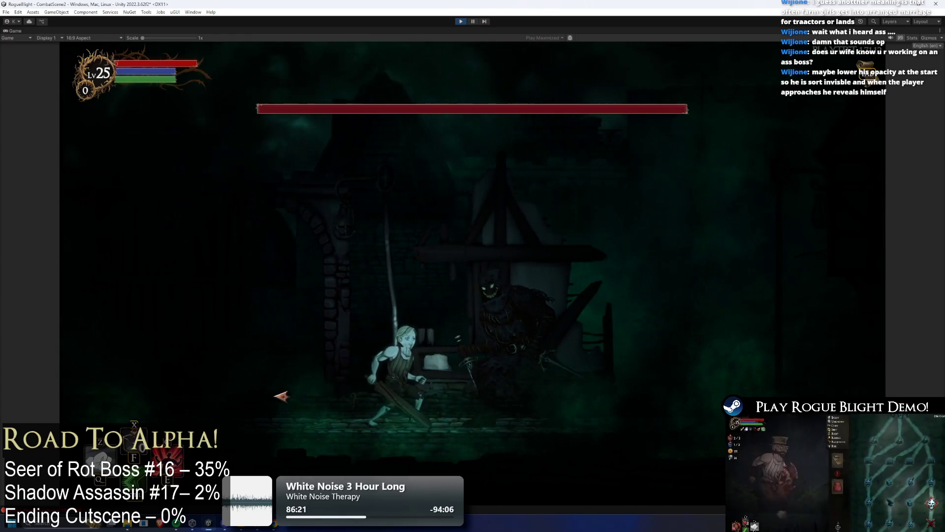
{"action": "key", "text": "d"}
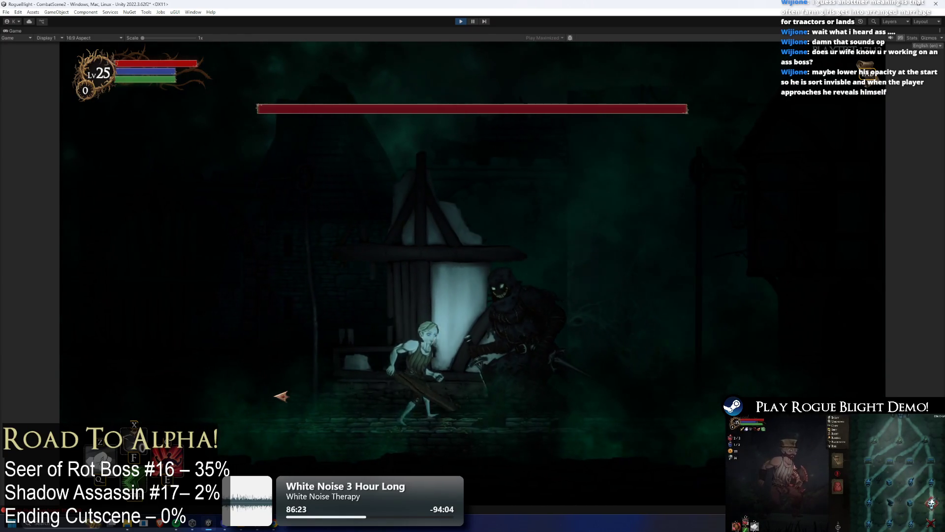
{"action": "key", "text": "d"}
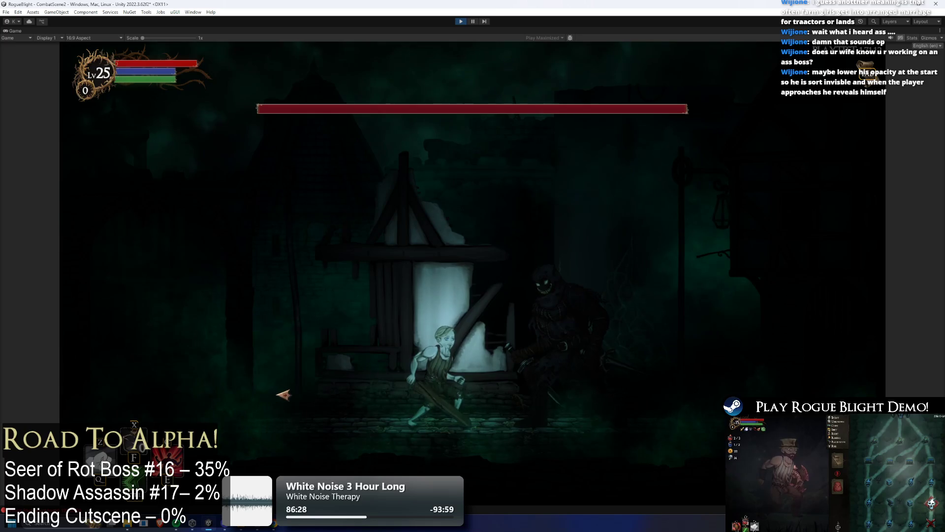
{"action": "key", "text": "space"}
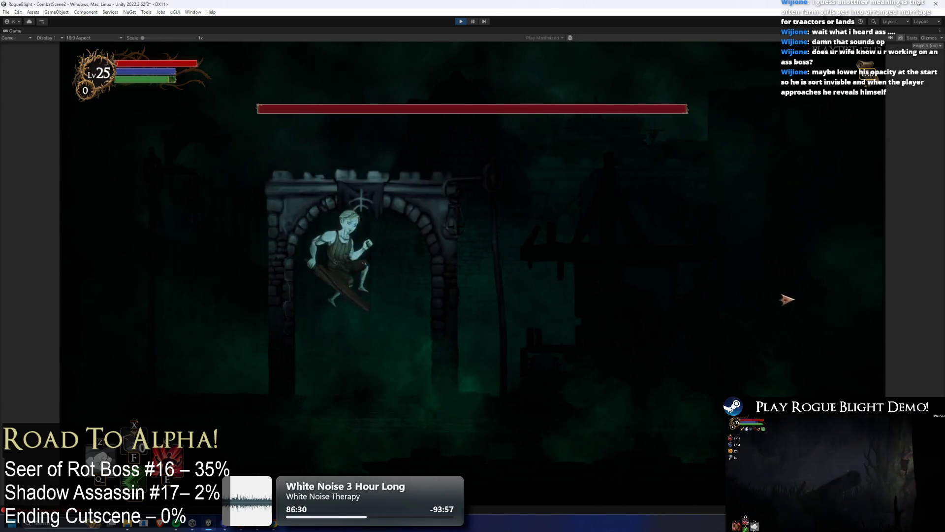
{"action": "key", "text": "a"}
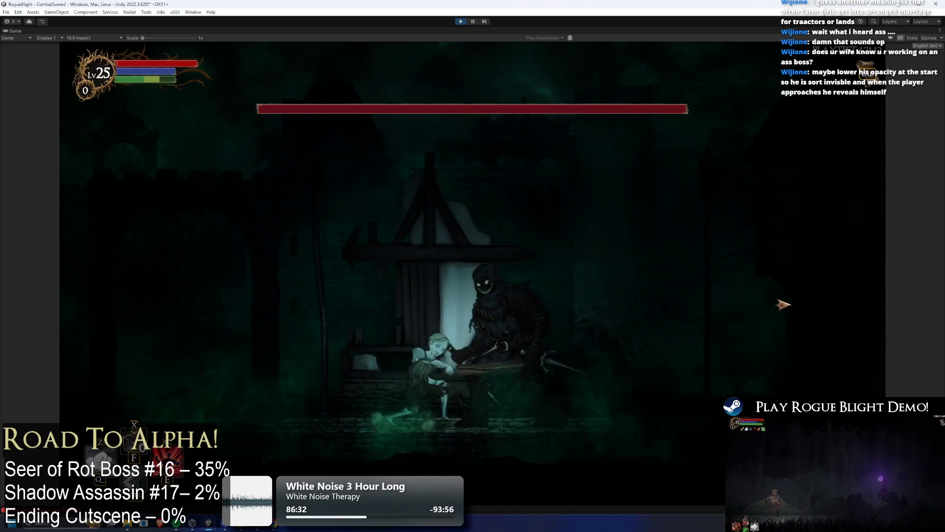
{"action": "key", "text": "a"}
{"action": "key", "text": "d"}
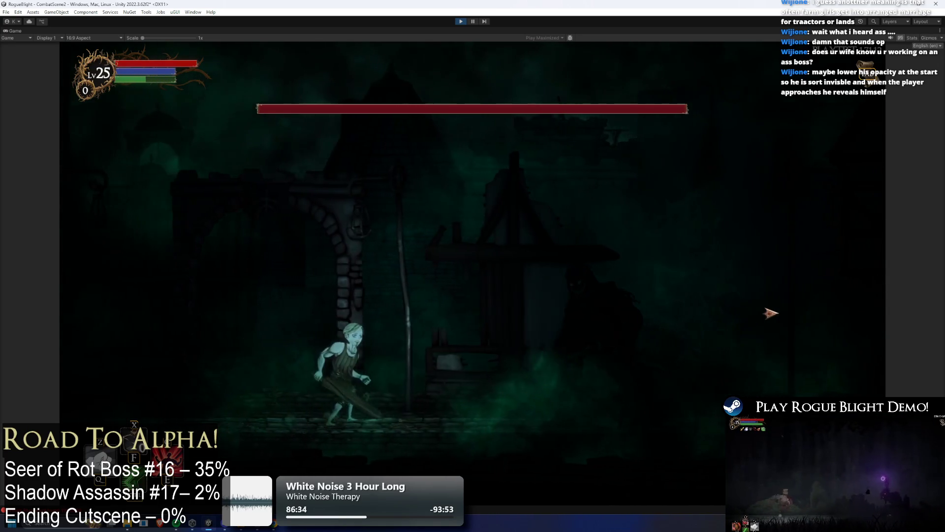
{"action": "key", "text": "d"}
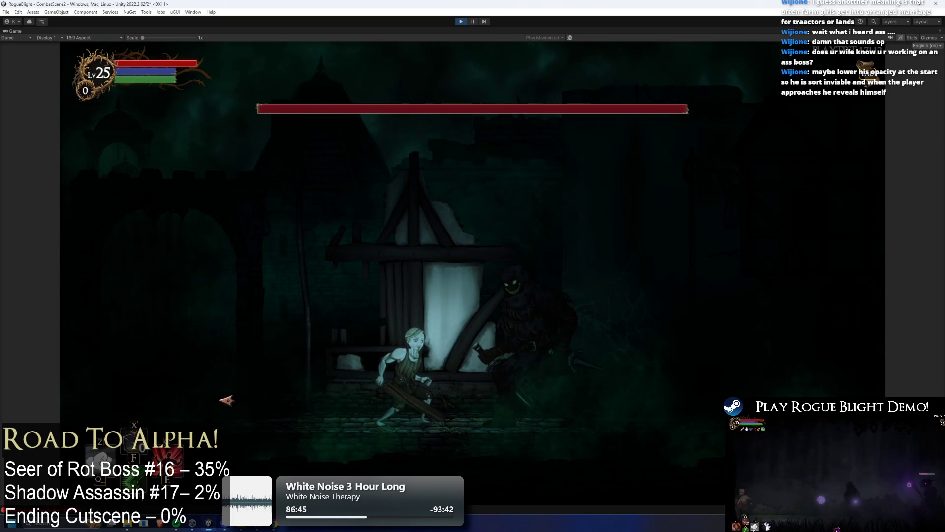
Approach the assassin again, swing the sword at it, then stop play mode
{"action": "key", "text": "a"}
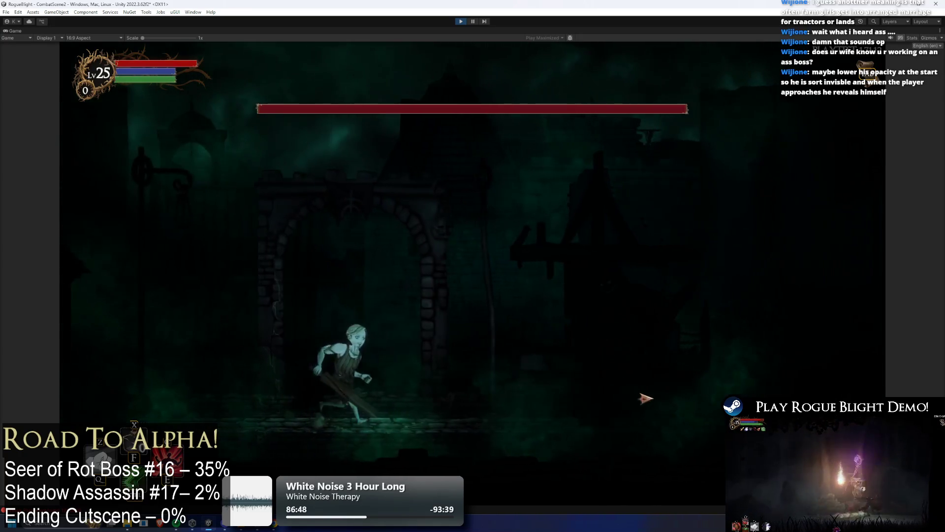
{"action": "key", "text": "d"}
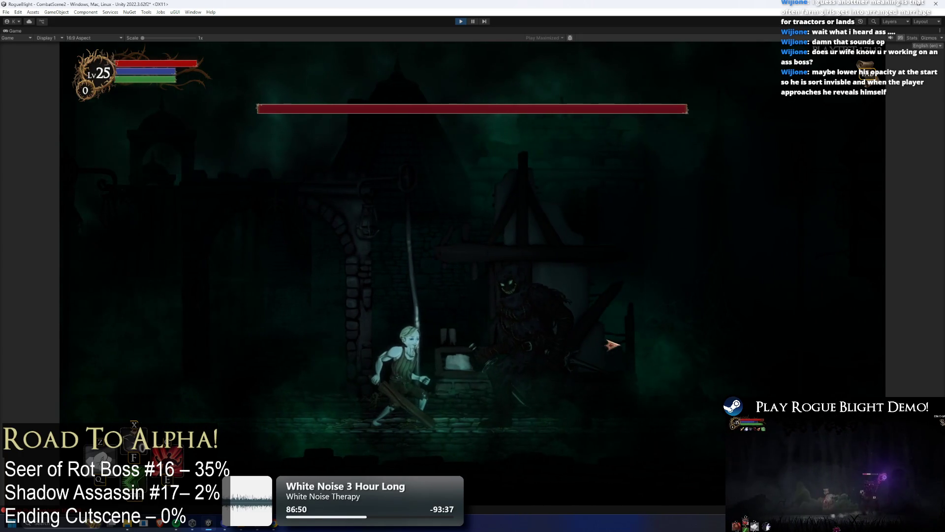
{"action": "key", "text": "d"}
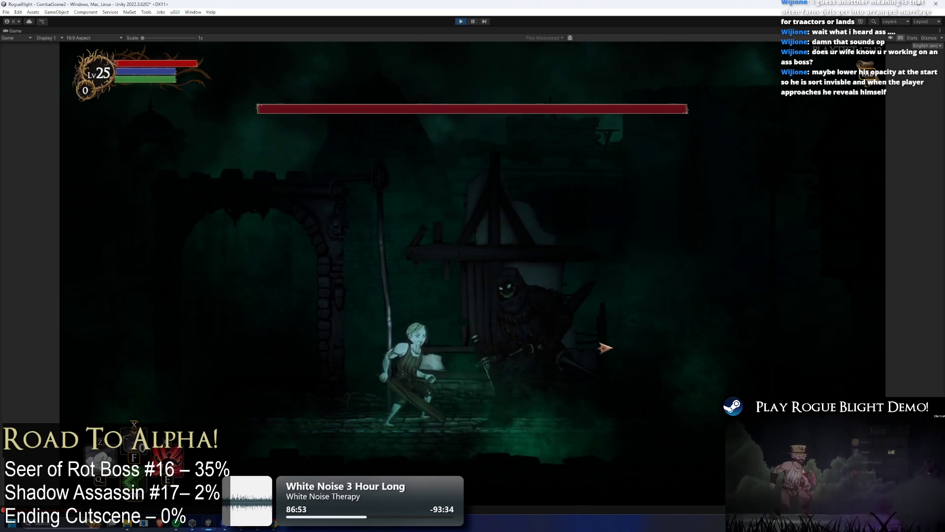
{"action": "key", "text": "d"}
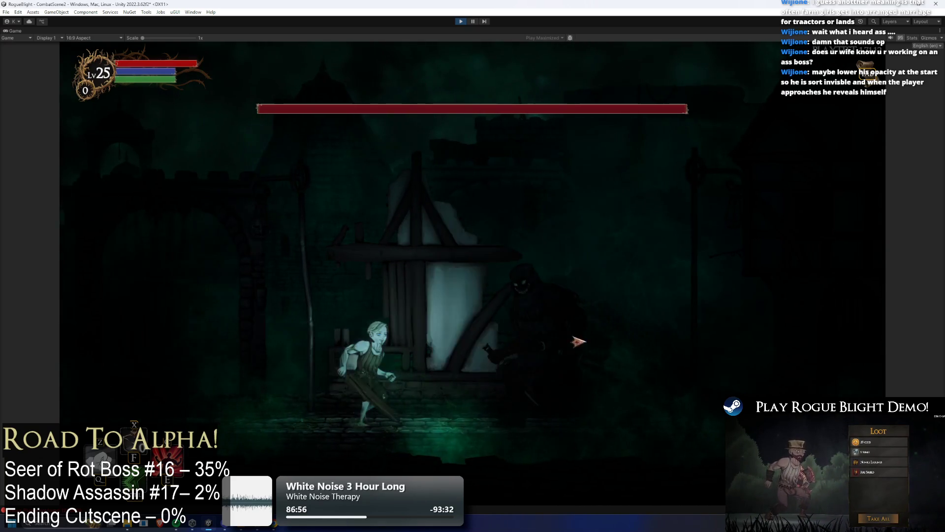
{"action": "key", "text": "d"}
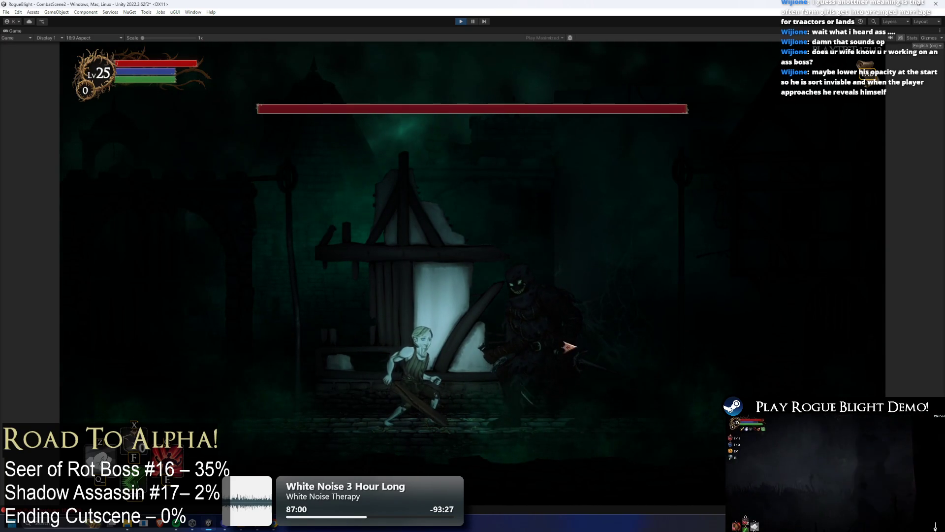
{"action": "key", "text": "a"}
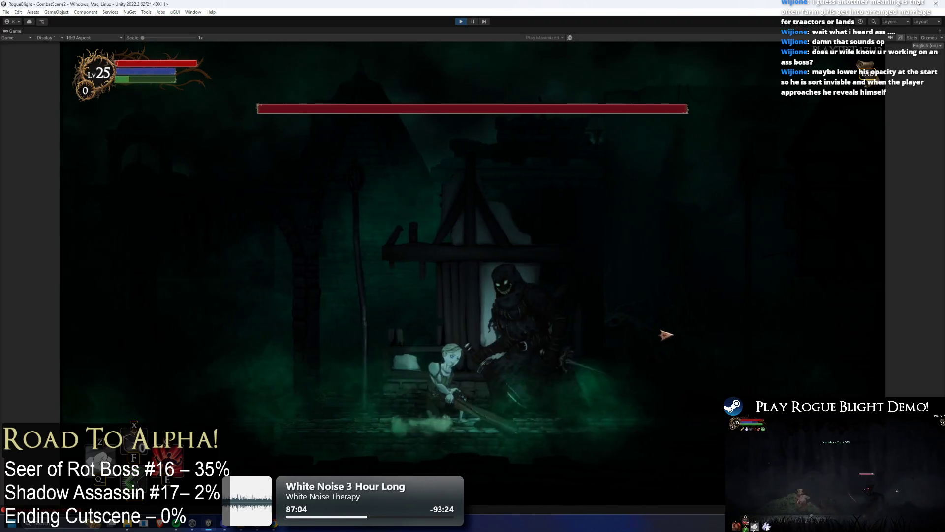
{"action": "key", "text": "a"}
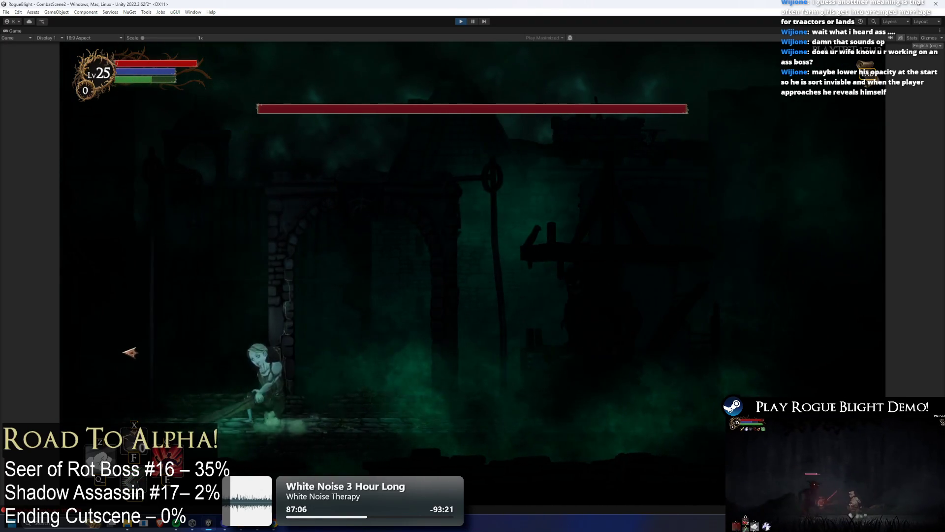
{"action": "key", "text": "d"}
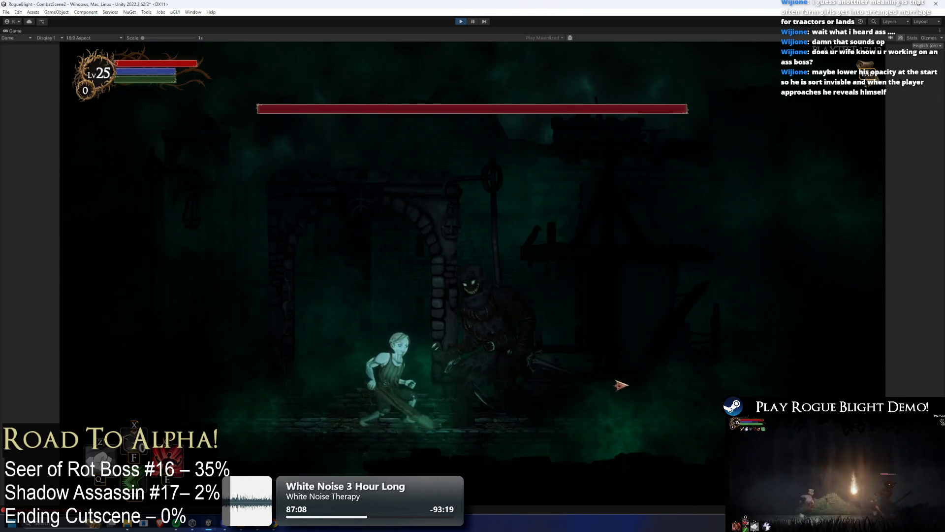
{"action": "key", "text": "d"}
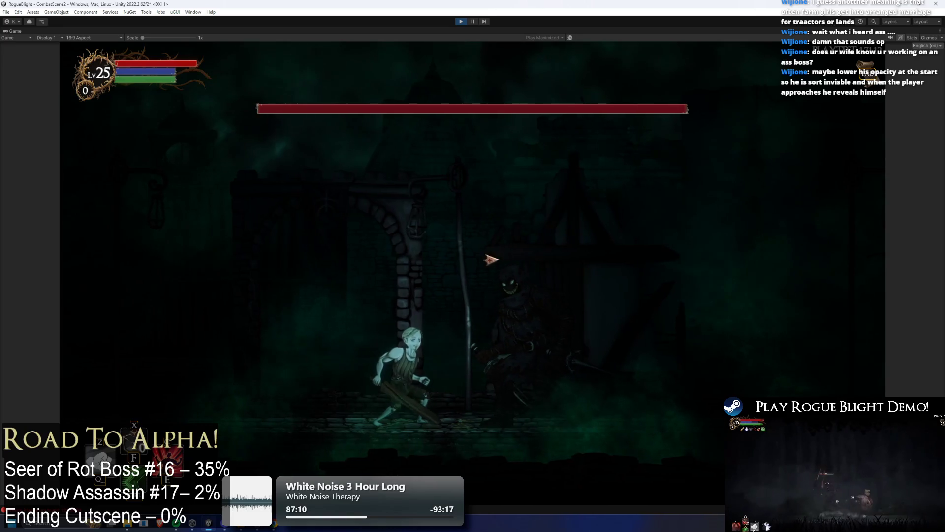
{"action": "left_click", "coordinate": [618, 327]}
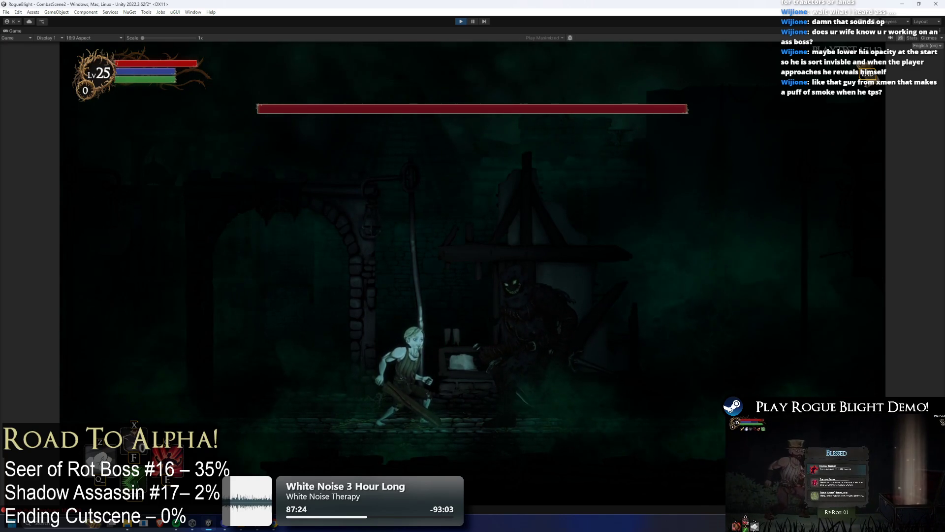
{"action": "key", "text": "ctrl+p"}
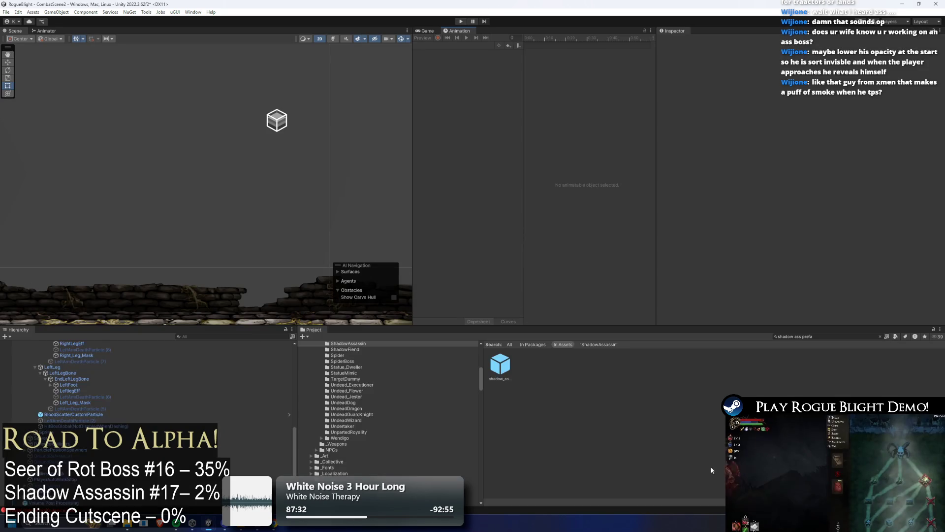
Search the Project window for 'teleport pa', then change the query to 'shadow prefab'
{"action": "left_click", "coordinate": [838, 336]}
{"action": "key", "text": "ctrl+a"}
{"action": "type", "text": "tel"}
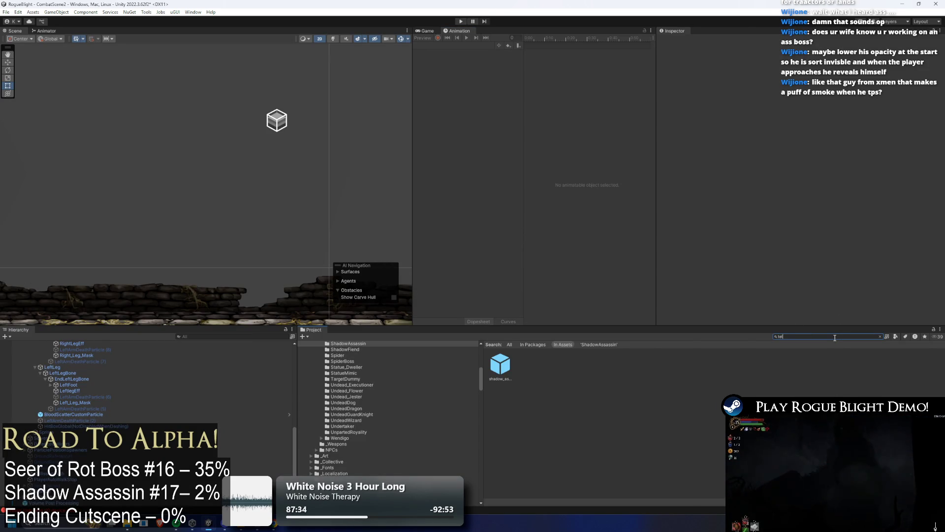
{"action": "type", "text": "eport"}
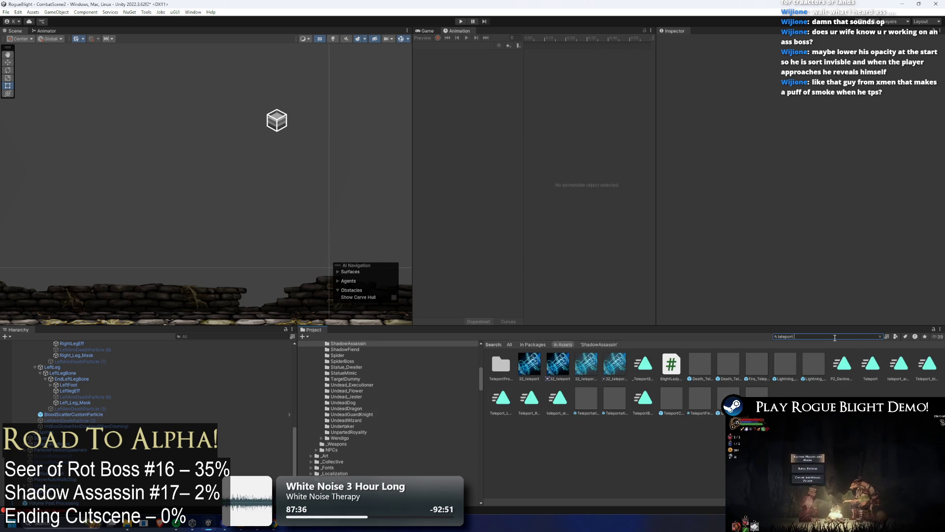
{"action": "type", "text": " par"}
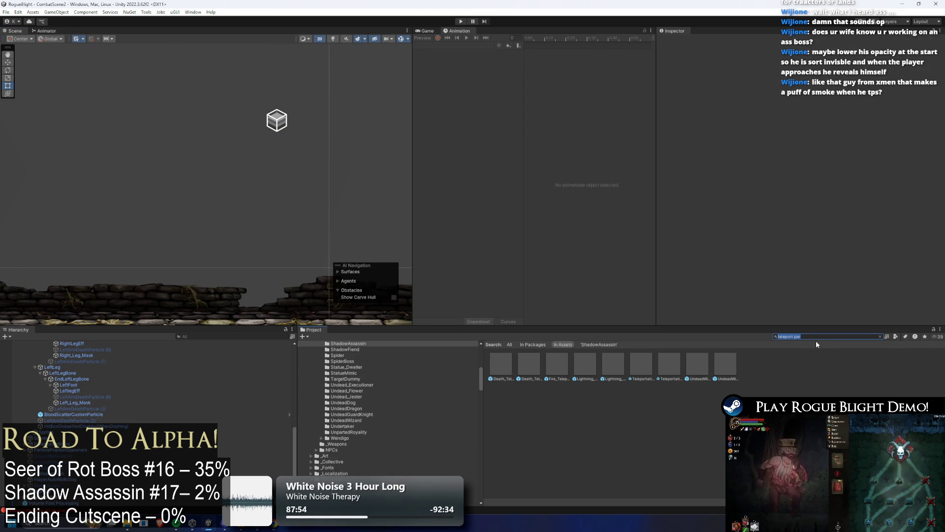
{"action": "key", "text": "BackSpace"}
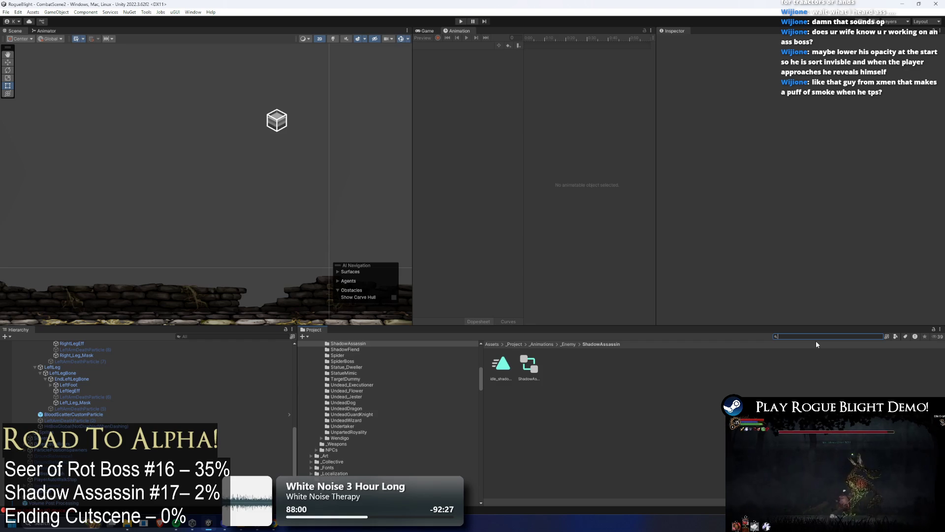
{"action": "type", "text": "shadow"}
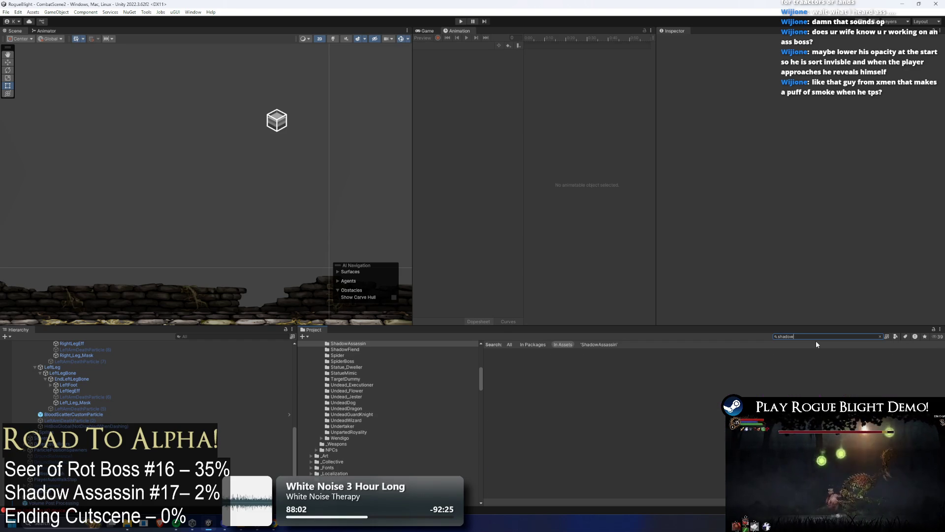
{"action": "type", "text": " prefab"}
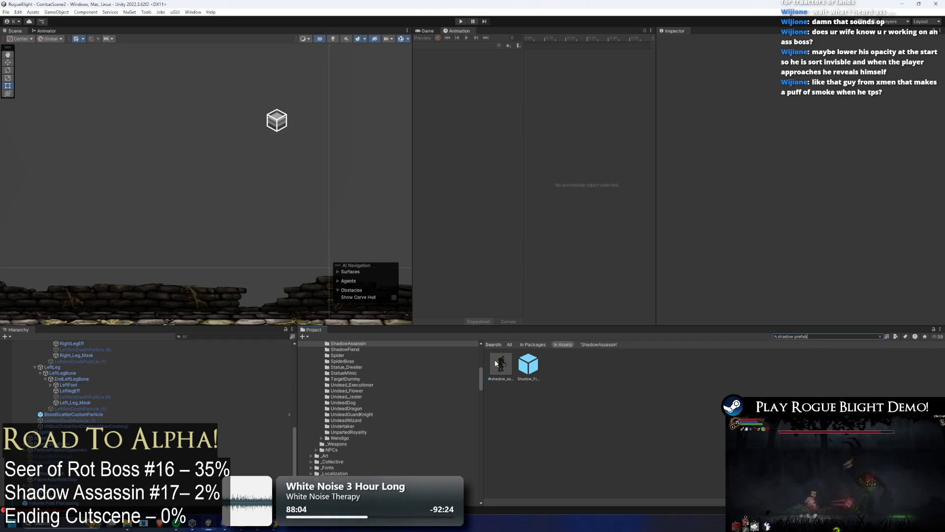
Open the shadow assassin prefab and expand its Enemy Controller Movement Settings
{"action": "double_click", "coordinate": [501, 364]}
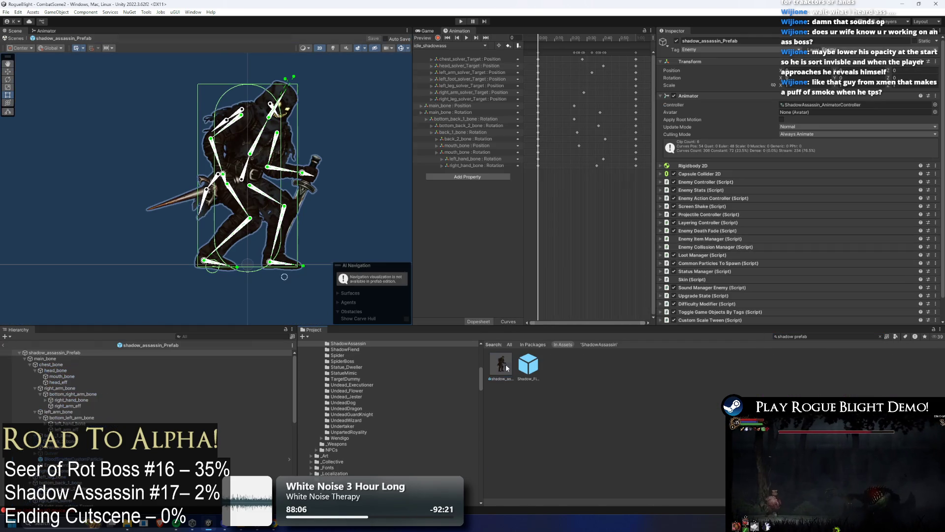
{"action": "left_click", "coordinate": [723, 190]}
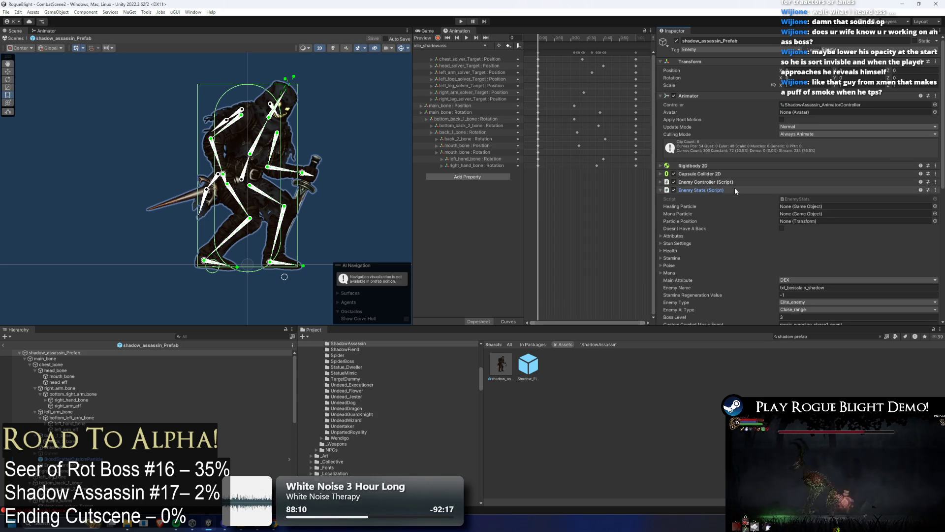
{"action": "left_click", "coordinate": [718, 191]}
{"action": "scroll", "coordinate": [706, 148], "scroll_direction": "down", "scroll_amount": 1}
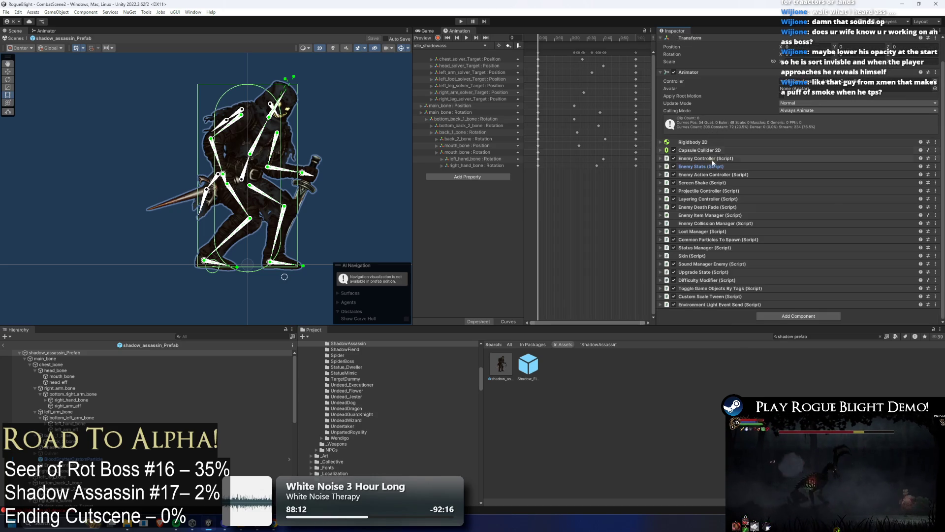
{"action": "left_click", "coordinate": [715, 152]}
{"action": "left_click", "coordinate": [715, 152]}
{"action": "left_click", "coordinate": [719, 158]}
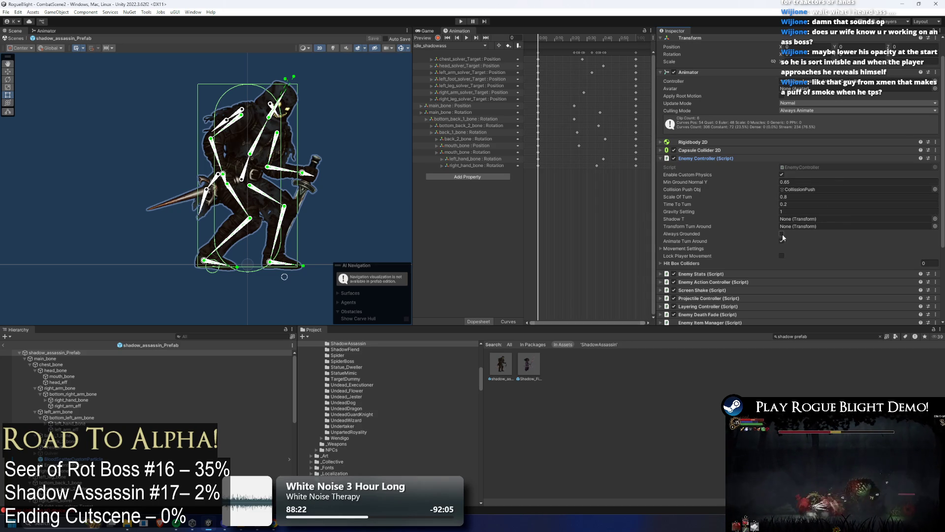
{"action": "left_click", "coordinate": [699, 264]}
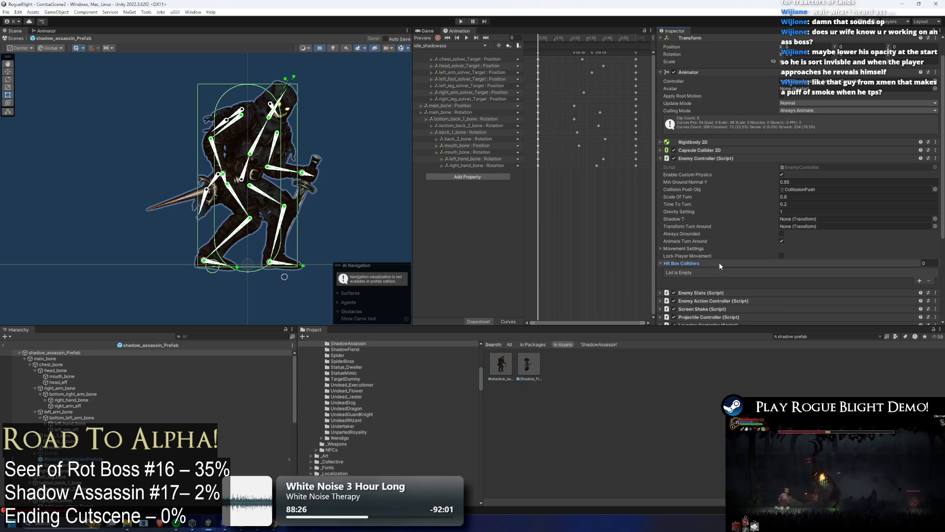
{"action": "left_click", "coordinate": [719, 261]}
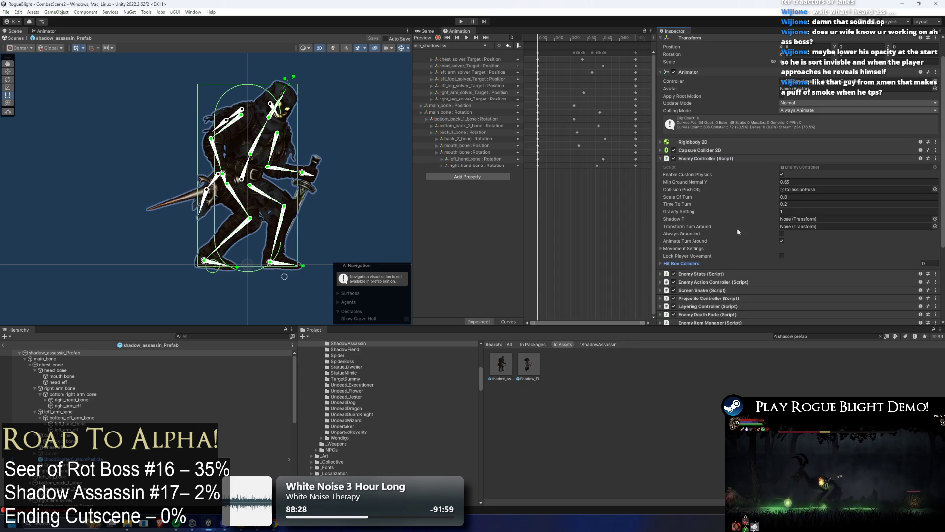
{"action": "left_click", "coordinate": [699, 249]}
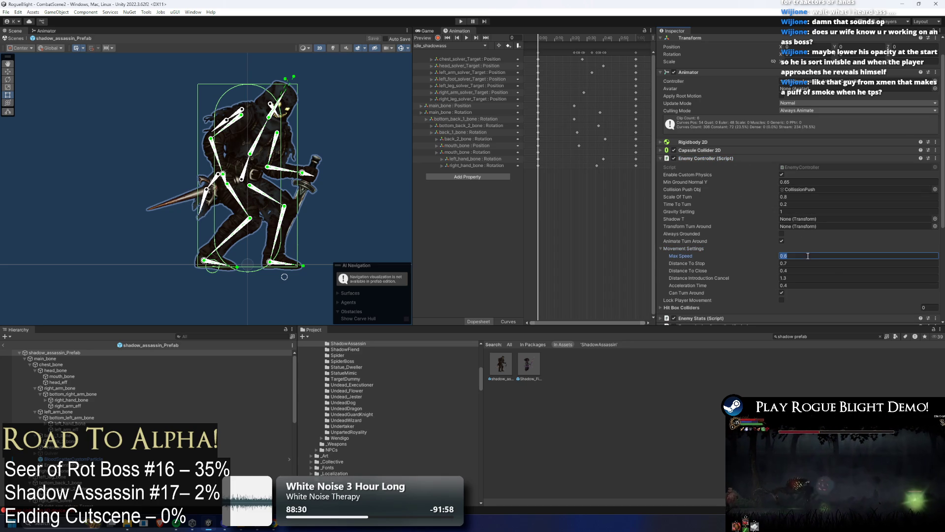
Set Max Speed 1.4, Distance To Stop 0.5, Distance To Close 0.3, save, and enter play mode
{"action": "type", "text": "1"}
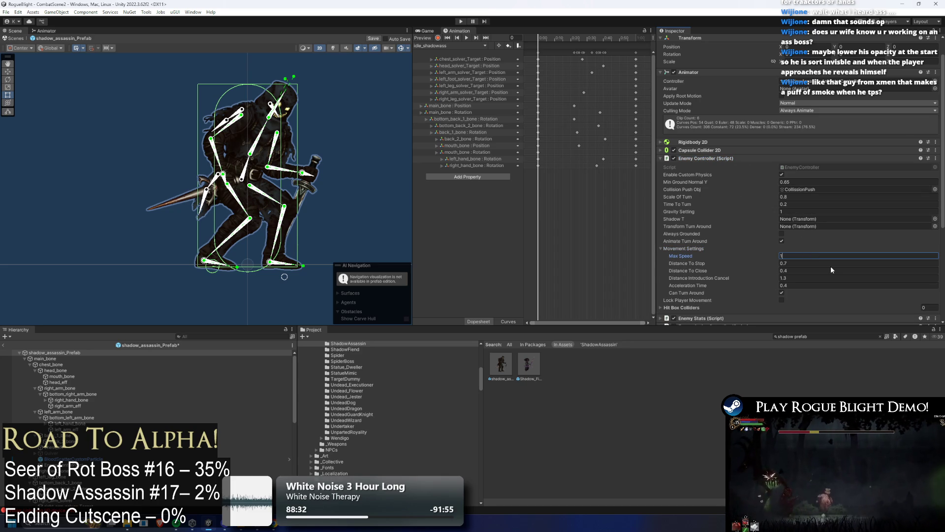
{"action": "key", "text": "Tab"}
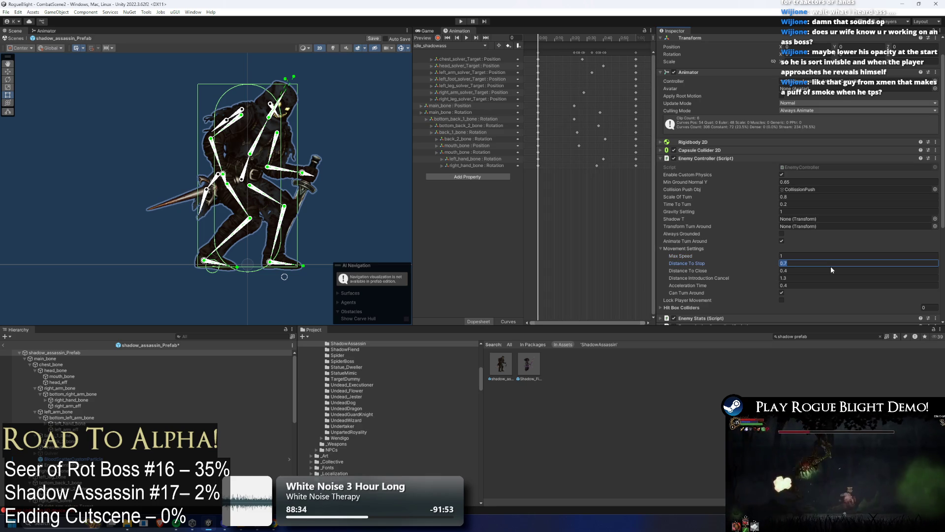
{"action": "type", "text": "0.5"}
{"action": "key", "text": "Tab"}
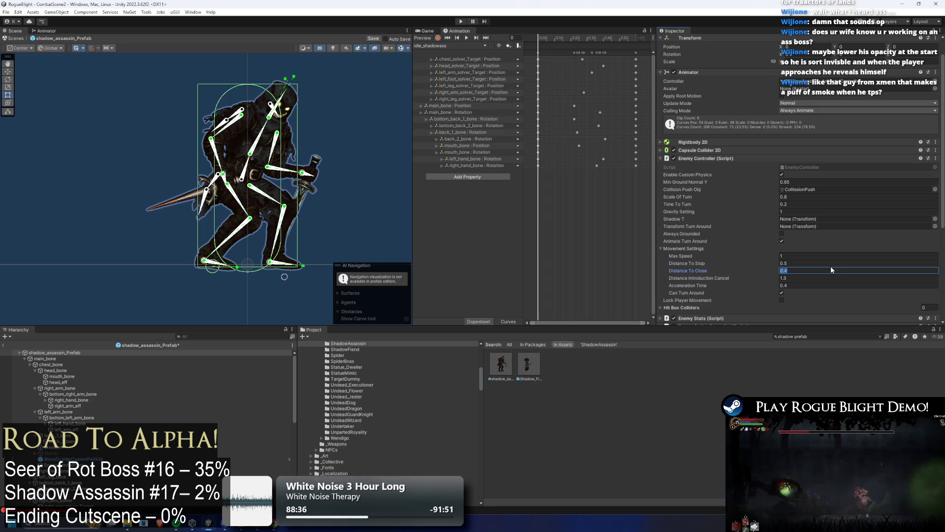
{"action": "type", "text": "0."}
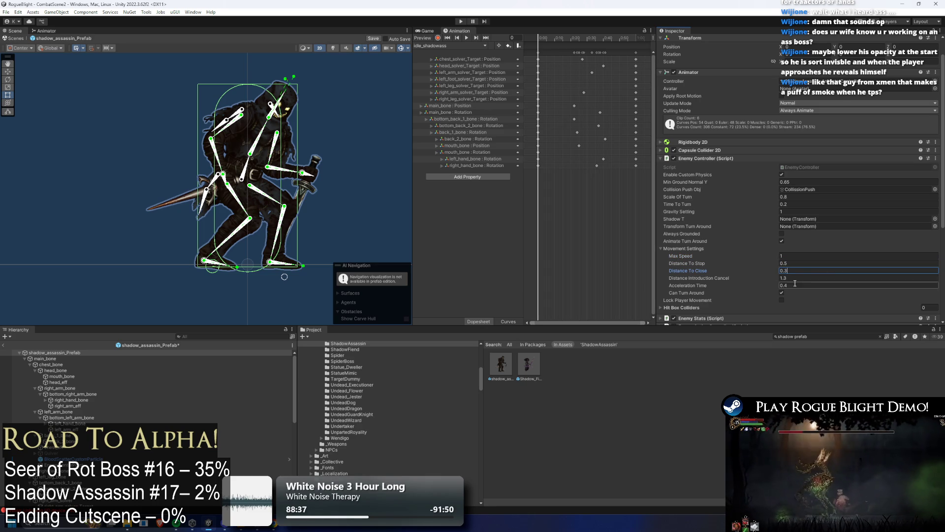
{"action": "left_click", "coordinate": [798, 256]}
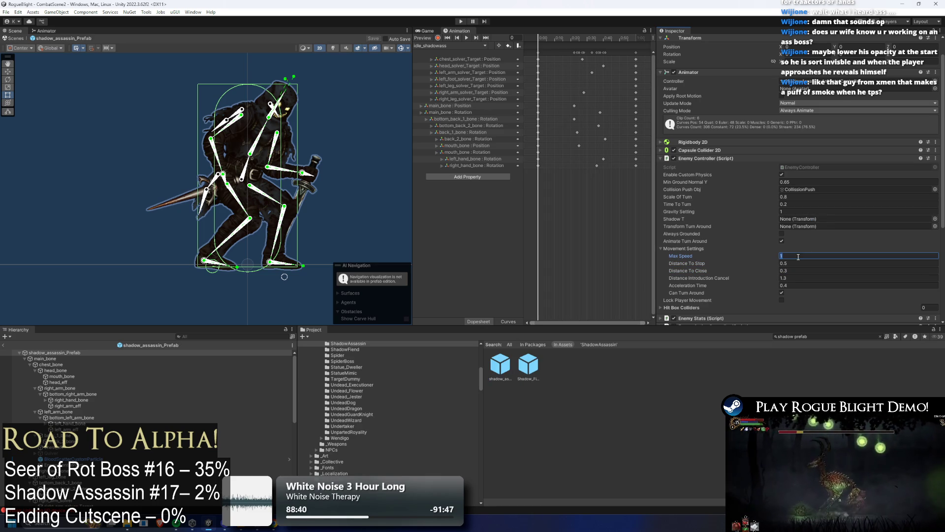
{"action": "type", "text": ".4"}
{"action": "key", "text": "ctrl+s"}
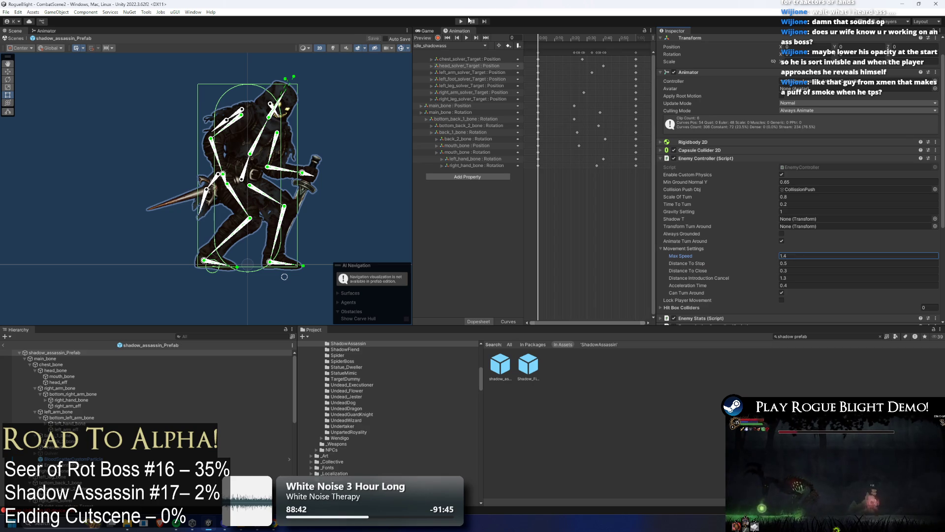
{"action": "left_click", "coordinate": [466, 21]}
{"action": "key", "text": "Escape"}
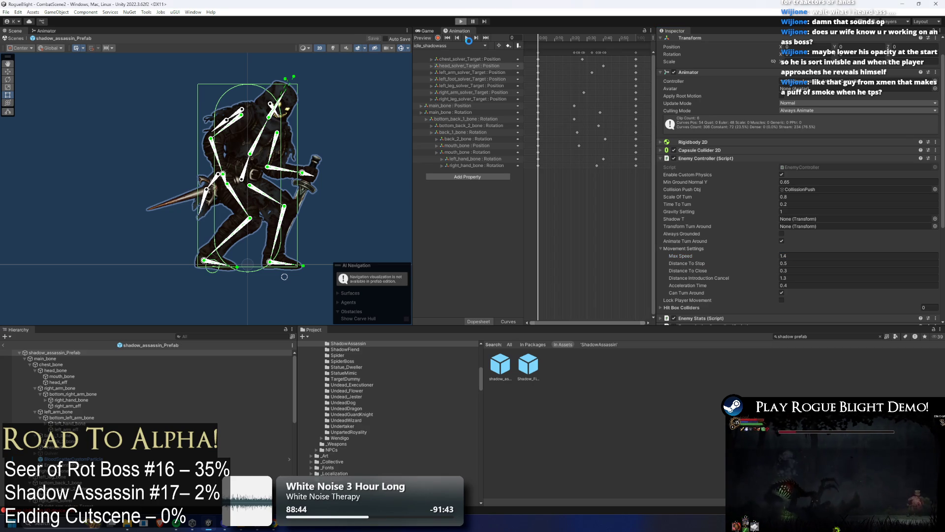
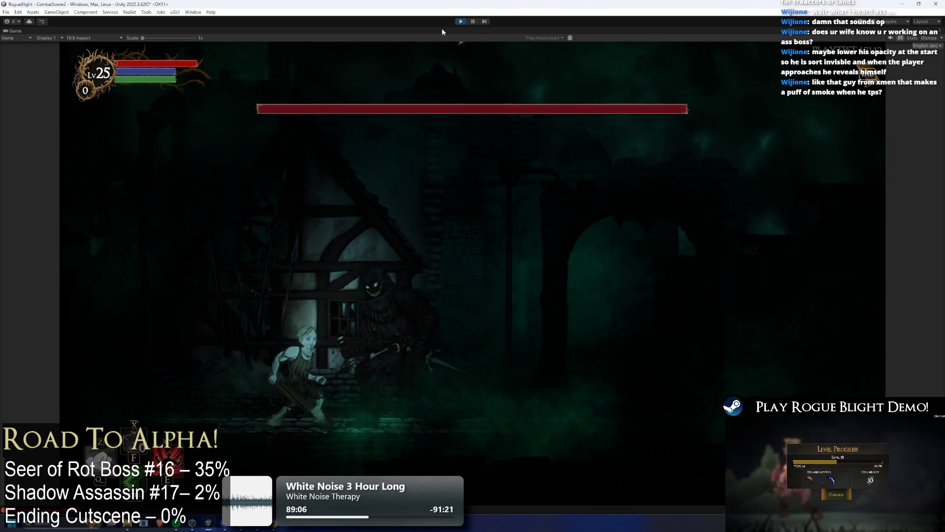
Stop the play test and select the shadow_assassin prefab in the Project panel
{"action": "key", "text": "ctrl+p"}
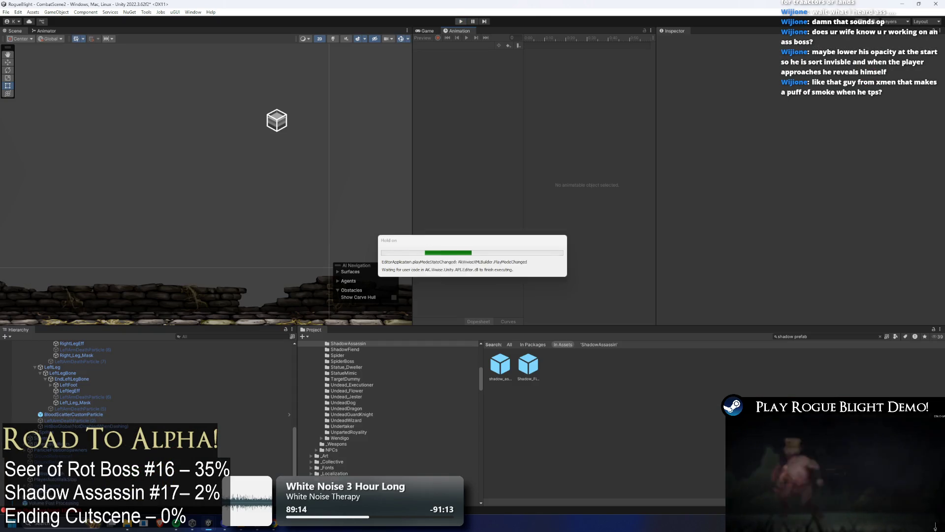
{"action": "left_click", "coordinate": [510, 368]}
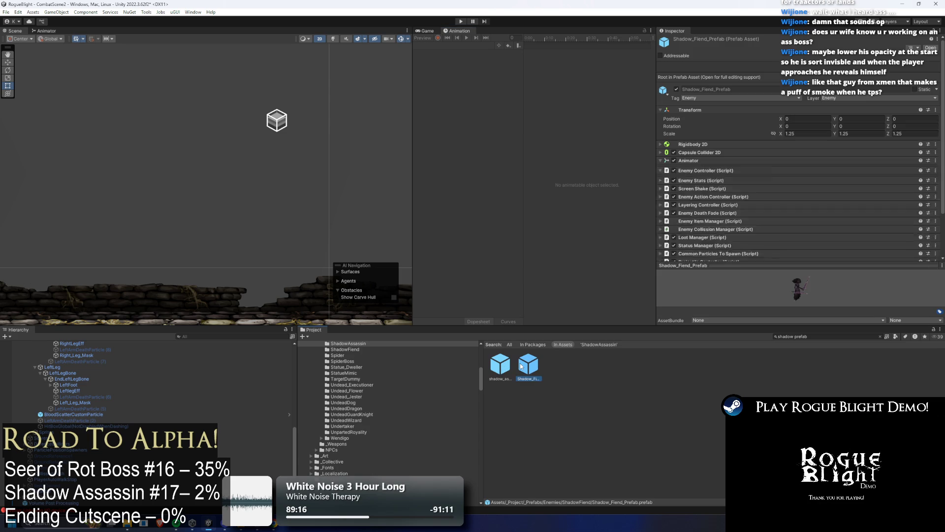
Open the shadow_assassin prefab, set Max Speed to 1.2, and save it
{"action": "double_click", "coordinate": [503, 369]}
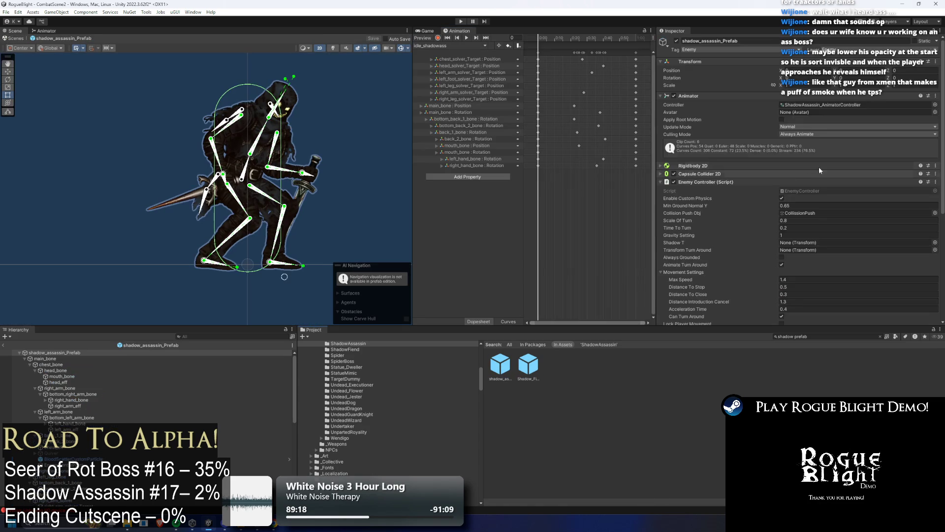
{"action": "scroll", "coordinate": [819, 167], "scroll_direction": "down", "scroll_amount": 5}
{"action": "left_click", "coordinate": [795, 184]}
{"action": "type", "text": "1"}
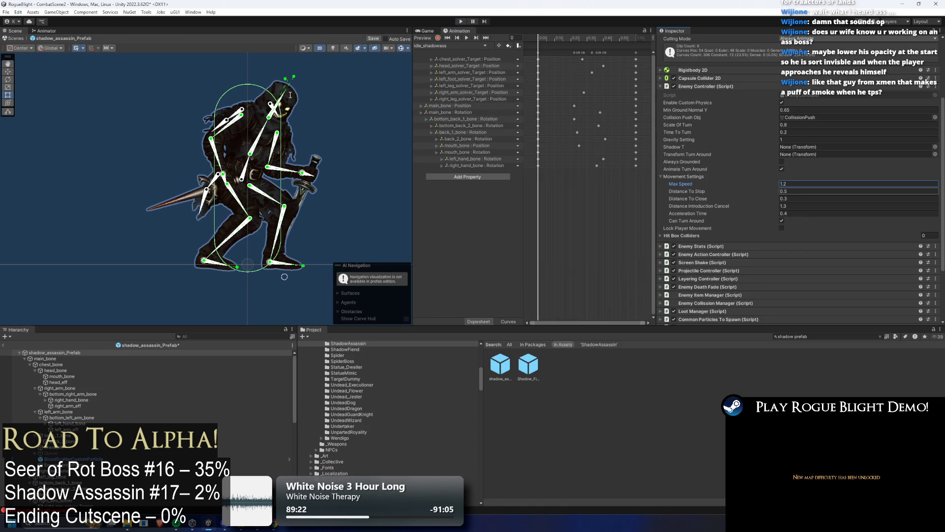
{"action": "key", "text": "ctrl+s"}
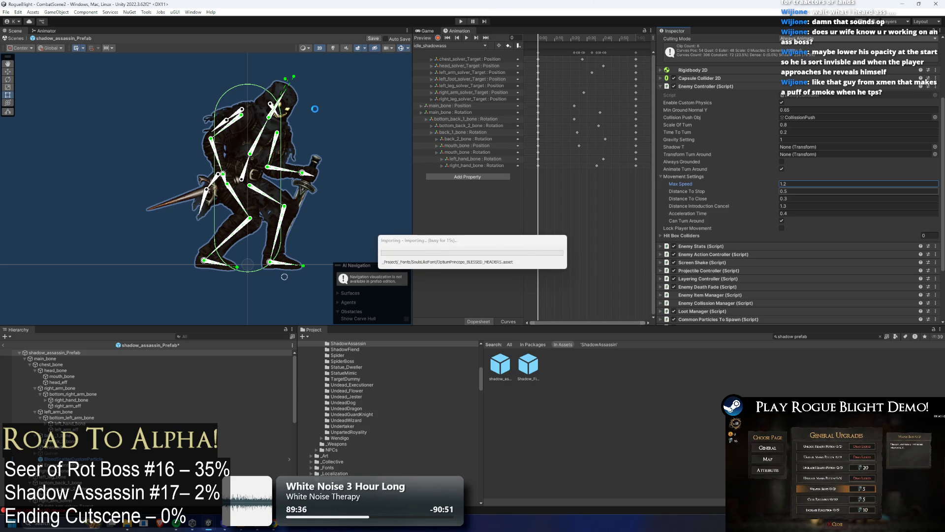
Select the assassin's head bone and zoom the Scene view onto it
{"action": "scroll", "coordinate": [314, 108], "scroll_direction": "up", "scroll_amount": 3}
{"action": "scroll", "coordinate": [279, 63], "scroll_direction": "up", "scroll_amount": 5}
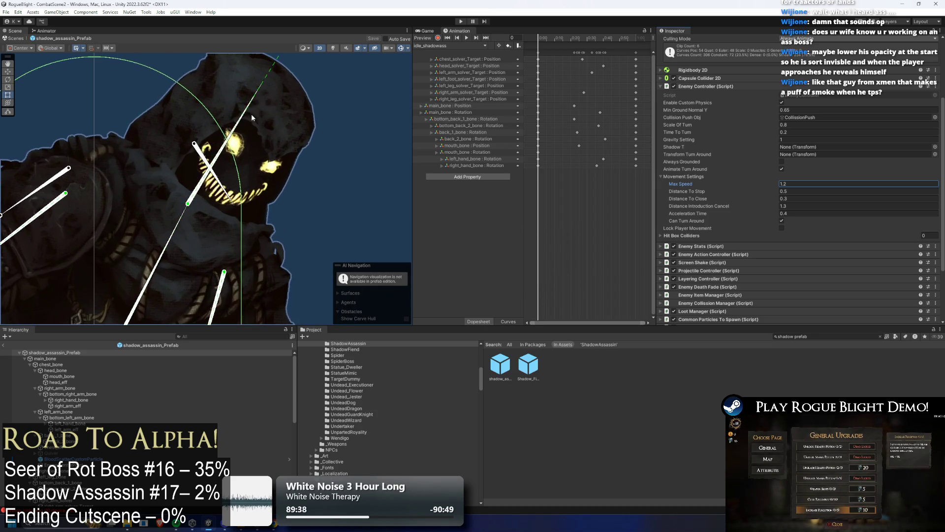
{"action": "left_click", "coordinate": [250, 117]}
{"action": "scroll", "coordinate": [259, 138], "scroll_direction": "up", "scroll_amount": 1}
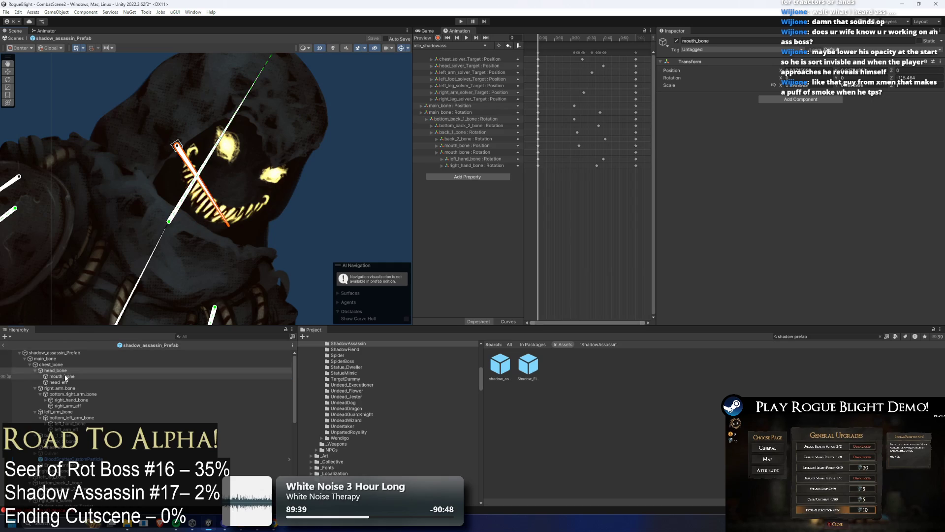
Create an empty child named EyeLights under head_bone
{"action": "right_click", "coordinate": [45, 370]}
{"action": "left_click", "coordinate": [103, 173]}
{"action": "type", "text": "EyeLig"}
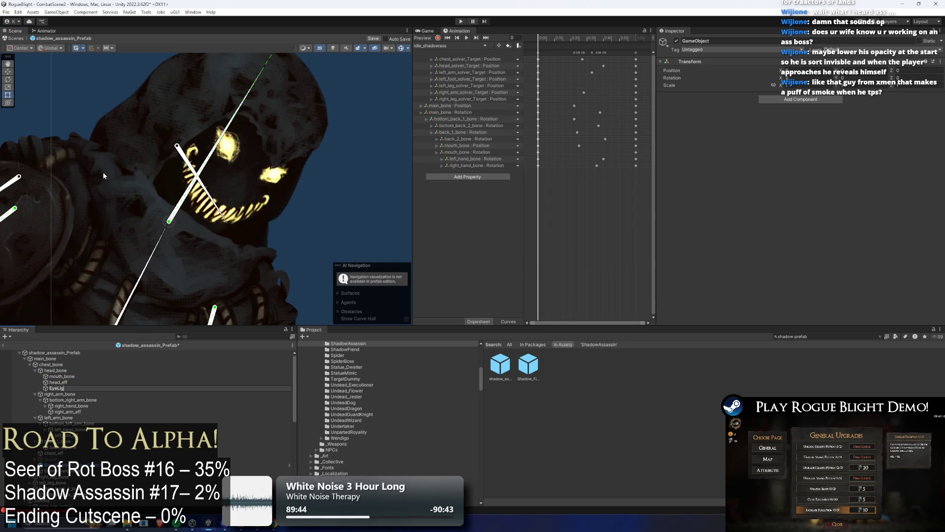
{"action": "type", "text": "hts"}
{"action": "key", "text": "Return"}
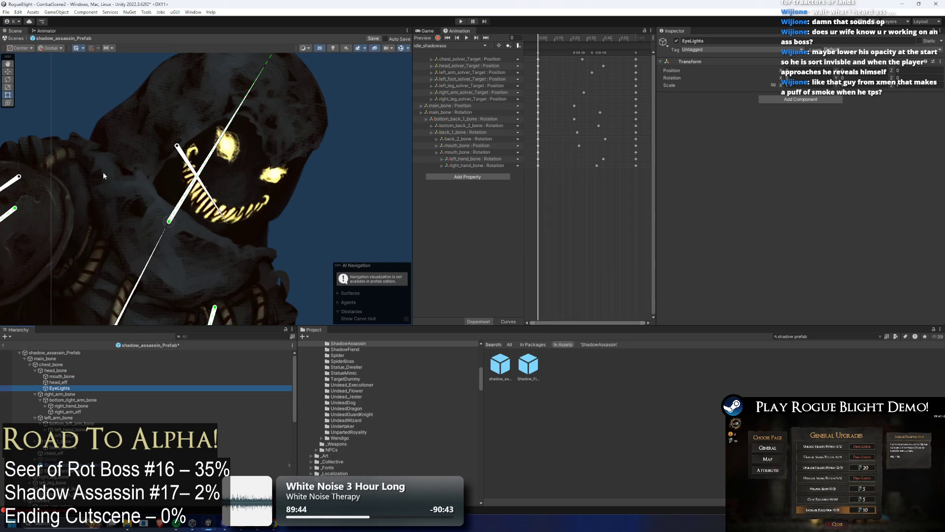
{"action": "key", "text": "w"}
Add a 2D spot light under EyeLights and move it onto the assassin's face
{"action": "right_click", "coordinate": [79, 394]}
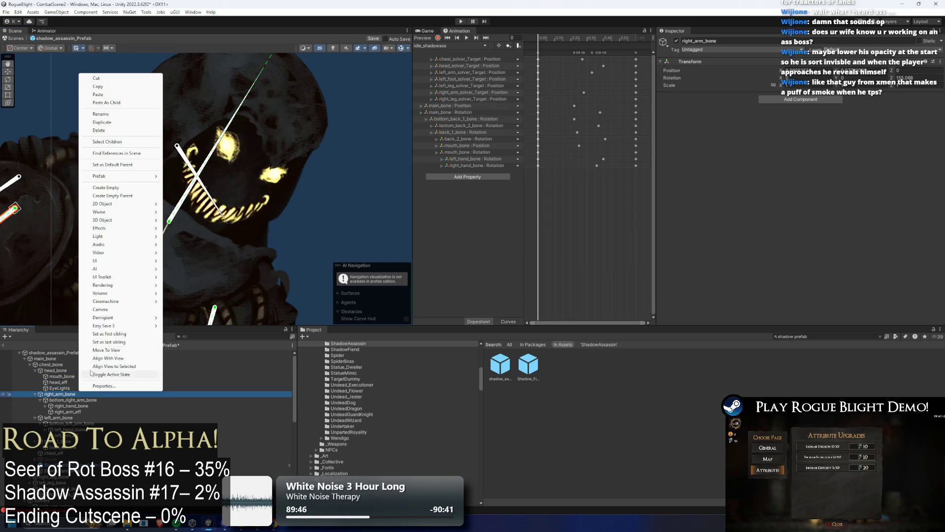
{"action": "right_click", "coordinate": [63, 388]}
{"action": "mouse_move", "coordinate": [96, 240]}
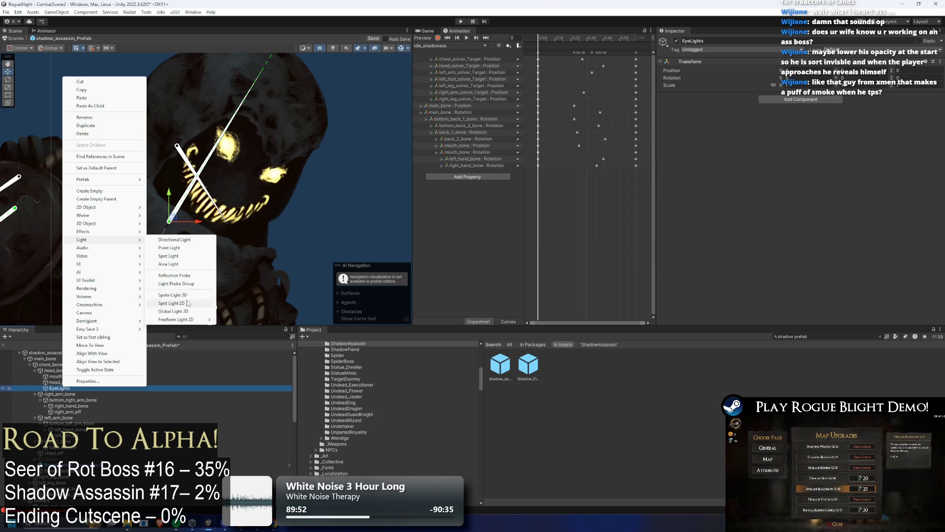
{"action": "left_click", "coordinate": [189, 303]}
{"action": "scroll", "coordinate": [219, 226], "scroll_direction": "down", "scroll_amount": 3}
{"action": "left_click_drag", "start_coordinate": [207, 223], "coordinate": [257, 201]}
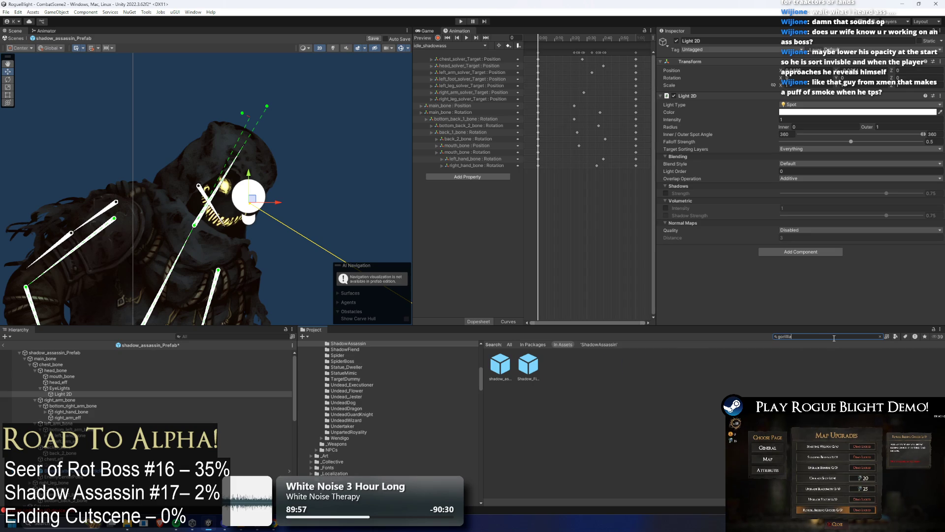
Drop in a SkullGorilla, copy its EyeLight1 and EyeLight2, then undo the gorilla placement
{"action": "mouse_move", "coordinate": [556, 364]}
{"action": "left_mouse_down"}
{"action": "mouse_move", "coordinate": [443, 276]}
{"action": "mouse_move", "coordinate": [315, 148]}
{"action": "mouse_move", "coordinate": [321, 140]}
{"action": "left_mouse_up"}
{"action": "scroll", "coordinate": [321, 141], "scroll_direction": "up", "scroll_amount": 5}
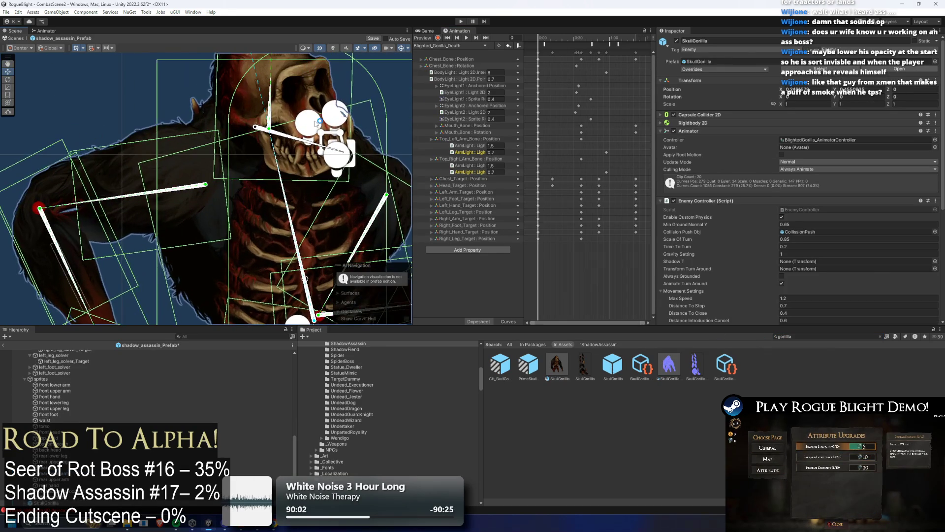
{"action": "left_click", "coordinate": [308, 127]}
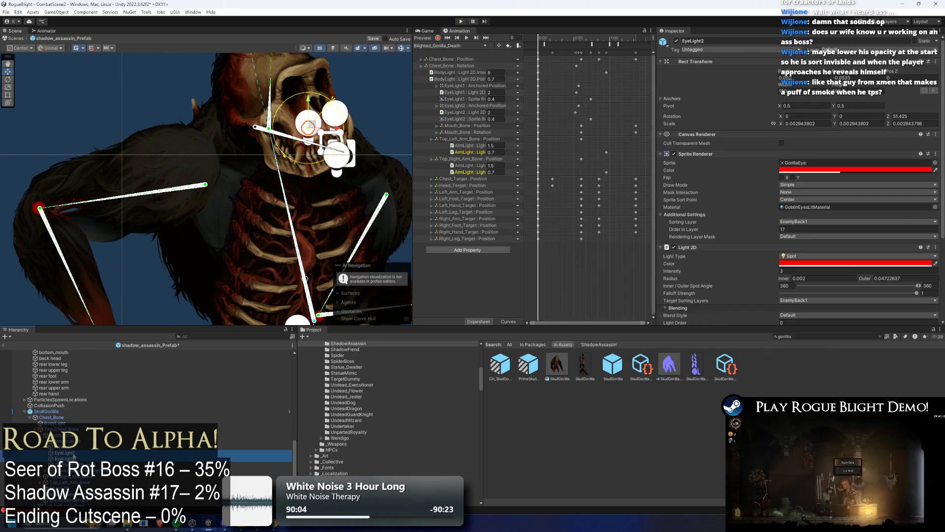
{"action": "left_click", "coordinate": [335, 119], "text": "shift"}
{"action": "right_click", "coordinate": [74, 144]}
{"action": "left_click", "coordinate": [96, 156]}
{"action": "key", "text": "ctrl+z"}
{"action": "key", "text": "ctrl+z"}
{"action": "key", "text": "ctrl+z"}
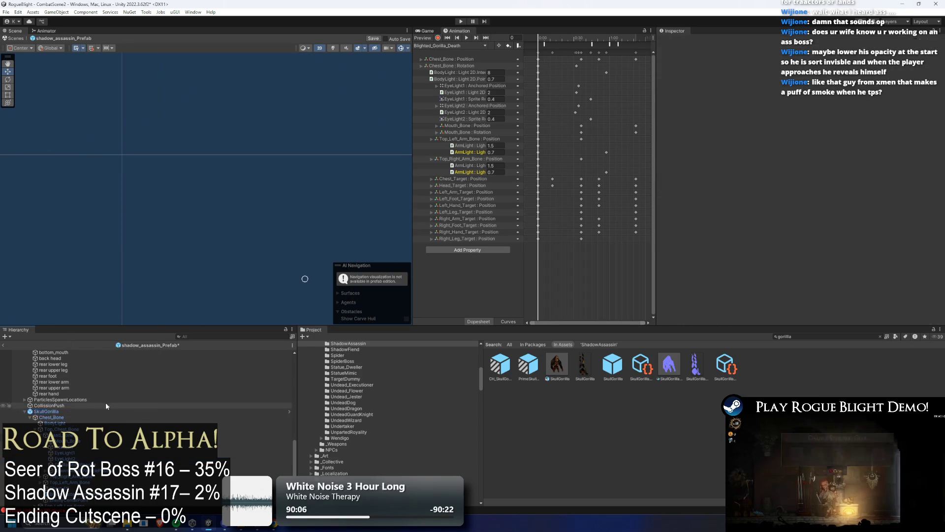
{"action": "key", "text": "ctrl+z"}
{"action": "key", "text": "ctrl+z"}
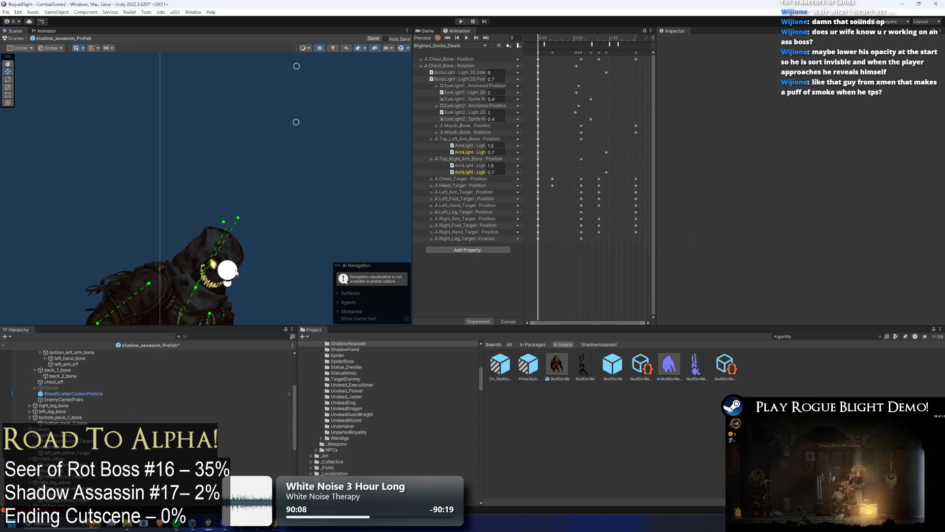
Paste the copied eye lights under EyeLights, move them onto the head, and enable scene lighting
{"action": "right_click", "coordinate": [72, 389]}
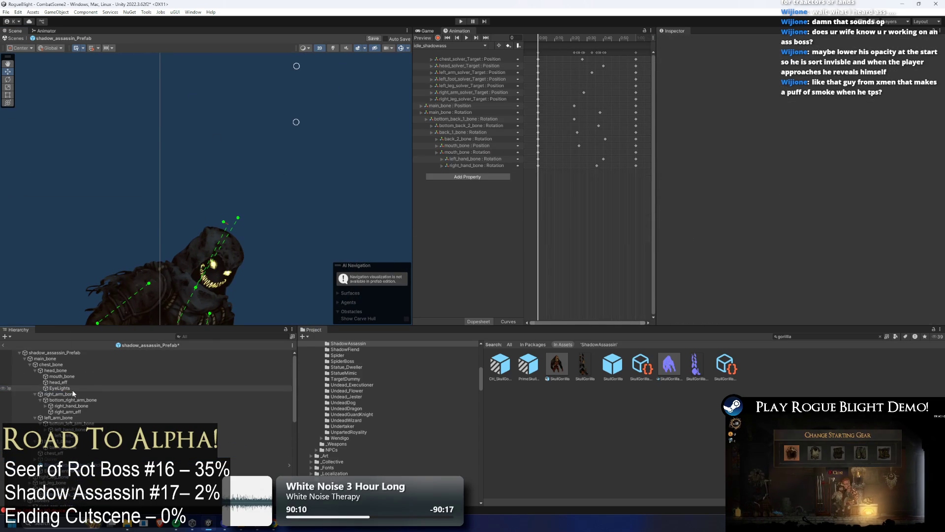
{"action": "left_click", "coordinate": [127, 112]}
{"action": "scroll", "coordinate": [195, 212], "scroll_direction": "down", "scroll_amount": 4}
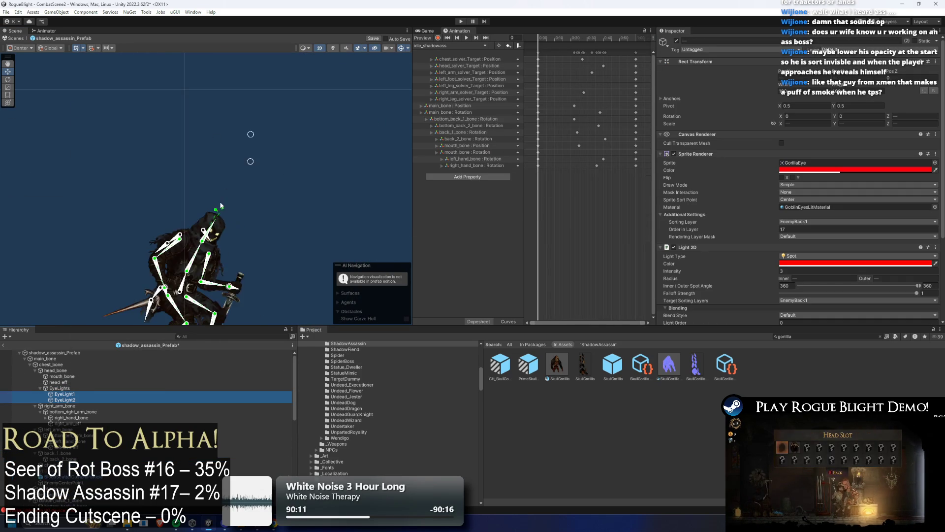
{"action": "mouse_move", "coordinate": [49, 71]}
{"action": "left_mouse_down"}
{"action": "mouse_move", "coordinate": [173, 143]}
{"action": "mouse_move", "coordinate": [213, 240]}
{"action": "left_mouse_up"}
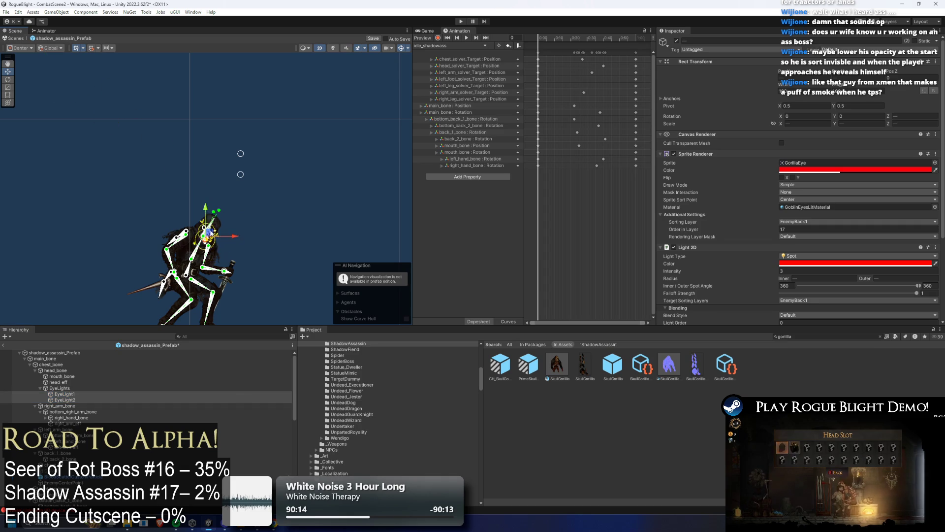
{"action": "scroll", "coordinate": [213, 240], "scroll_direction": "up", "scroll_amount": 5}
{"action": "scroll", "coordinate": [213, 240], "scroll_direction": "up", "scroll_amount": 4}
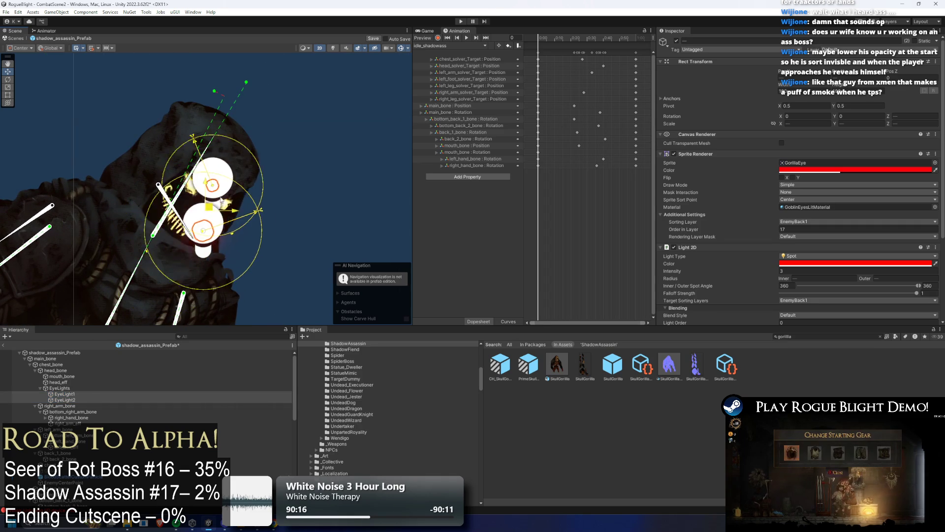
{"action": "left_click", "coordinate": [333, 48]}
{"action": "scroll", "coordinate": [256, 152], "scroll_direction": "up", "scroll_amount": 2}
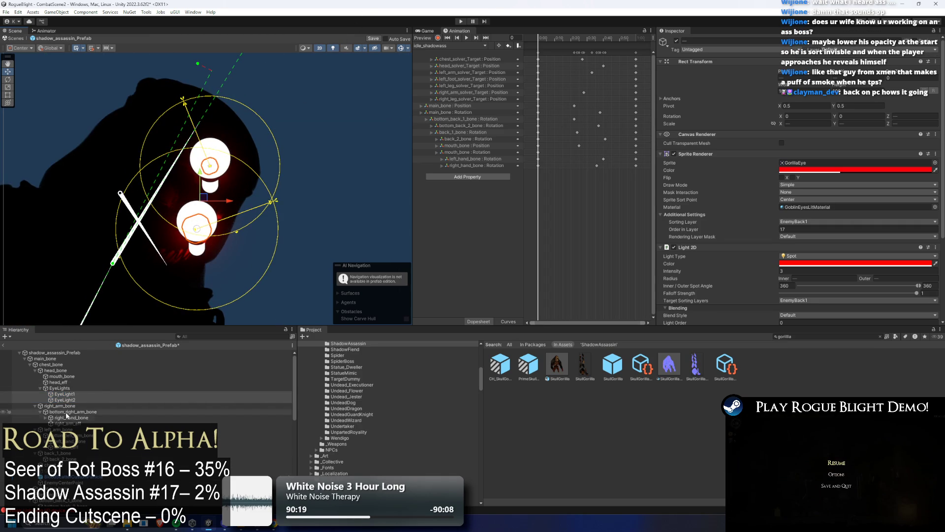
Select EyeLight1 and adjust the Scene gizmo display and light icon size
{"action": "left_click", "coordinate": [94, 394]}
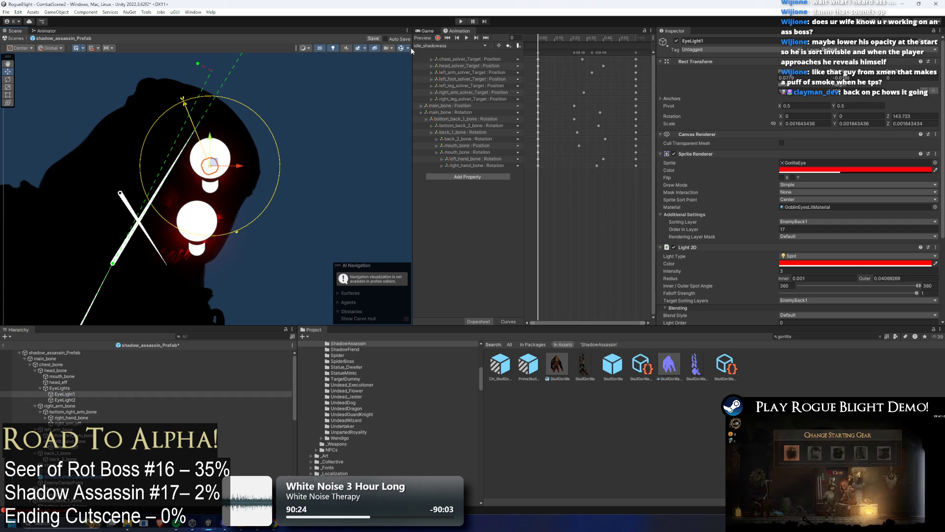
{"action": "left_click", "coordinate": [74, 394]}
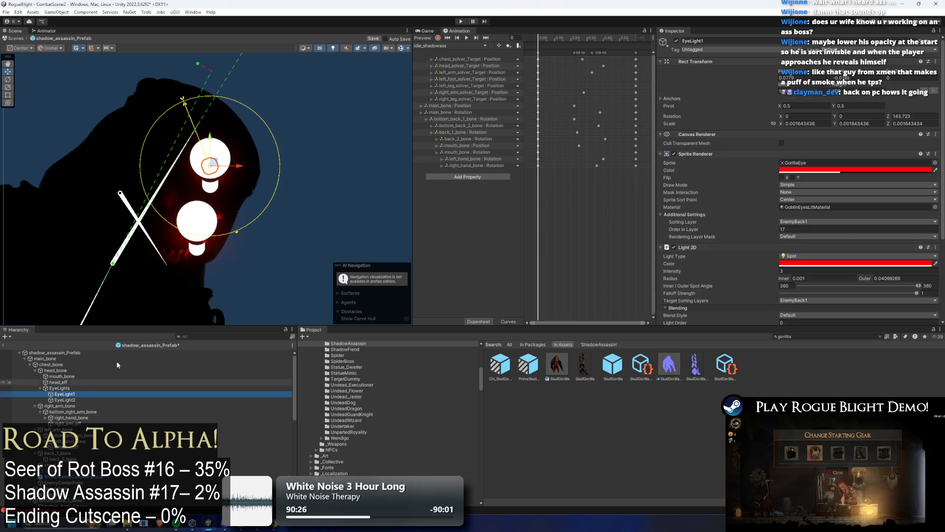
{"action": "left_click", "coordinate": [407, 48]}
{"action": "left_click", "coordinate": [411, 49]}
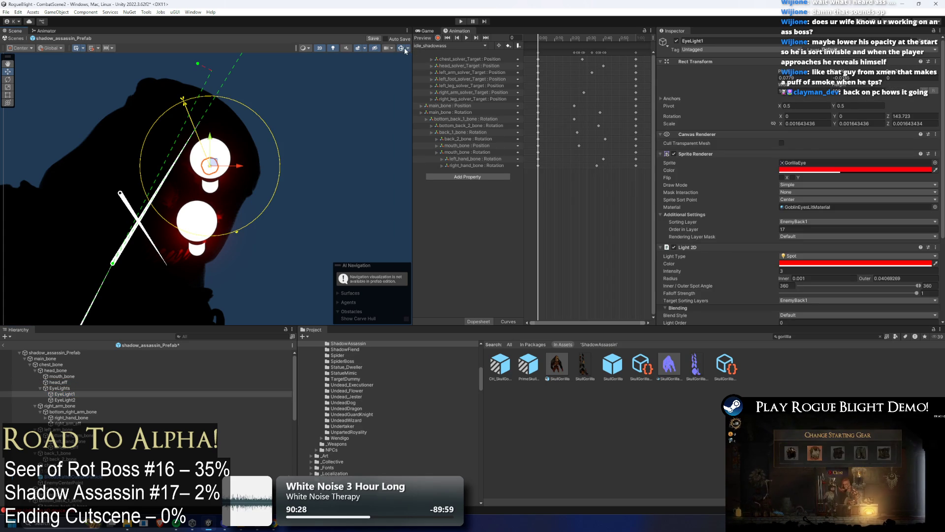
{"action": "left_click", "coordinate": [402, 48]}
{"action": "left_click", "coordinate": [404, 48]}
{"action": "left_click", "coordinate": [409, 49]}
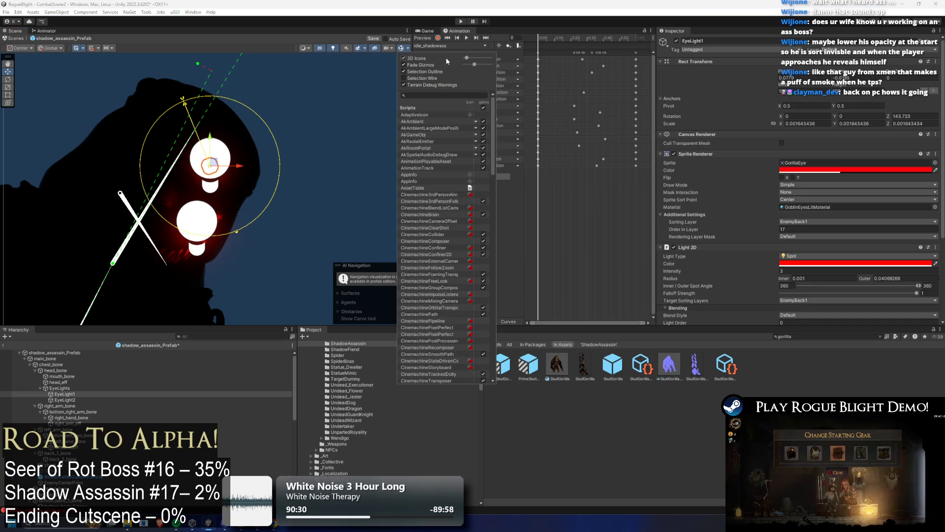
{"action": "left_click_drag", "start_coordinate": [467, 58], "coordinate": [465, 58]}
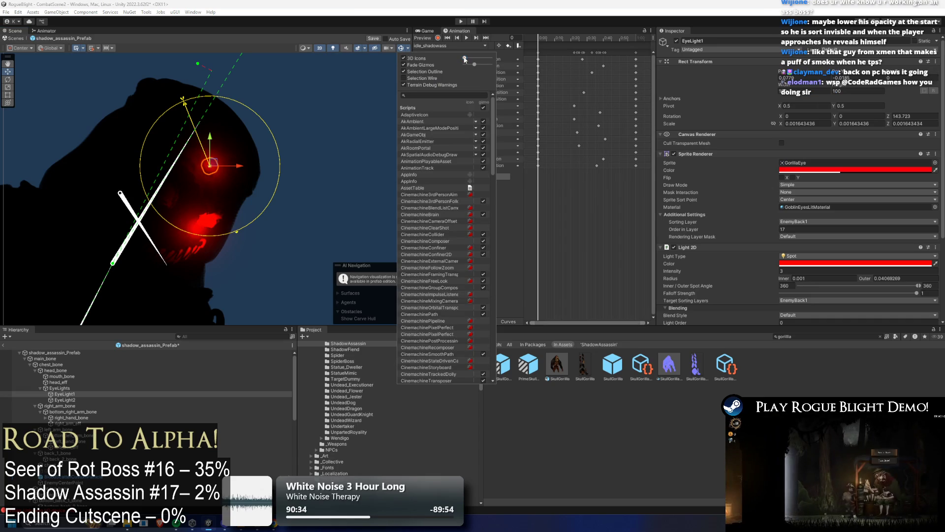
{"action": "left_click_drag", "start_coordinate": [464, 57], "coordinate": [466, 66]}
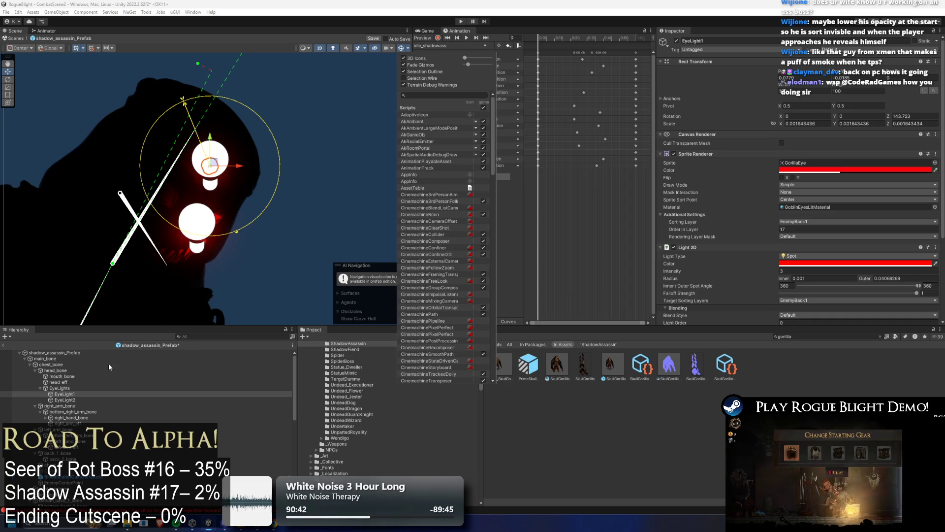
{"action": "left_click", "coordinate": [70, 395]}
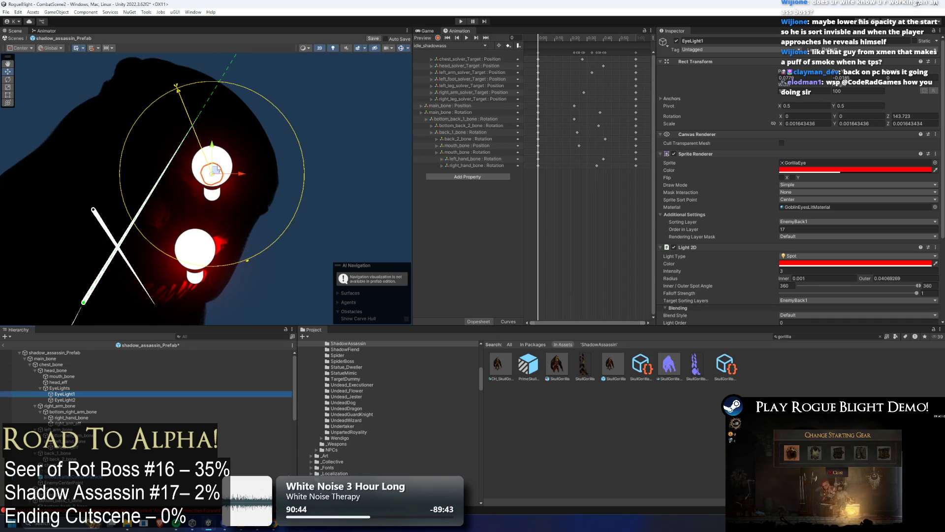
Move EyeLight1 and EyeLight2 onto the assassin's two eyes, then select both
{"action": "scroll", "coordinate": [205, 146], "scroll_direction": "up", "scroll_amount": 2}
{"action": "left_click_drag", "start_coordinate": [215, 169], "coordinate": [161, 209]}
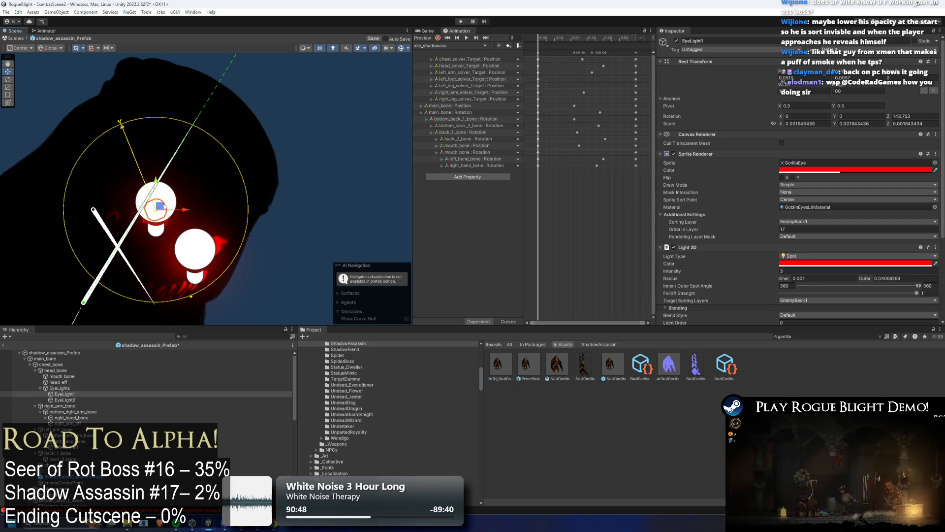
{"action": "left_click", "coordinate": [65, 399]}
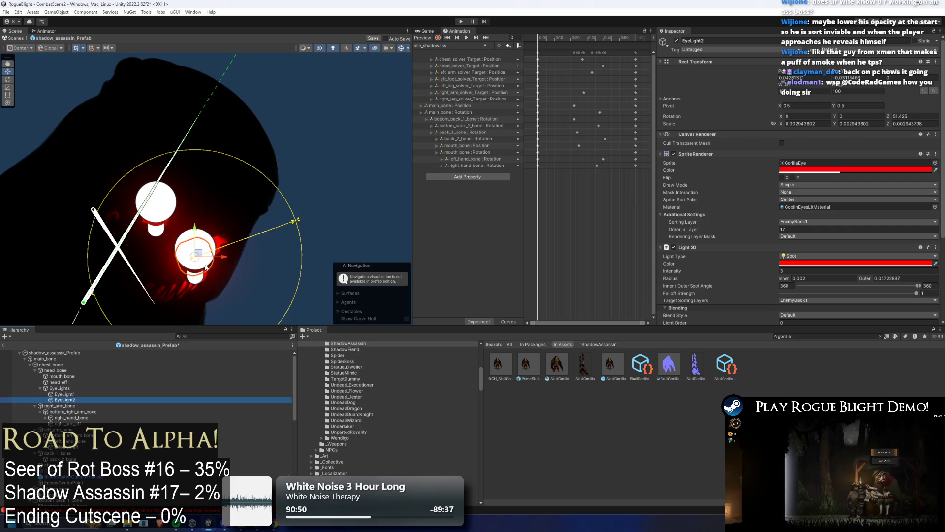
{"action": "left_click_drag", "start_coordinate": [199, 256], "coordinate": [218, 247]}
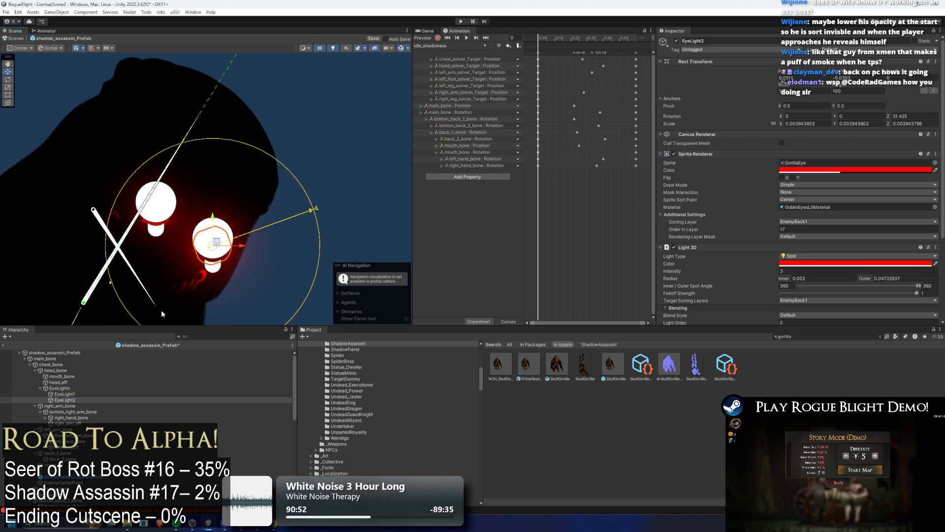
{"action": "left_click", "coordinate": [65, 394], "text": "ctrl"}
Remove the Sprite Renderer from both eye lights and preview with scene lighting on
{"action": "right_click", "coordinate": [694, 153]}
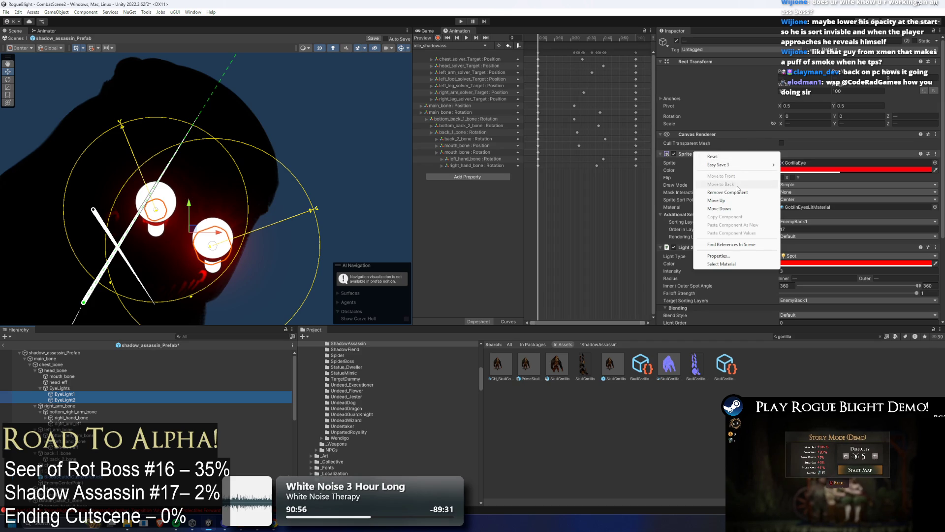
{"action": "left_click", "coordinate": [734, 192]}
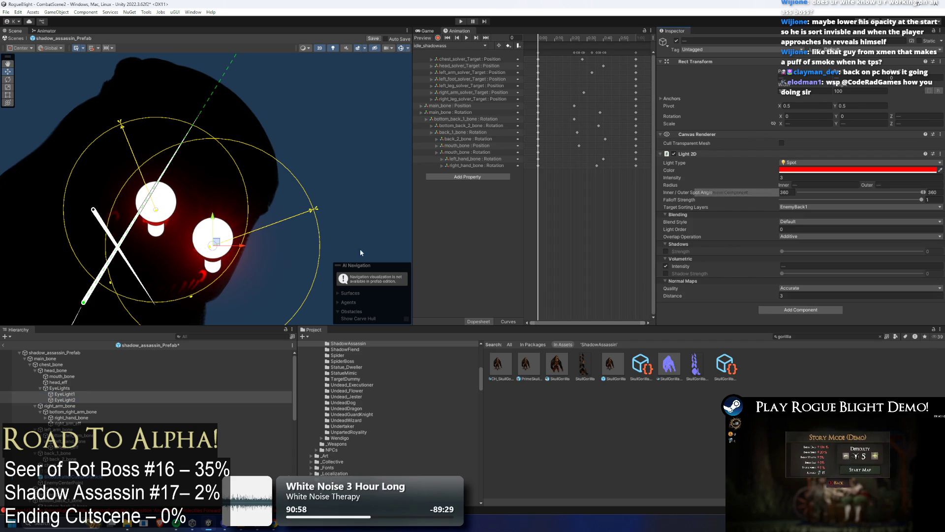
{"action": "left_click", "coordinate": [333, 48]}
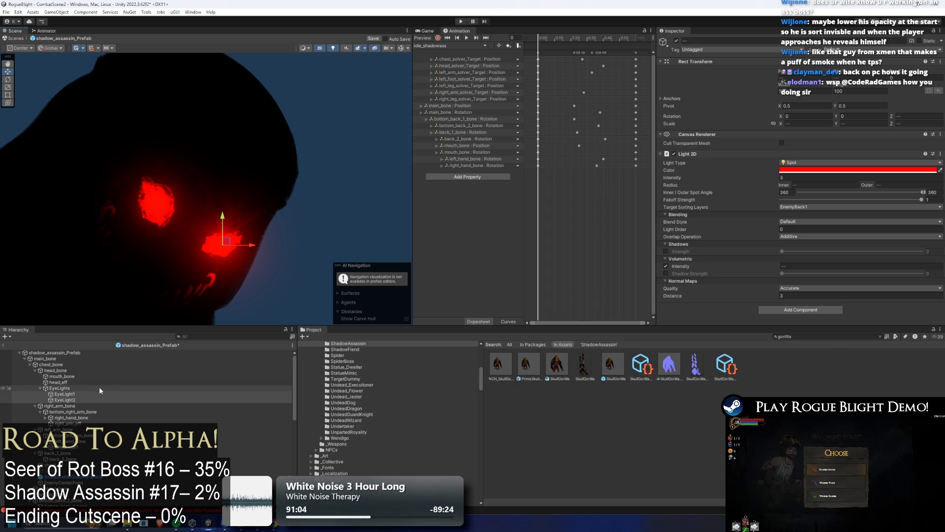
Set EyeLight1 intensity to 3 and make both eye lights orange (FFC360)
{"action": "left_click", "coordinate": [74, 394]}
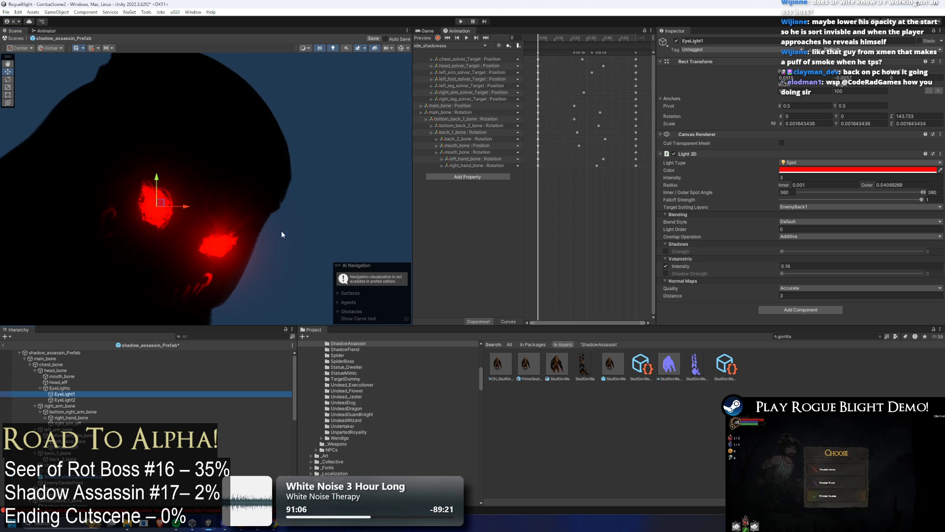
{"action": "left_click_drag", "start_coordinate": [766, 177], "coordinate": [841, 173]}
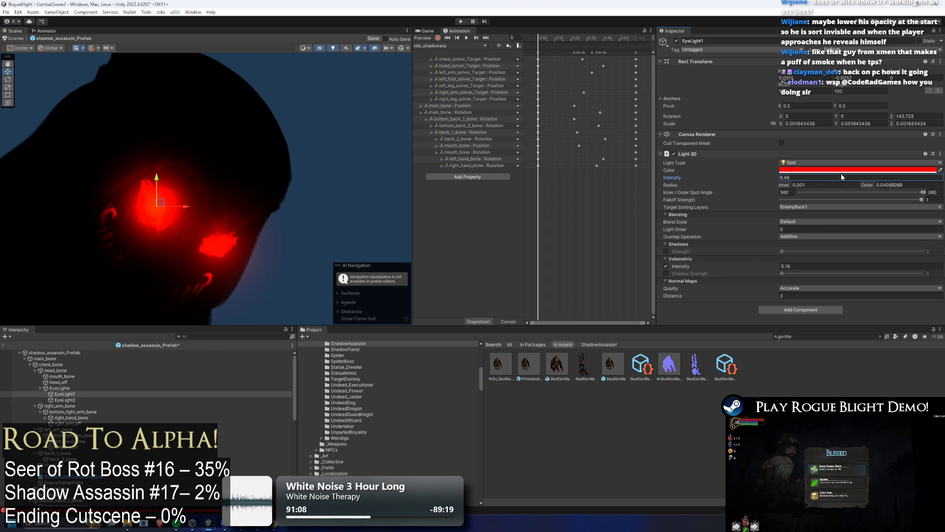
{"action": "left_click", "coordinate": [65, 400], "text": "shift"}
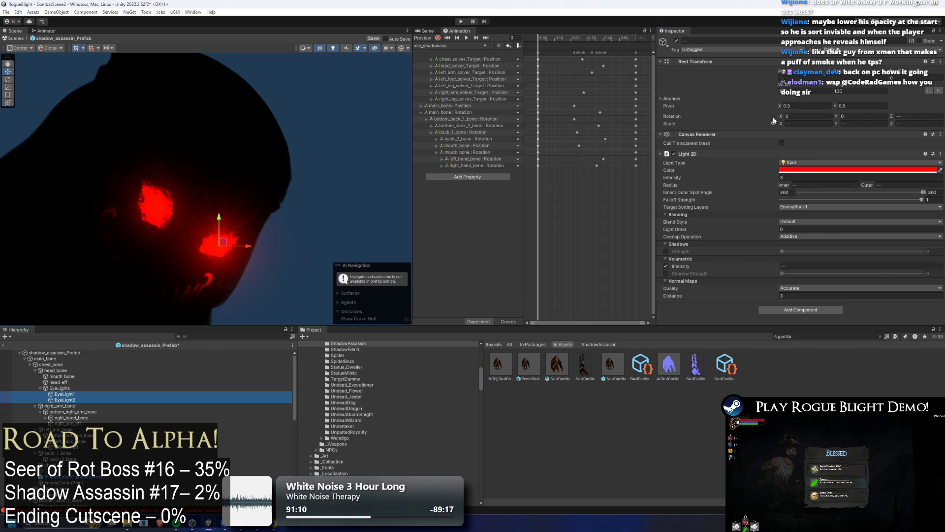
{"action": "left_click", "coordinate": [799, 172]}
{"action": "left_click", "coordinate": [856, 205]}
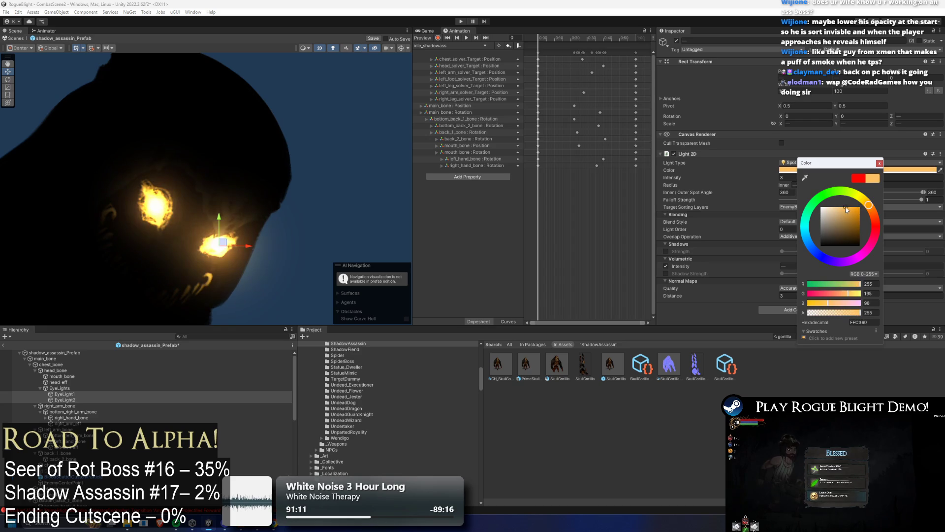
{"action": "scroll", "coordinate": [225, 185], "scroll_direction": "down", "scroll_amount": 3}
{"action": "left_click", "coordinate": [792, 159]}
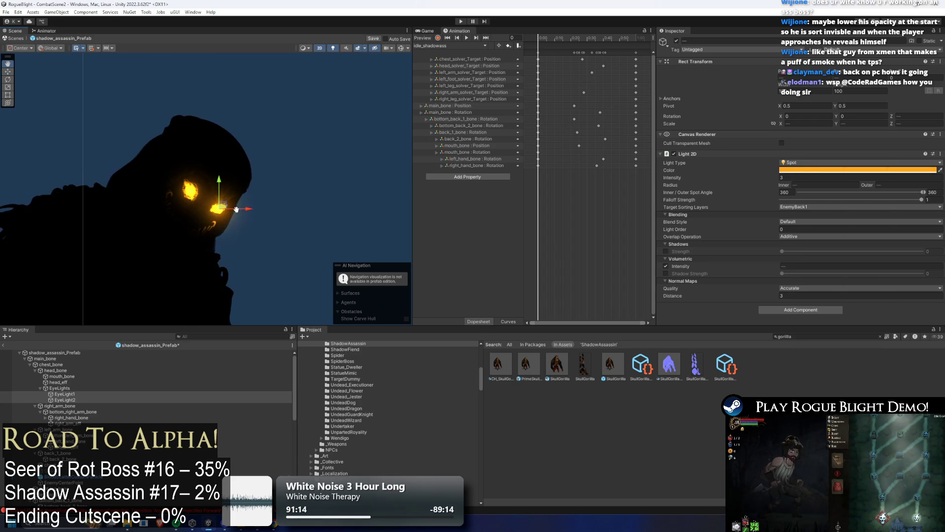
Shrink the eye lights' inner and outer radius toward the eyes, then view unlit
{"action": "left_click", "coordinate": [402, 48]}
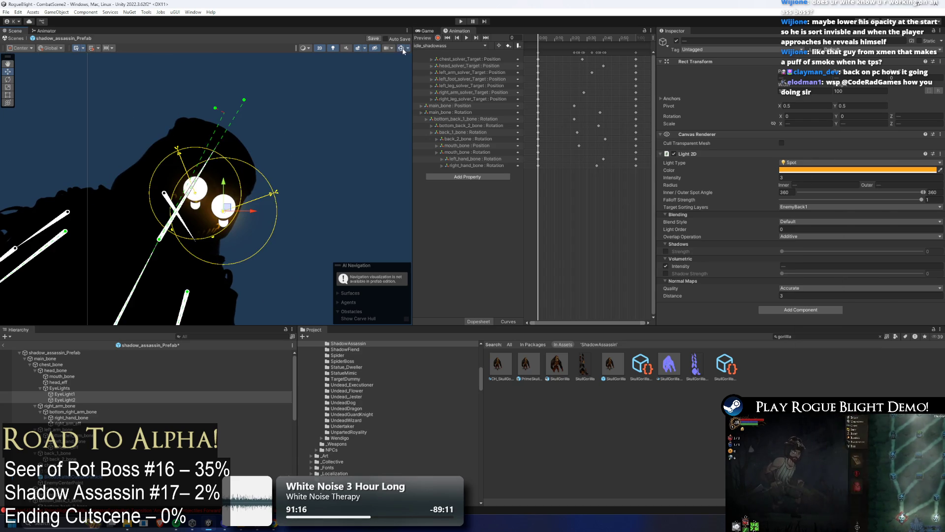
{"action": "scroll", "coordinate": [173, 163], "scroll_direction": "up", "scroll_amount": 5}
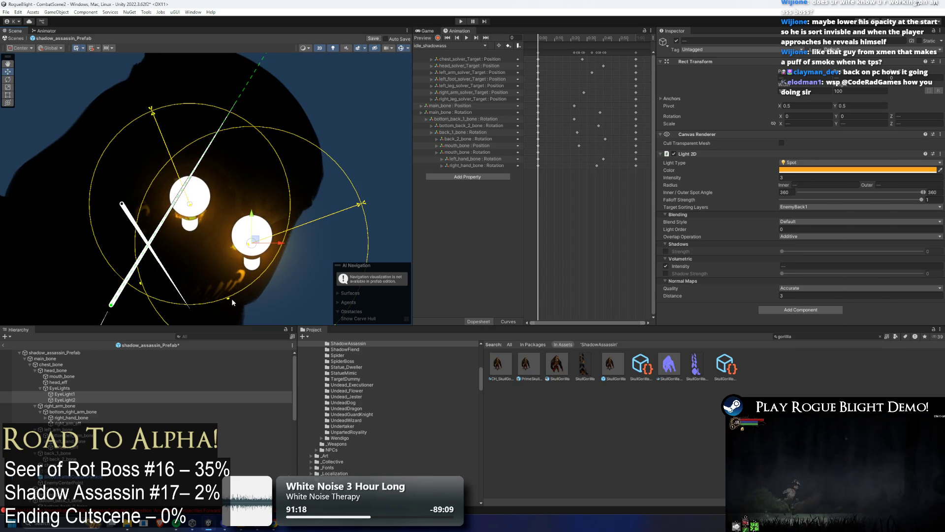
{"action": "left_click_drag", "start_coordinate": [232, 298], "coordinate": [216, 264]}
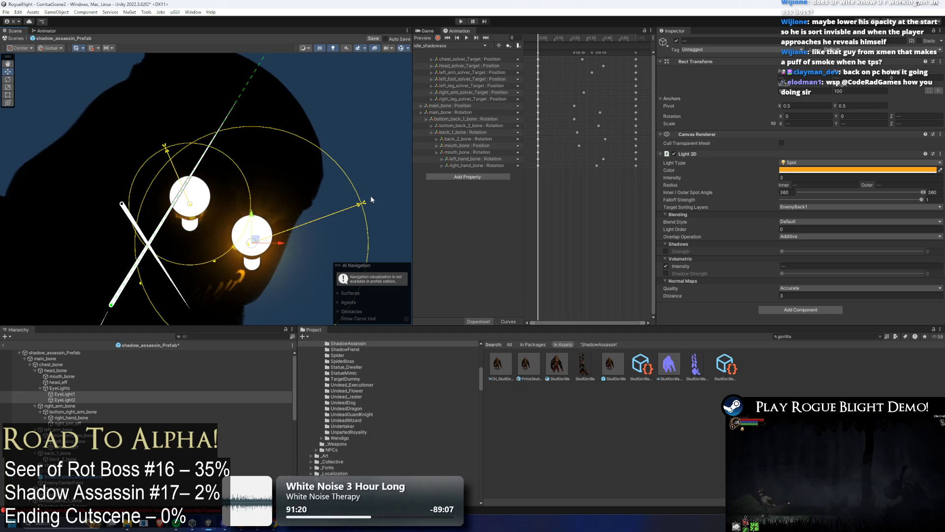
{"action": "left_click_drag", "start_coordinate": [142, 286], "coordinate": [190, 275]}
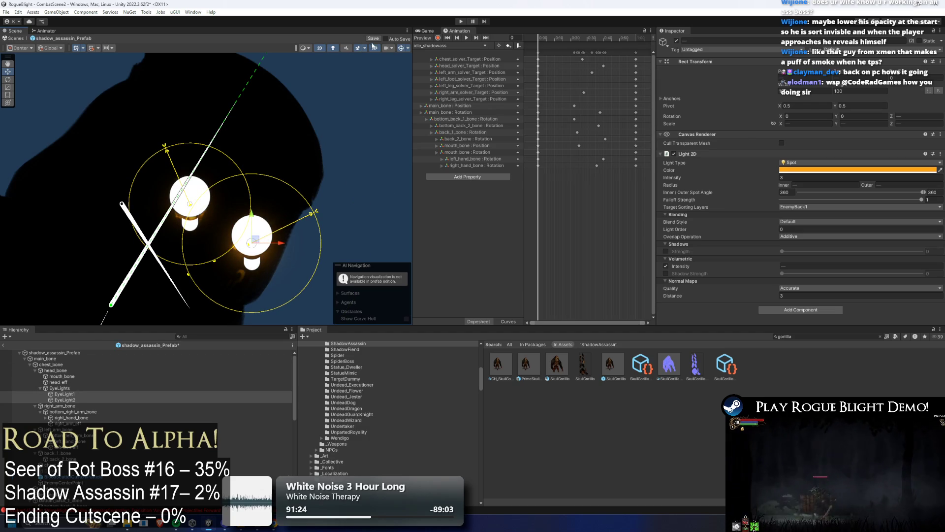
{"action": "left_click", "coordinate": [333, 47]}
Inspect the head sprites and EyeLight2 by toggling 3D view, scene lighting and gizmos
{"action": "left_click", "coordinate": [320, 48]}
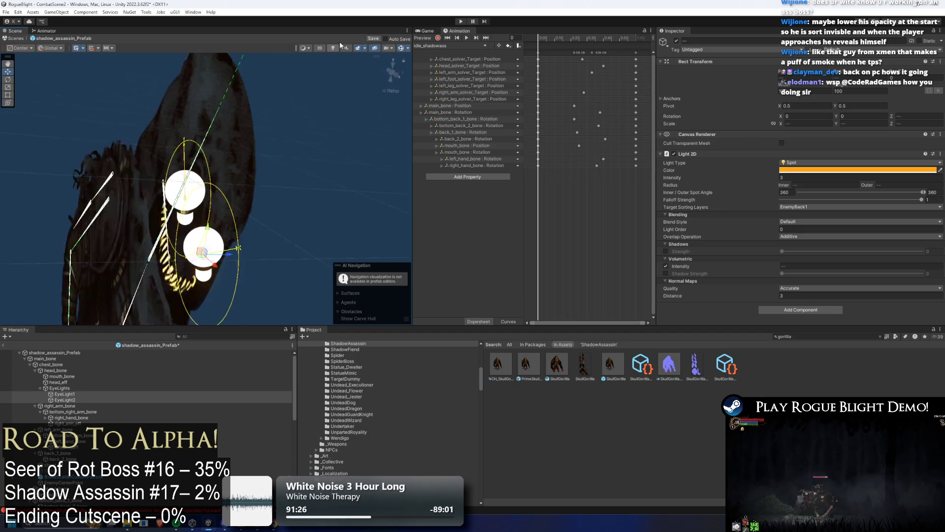
{"action": "left_click", "coordinate": [319, 48]}
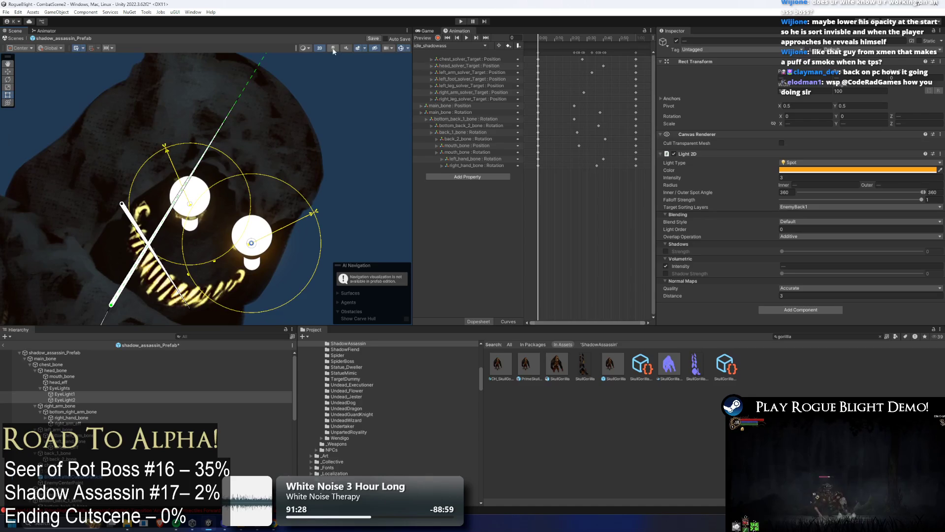
{"action": "left_click", "coordinate": [332, 48]}
{"action": "left_click", "coordinate": [401, 48]}
{"action": "scroll", "coordinate": [335, 222], "scroll_direction": "down", "scroll_amount": 5}
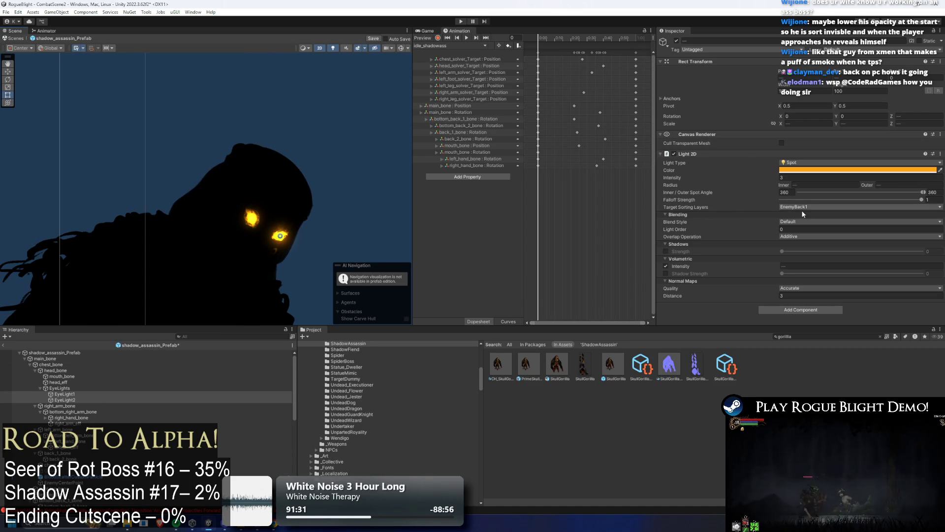
{"action": "left_click", "coordinate": [273, 175]}
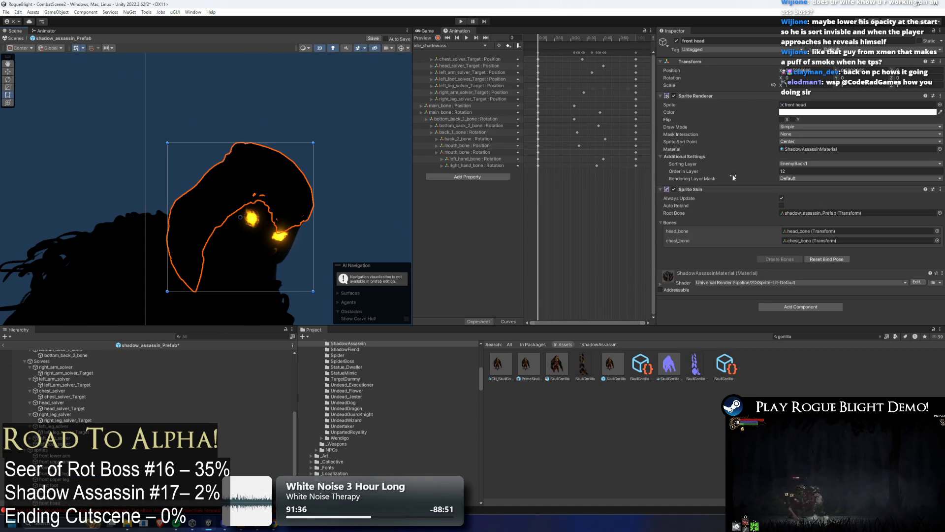
{"action": "left_click", "coordinate": [252, 242]}
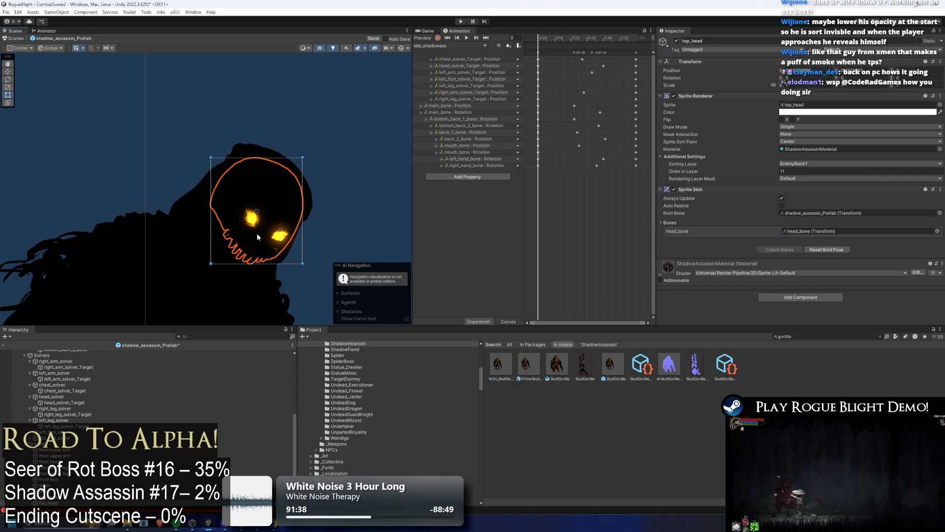
{"action": "left_click", "coordinate": [400, 47]}
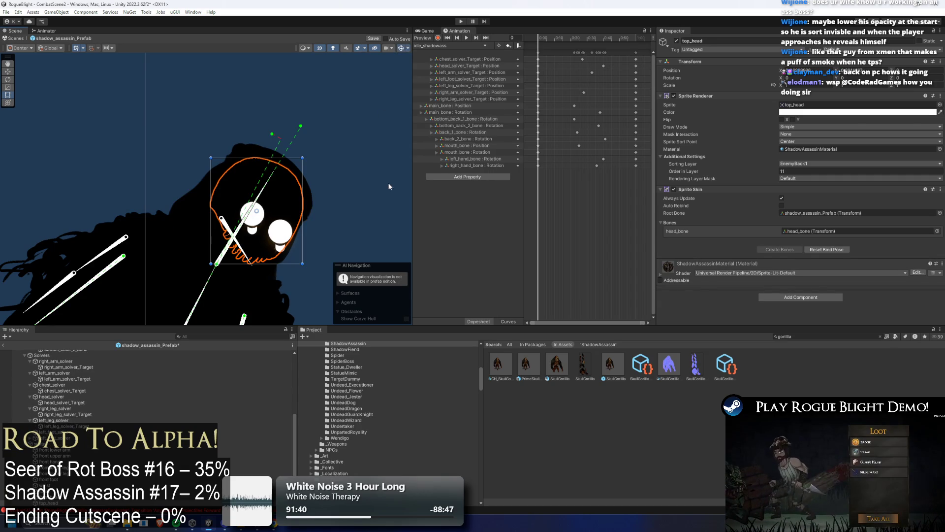
{"action": "left_click", "coordinate": [280, 235]}
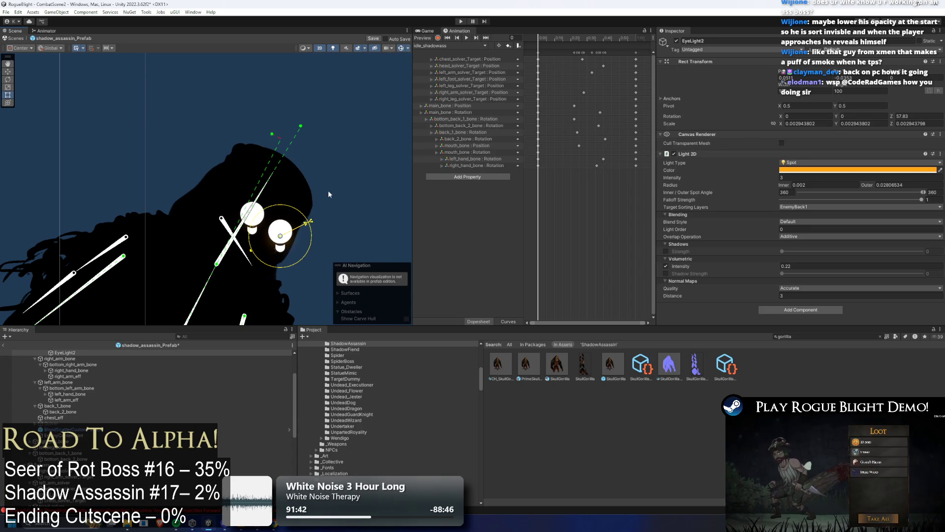
{"action": "left_click", "coordinate": [321, 48]}
{"action": "left_click", "coordinate": [321, 48]}
{"action": "left_click", "coordinate": [333, 48]}
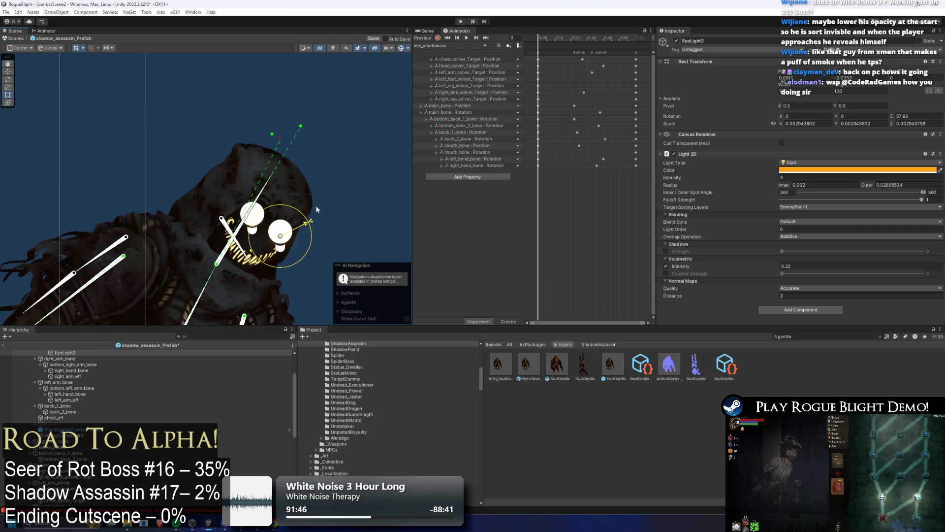
Select the top_head, mouth and hood sprites and set their Sorting Layer to EnemyBack1
{"action": "scroll", "coordinate": [315, 206], "scroll_direction": "up", "scroll_amount": 3}
{"action": "left_click", "coordinate": [260, 200]}
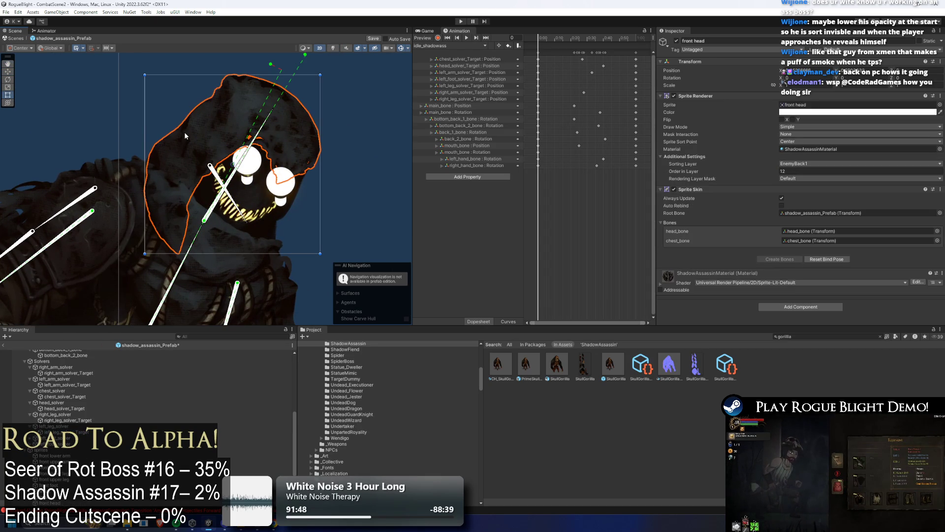
{"action": "scroll", "coordinate": [261, 202], "scroll_direction": "up", "scroll_amount": 2}
{"action": "left_click", "coordinate": [261, 199]}
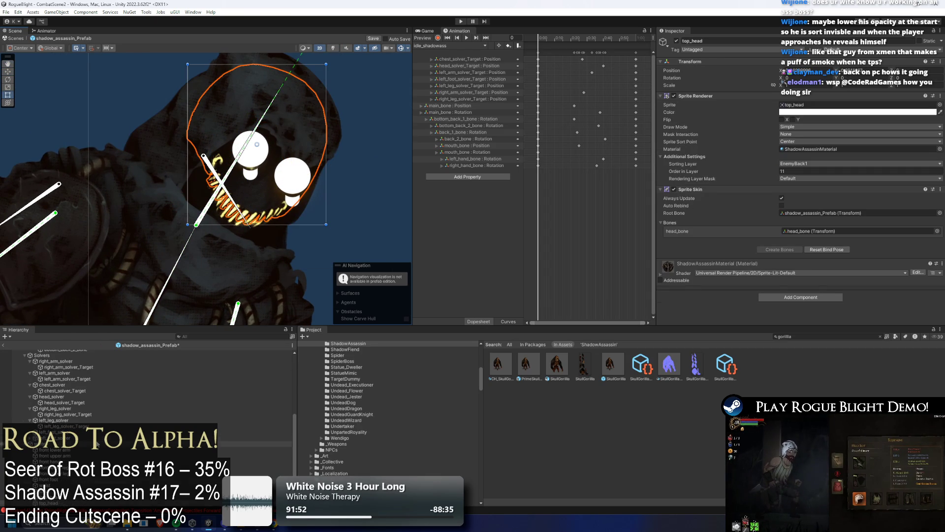
{"action": "scroll", "coordinate": [74, 443], "scroll_direction": "down", "scroll_amount": 2}
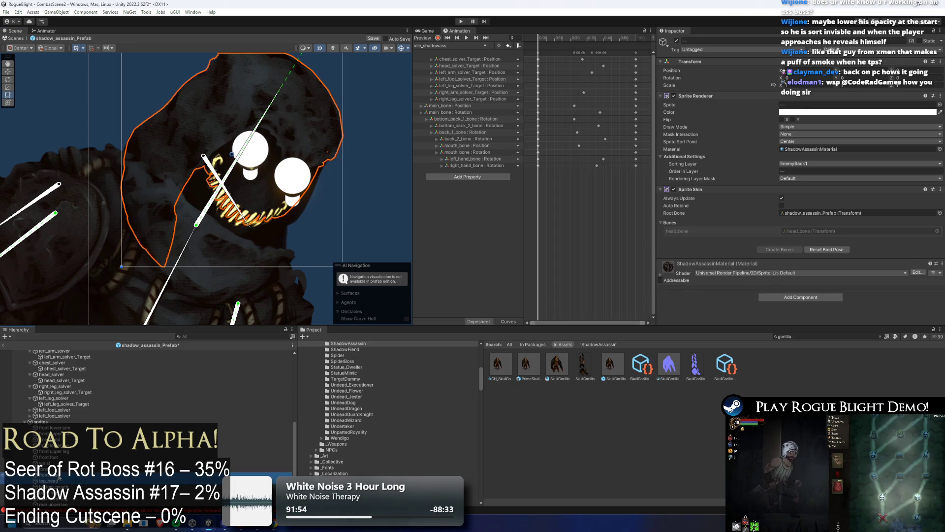
{"action": "left_click", "coordinate": [250, 226], "text": "shift"}
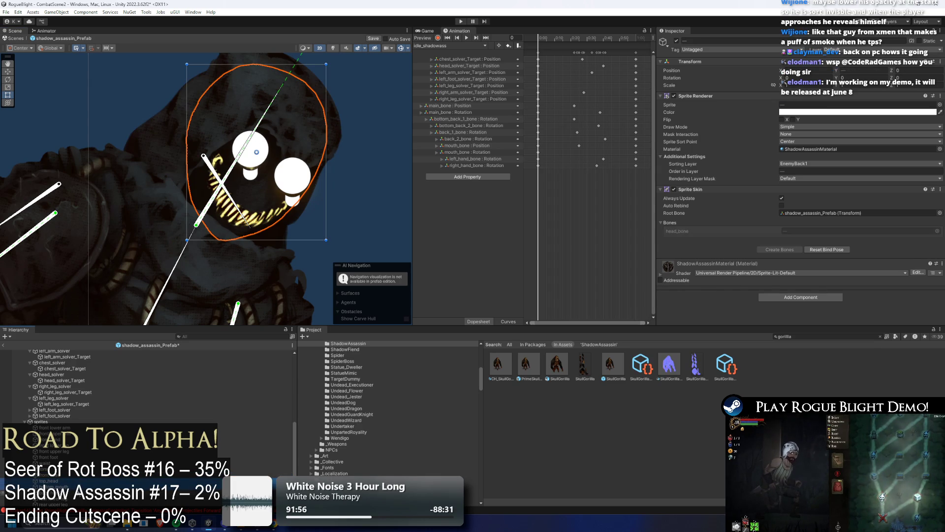
{"action": "left_click", "coordinate": [261, 236], "text": "shift"}
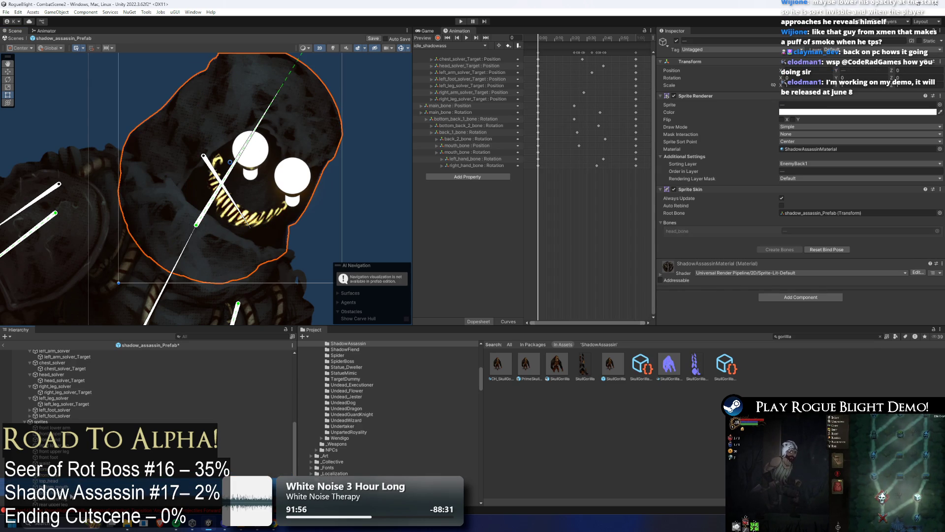
{"action": "left_click", "coordinate": [806, 164]}
{"action": "left_click", "coordinate": [807, 165]}
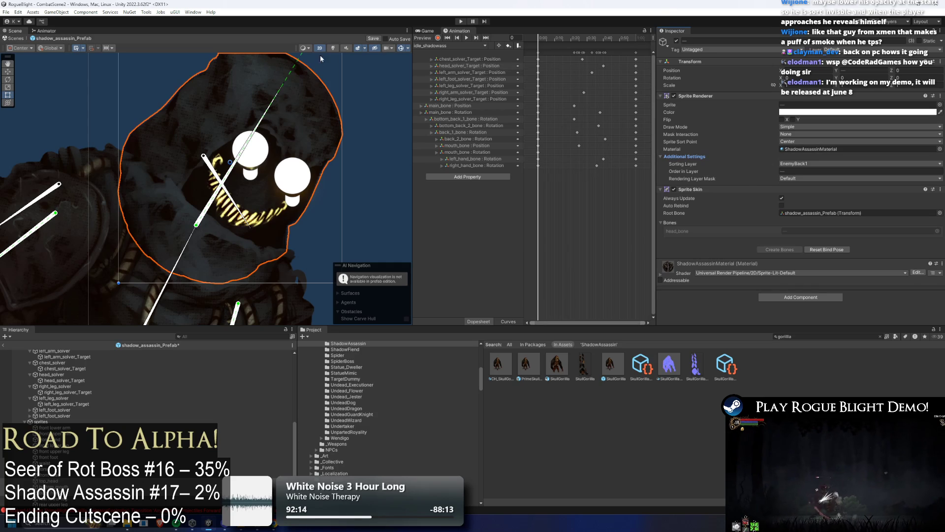
Resize and rotate EyeLight2's outer radius cone to fit its eye
{"action": "left_click", "coordinate": [386, 172]}
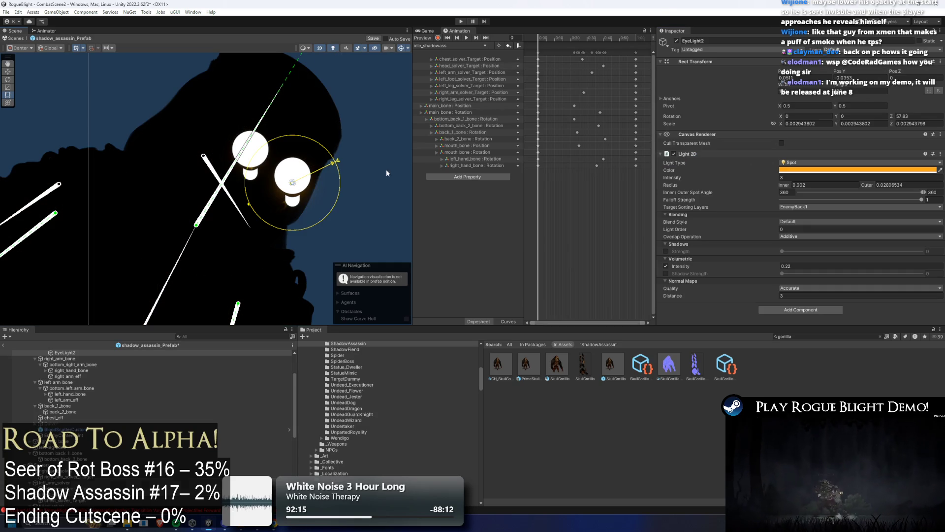
{"action": "left_click", "coordinate": [401, 48]}
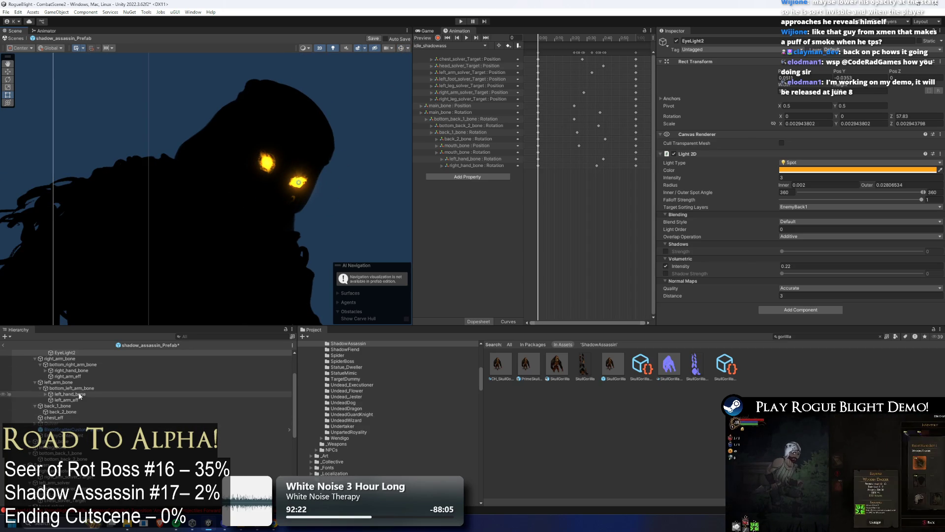
{"action": "scroll", "coordinate": [93, 376], "scroll_direction": "up", "scroll_amount": 2}
{"action": "left_click", "coordinate": [74, 374]}
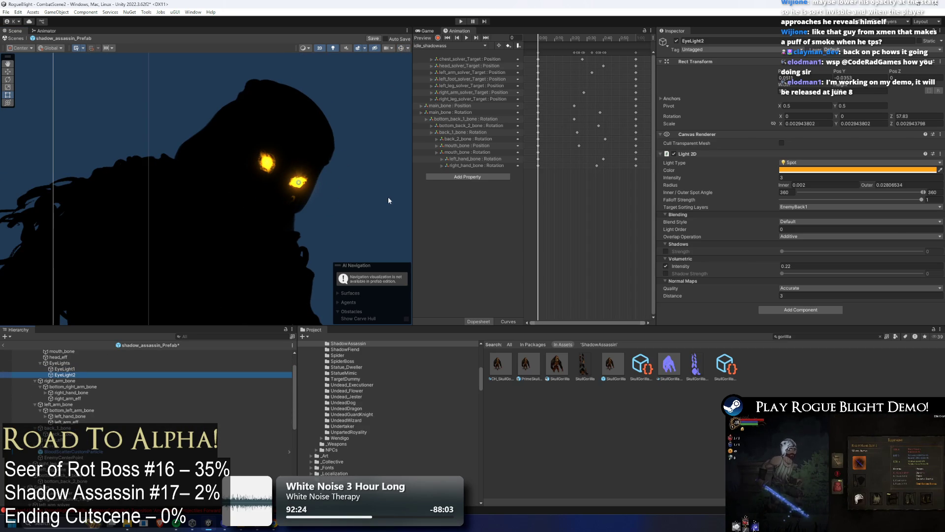
{"action": "left_click", "coordinate": [401, 48]}
{"action": "scroll", "coordinate": [272, 203], "scroll_direction": "up", "scroll_amount": 3}
{"action": "left_click_drag", "start_coordinate": [264, 191], "coordinate": [274, 190]}
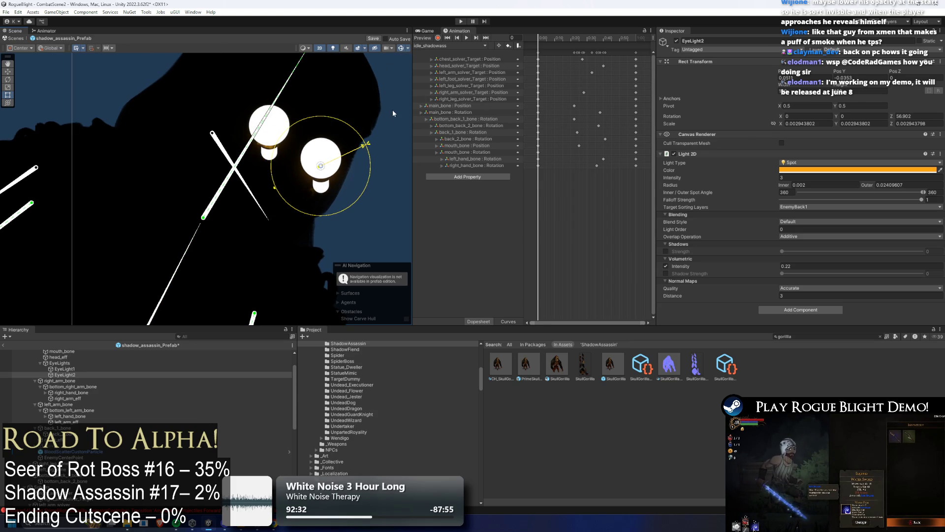
Enlarge and rotate EyeLight1 to 126.818, then preview the lit eyes without gizmos
{"action": "left_click", "coordinate": [64, 369]}
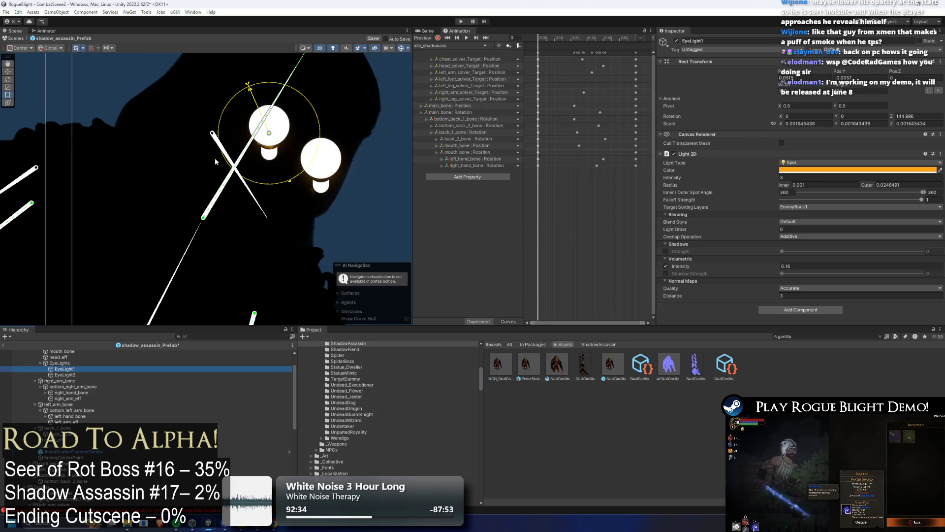
{"action": "left_click_drag", "start_coordinate": [285, 183], "coordinate": [270, 193]}
{"action": "left_click", "coordinate": [320, 158]}
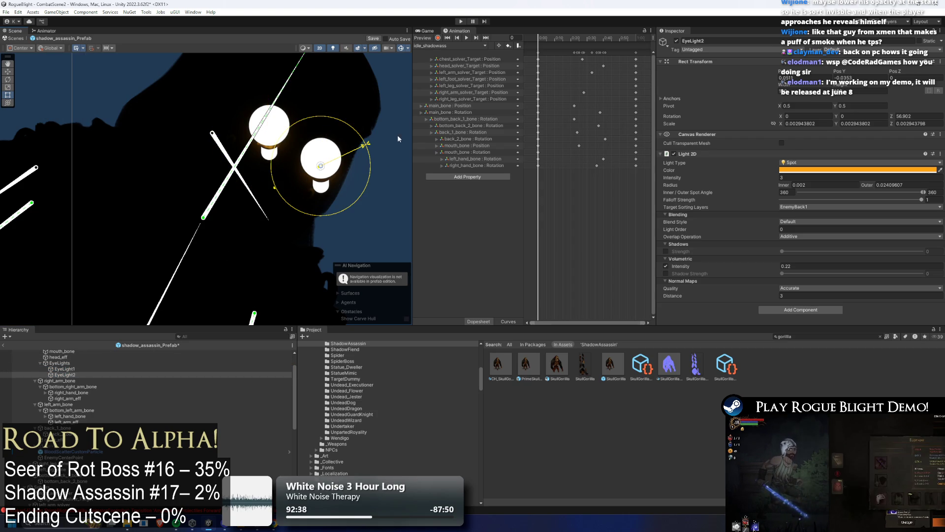
{"action": "left_click", "coordinate": [393, 45]}
{"action": "scroll", "coordinate": [367, 190], "scroll_direction": "down", "scroll_amount": 4}
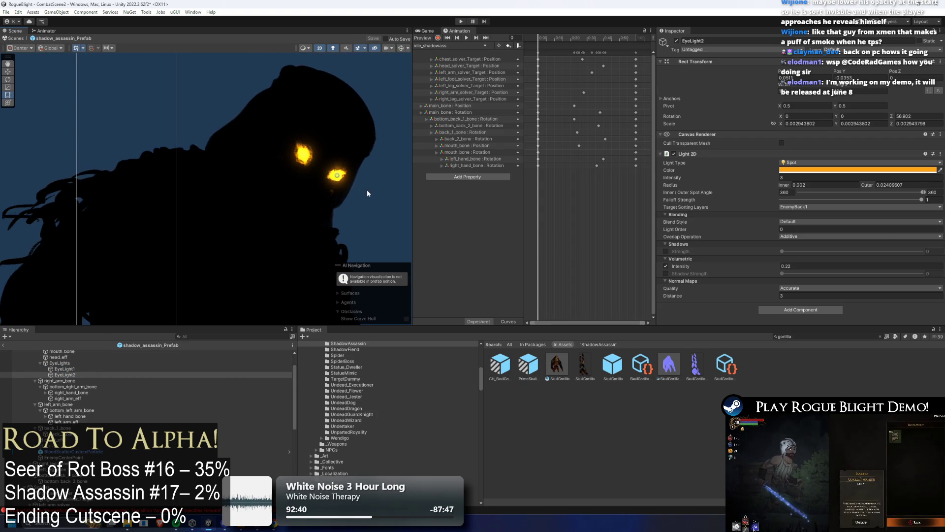
{"action": "scroll", "coordinate": [359, 193], "scroll_direction": "down", "scroll_amount": 2}
{"action": "scroll", "coordinate": [335, 107], "scroll_direction": "down", "scroll_amount": 3}
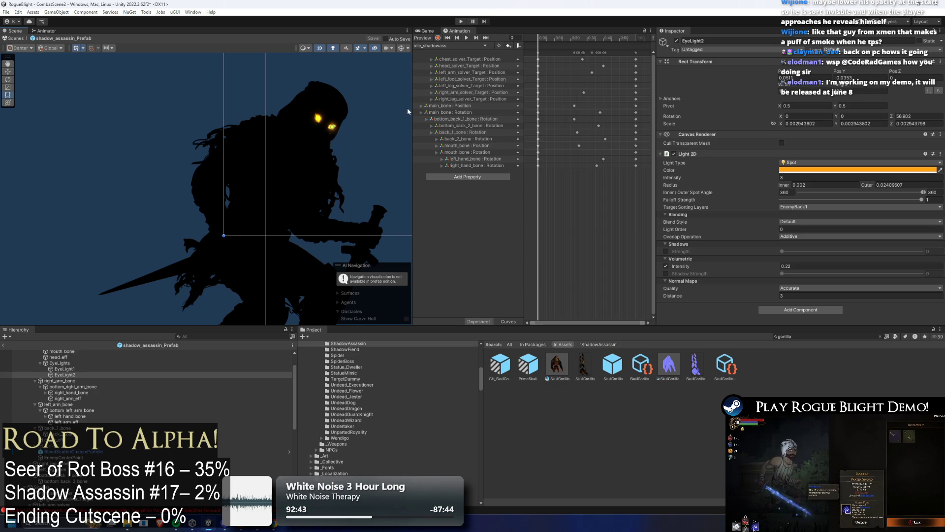
Set both eye lights' Normal Maps Quality to Fast with Distance 0.01
{"action": "left_click", "coordinate": [64, 369], "text": "ctrl"}
{"action": "left_click", "coordinate": [817, 289]}
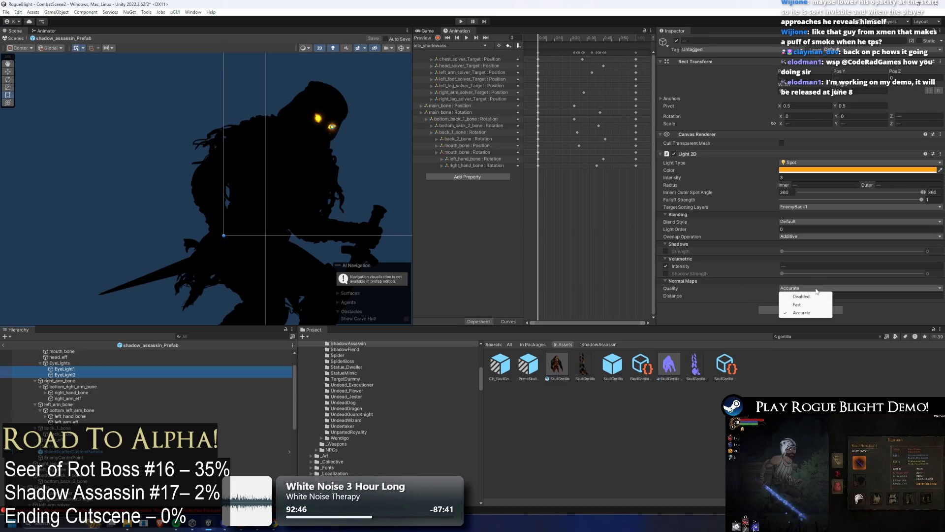
{"action": "left_click", "coordinate": [802, 296]}
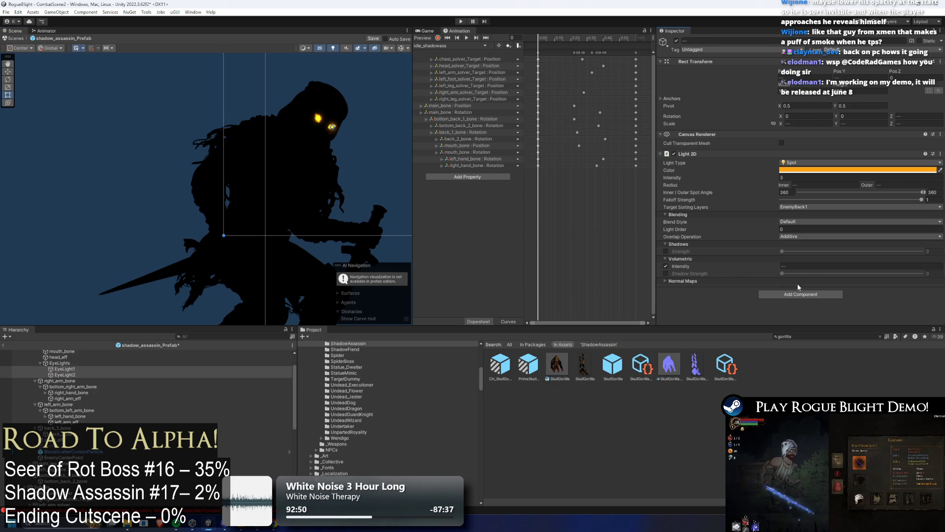
{"action": "left_click", "coordinate": [797, 288]}
{"action": "left_click", "coordinate": [802, 306]}
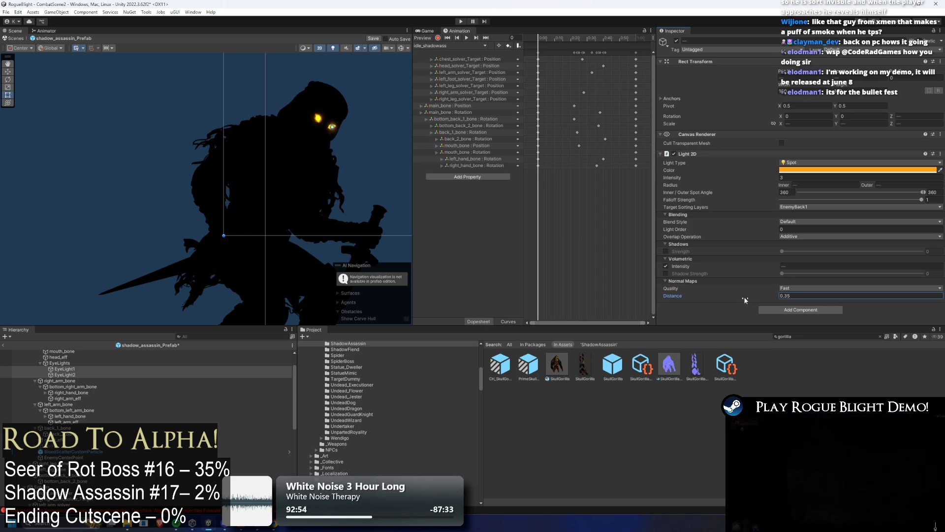
{"action": "type", "text": "0"}
{"action": "scroll", "coordinate": [359, 125], "scroll_direction": "up", "scroll_amount": 10}
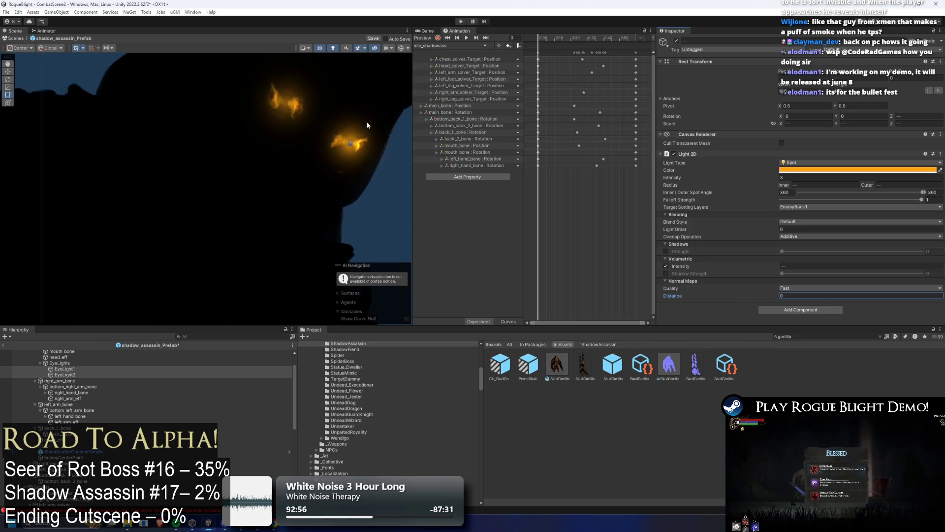
{"action": "type", "text": "0.01"}
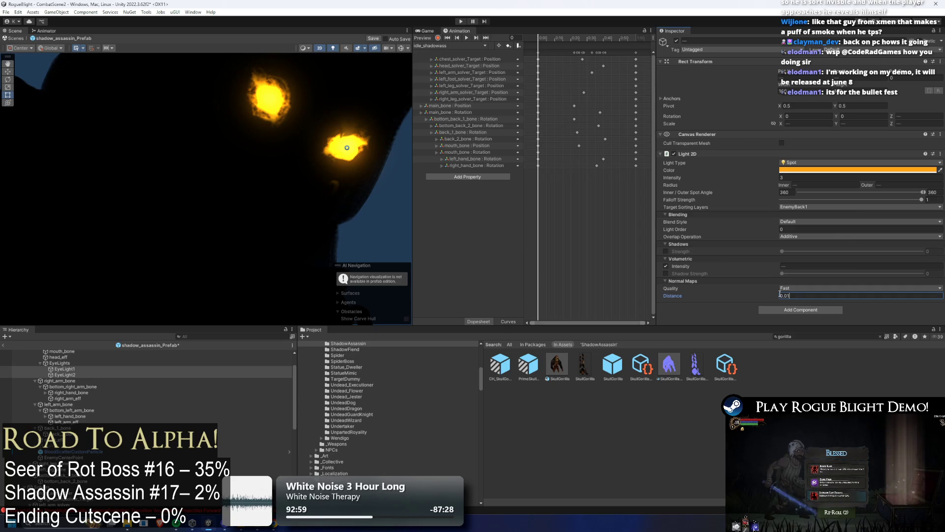
{"action": "left_click", "coordinate": [796, 288]}
{"action": "left_click", "coordinate": [796, 295]}
{"action": "key", "text": "ctrl+z"}
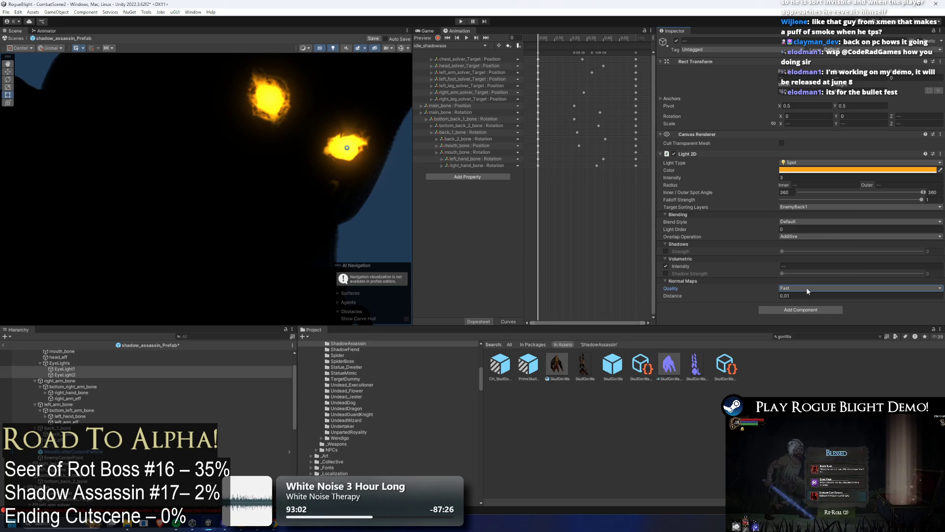
{"action": "scroll", "coordinate": [284, 158], "scroll_direction": "down", "scroll_amount": 10}
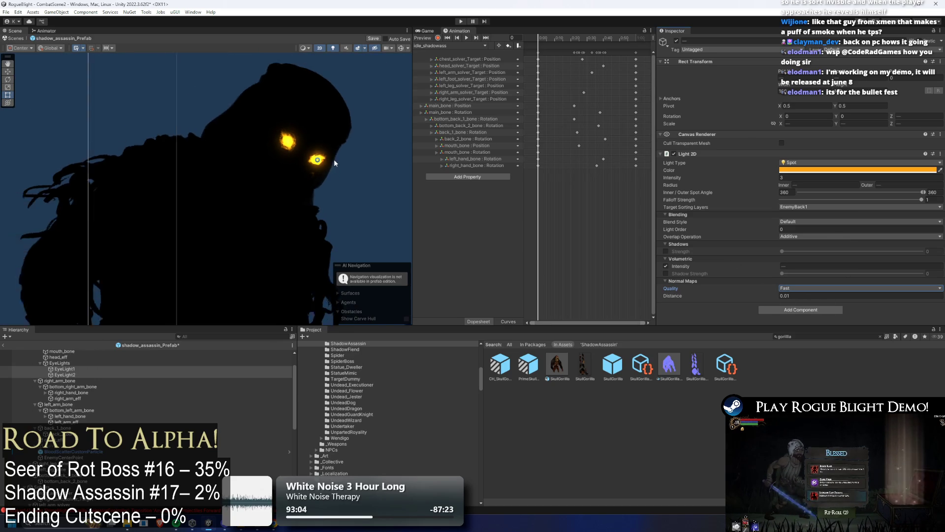
{"action": "scroll", "coordinate": [345, 165], "scroll_direction": "down", "scroll_amount": 1}
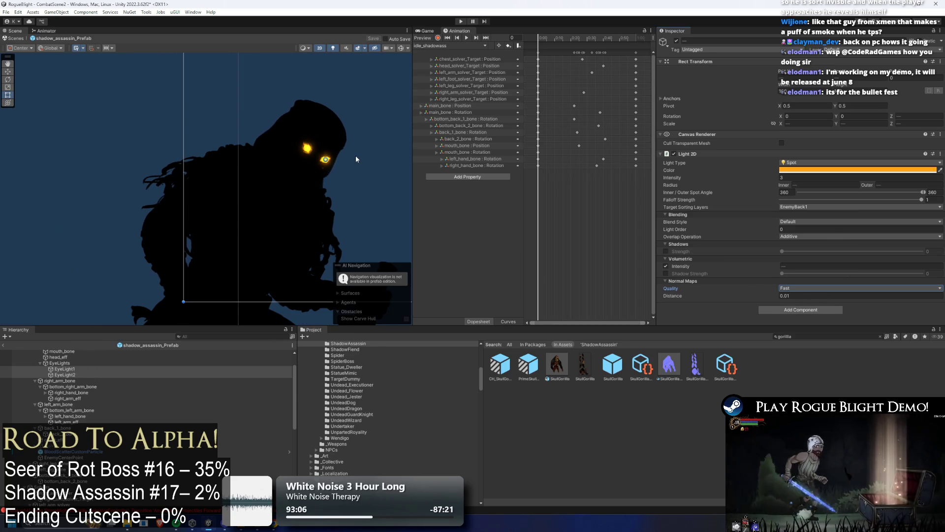
{"action": "scroll", "coordinate": [357, 159], "scroll_direction": "down", "scroll_amount": 5}
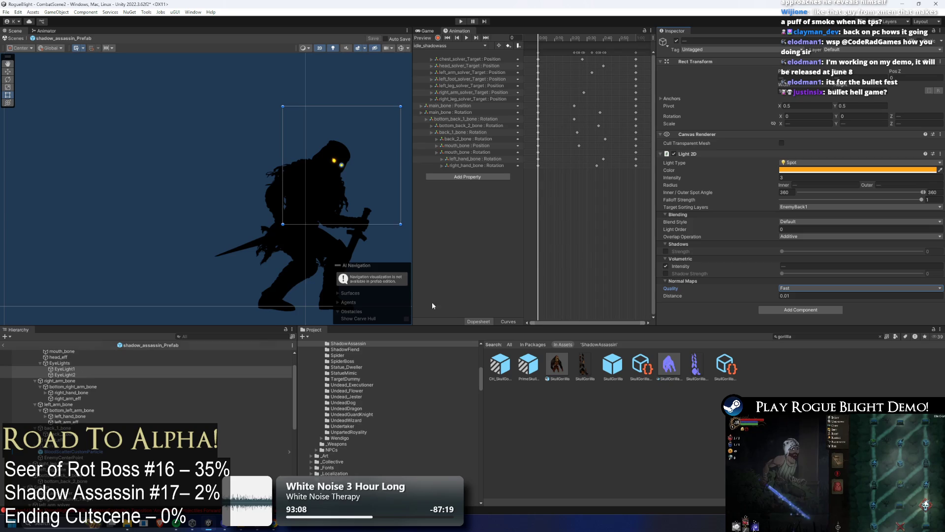
{"action": "scroll", "coordinate": [347, 167], "scroll_direction": "up", "scroll_amount": 10}
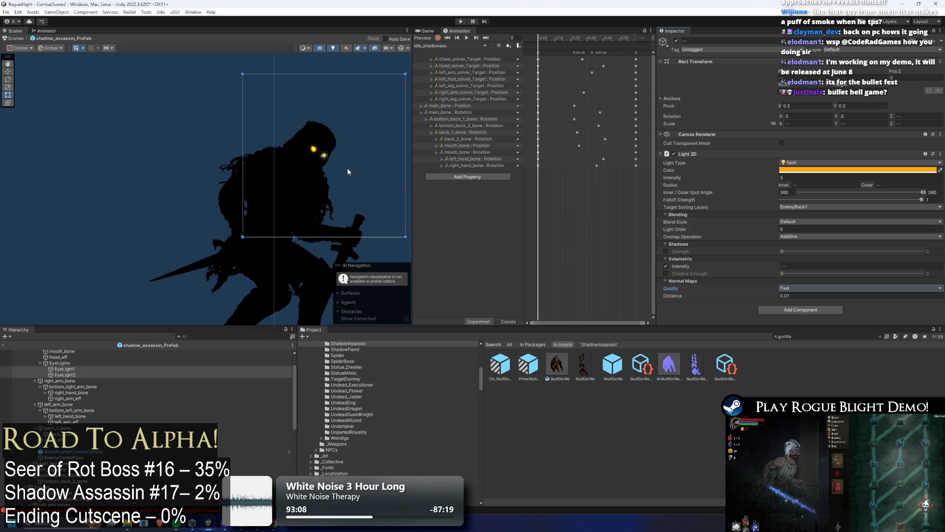
Change the eye light colour to a paler FFC462 tone and pan to show the full assassin
{"action": "left_click", "coordinate": [805, 170]}
{"action": "mouse_move", "coordinate": [862, 209]}
{"action": "left_mouse_down"}
{"action": "mouse_move", "coordinate": [807, 206]}
{"action": "mouse_move", "coordinate": [849, 204]}
{"action": "left_mouse_up"}
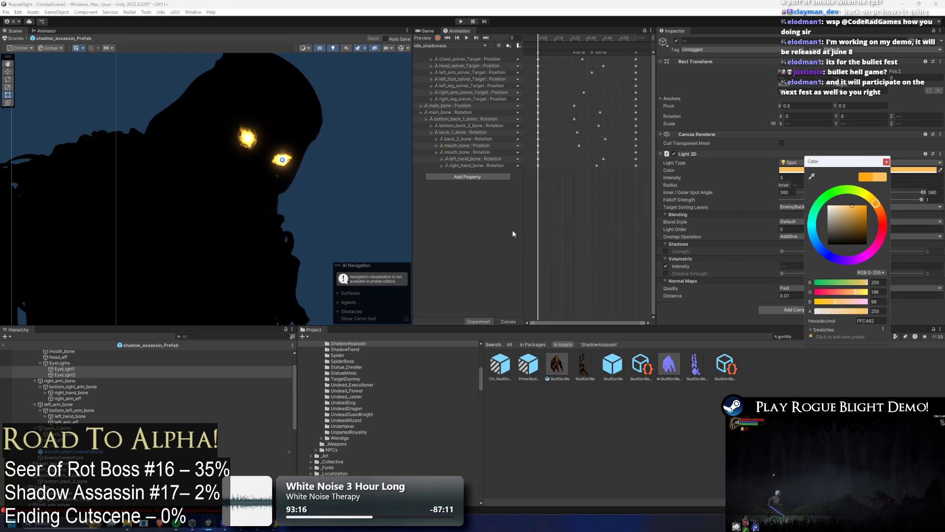
{"action": "left_click", "coordinate": [356, 134]}
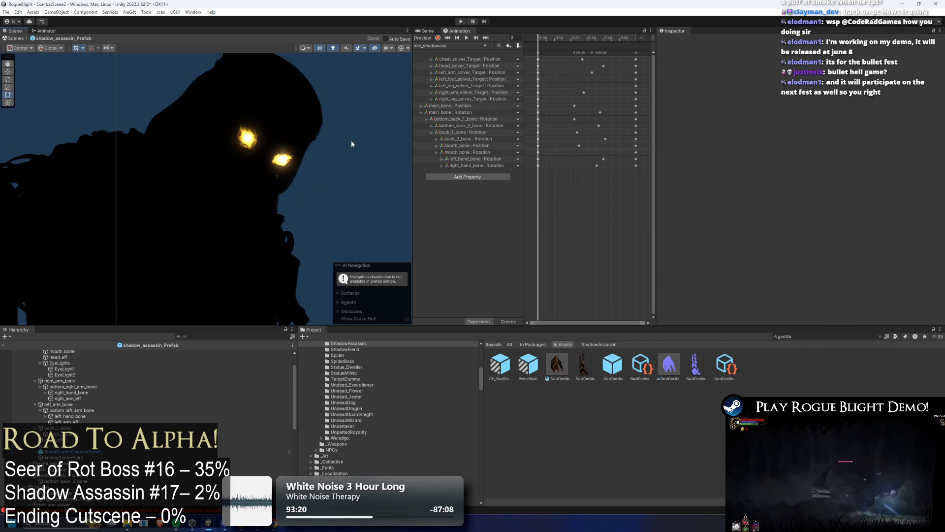
{"action": "left_click_drag", "start_coordinate": [386, 121], "coordinate": [324, 153]}
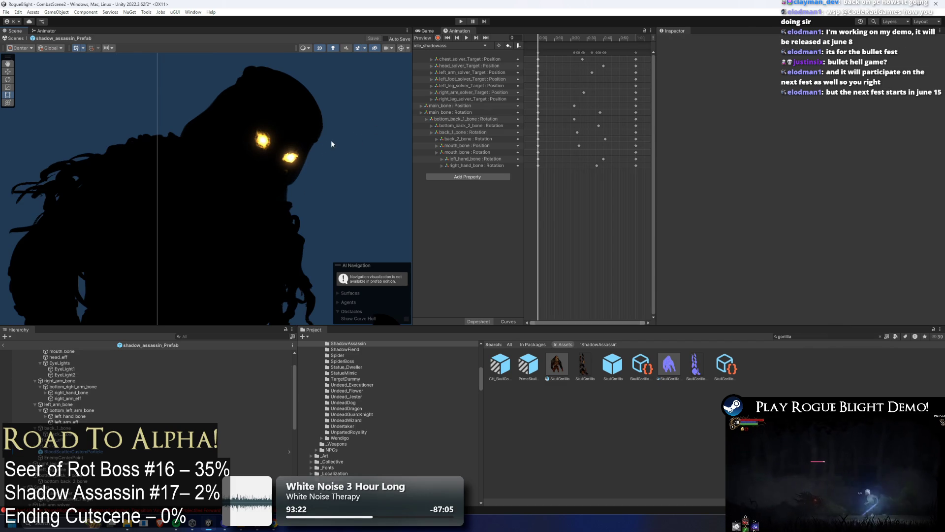
{"action": "scroll", "coordinate": [344, 215], "scroll_direction": "down", "scroll_amount": 4}
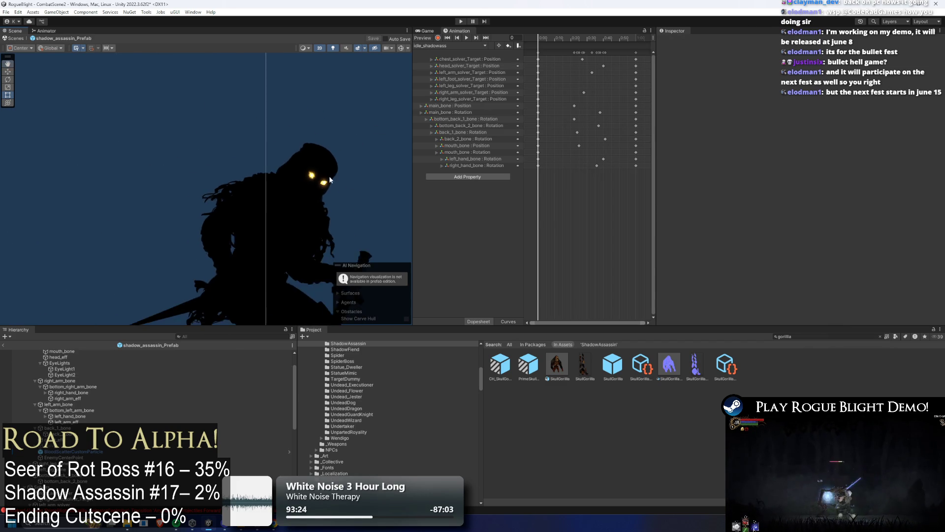
{"action": "mouse_move", "coordinate": [345, 215]}
{"action": "left_mouse_down"}
{"action": "mouse_move", "coordinate": [291, 93]}
{"action": "mouse_move", "coordinate": [312, 65]}
{"action": "left_mouse_up"}
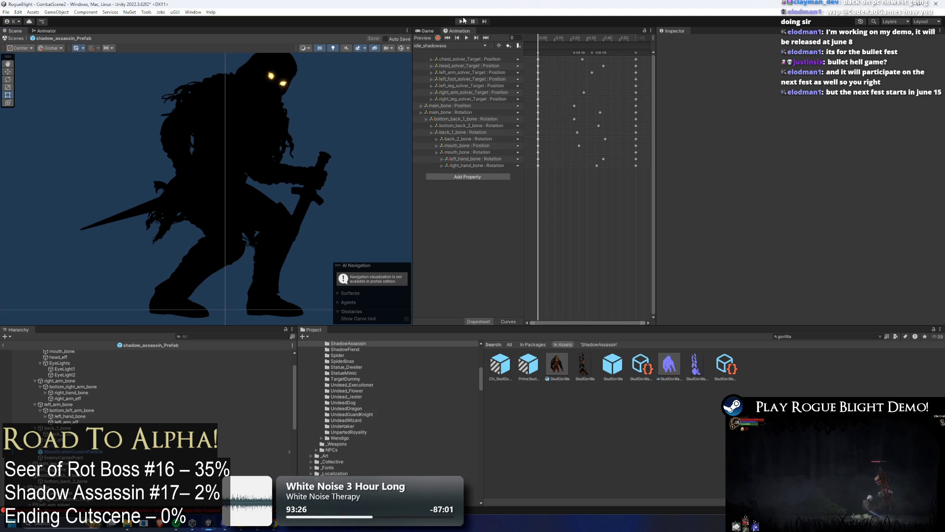
Run the game, walk and dash through the boss arena past the assassin, then stop
{"action": "left_click", "coordinate": [464, 22]}
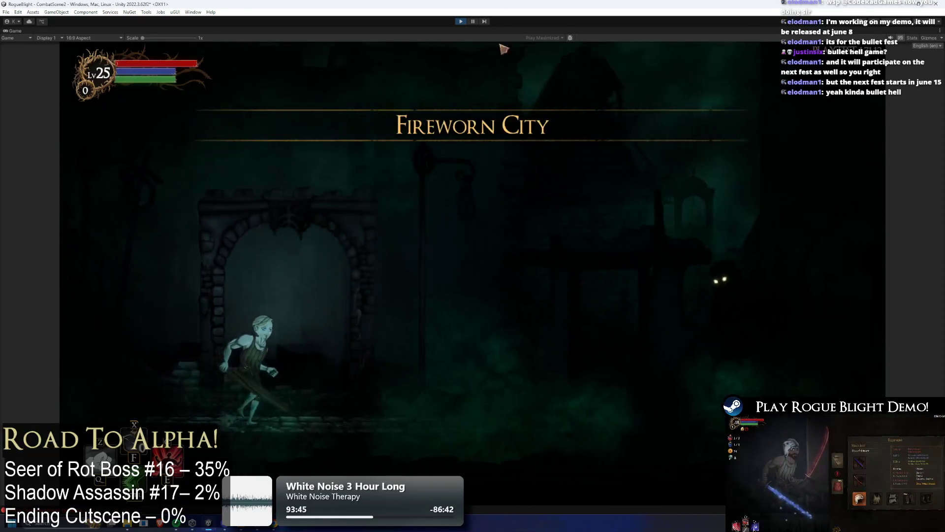
{"action": "key", "text": "d"}
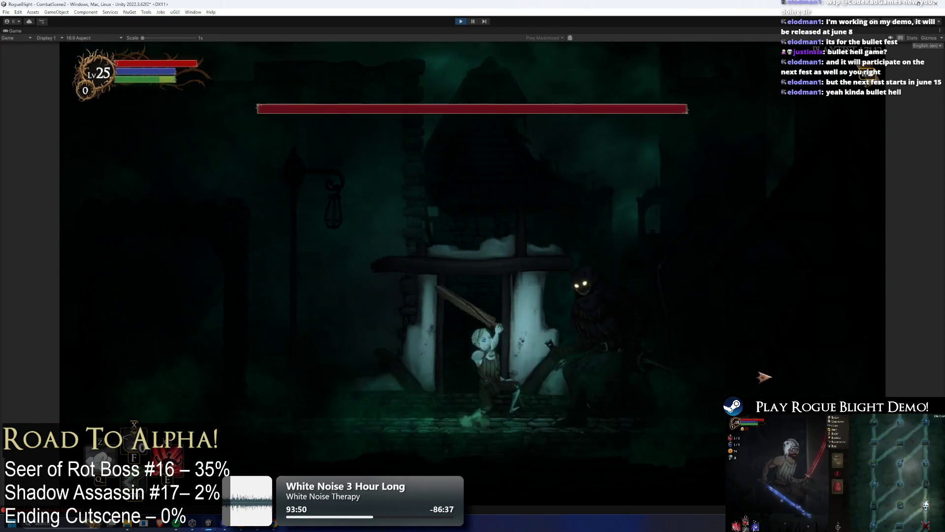
{"action": "key", "text": "a"}
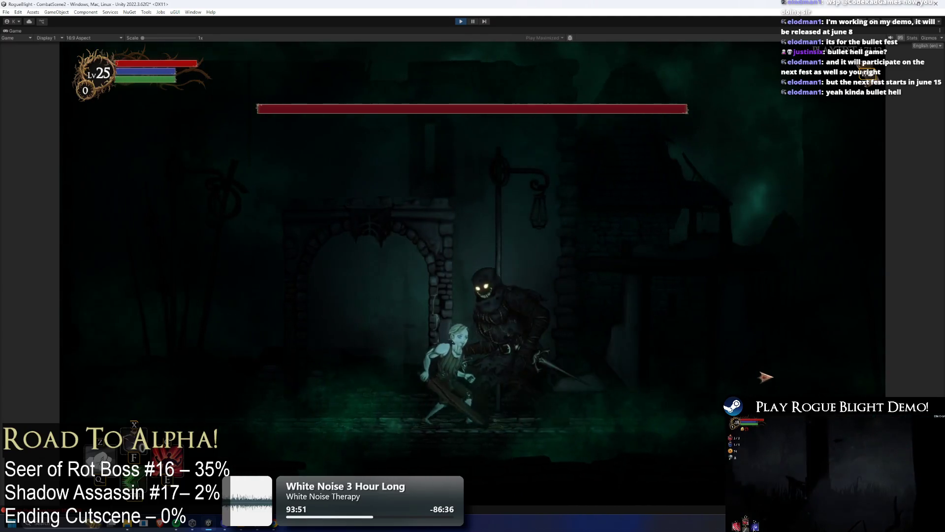
{"action": "key", "text": "a"}
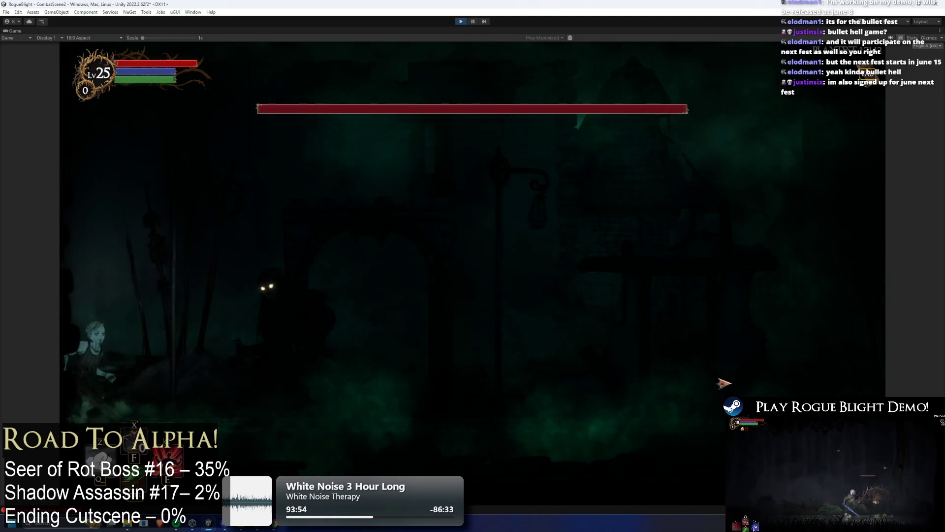
{"action": "key", "text": "d"}
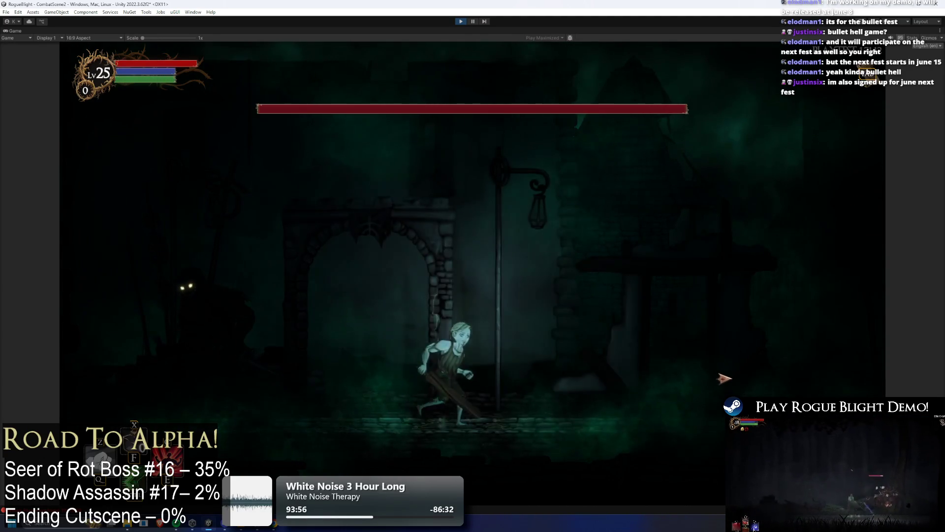
{"action": "key", "text": "d"}
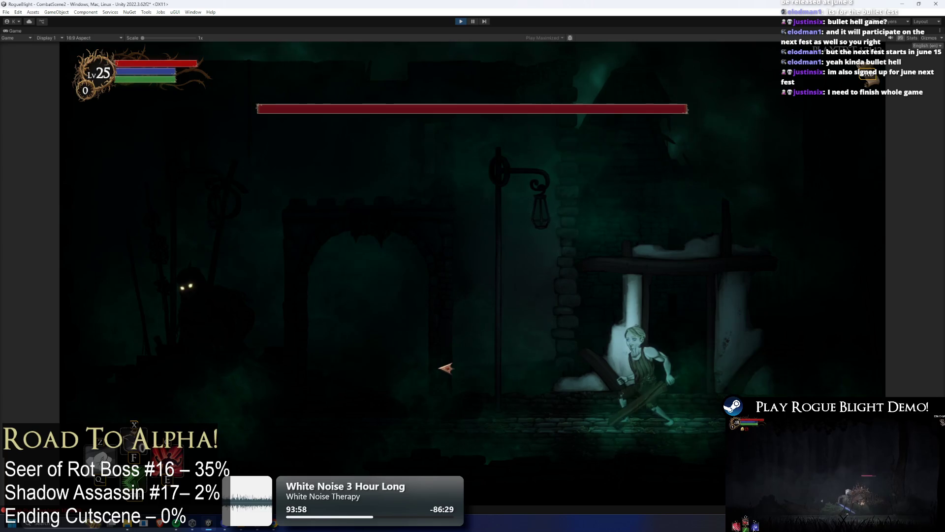
{"action": "key", "text": "ctrl+p"}
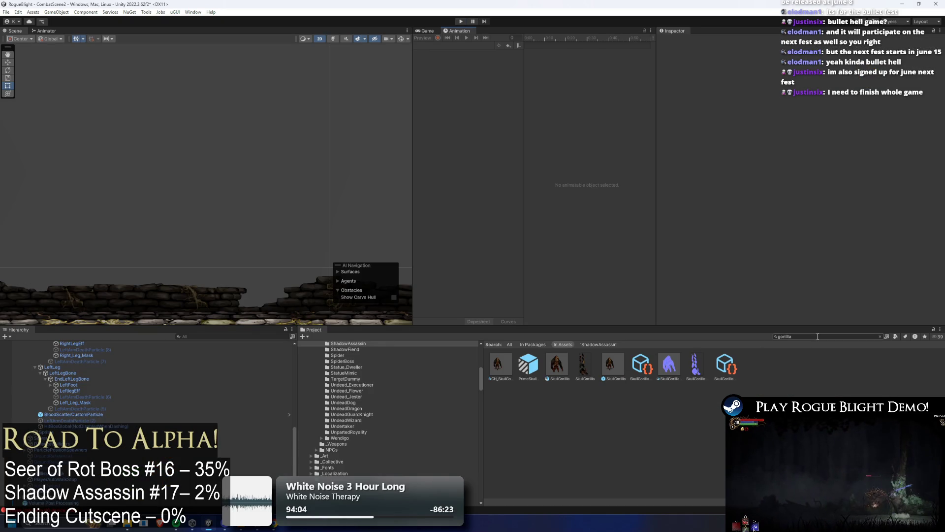
Search the Project window for 'ow ass' to find the shadow assassin prefab
{"action": "type", "text": "shadow ass prefa"}
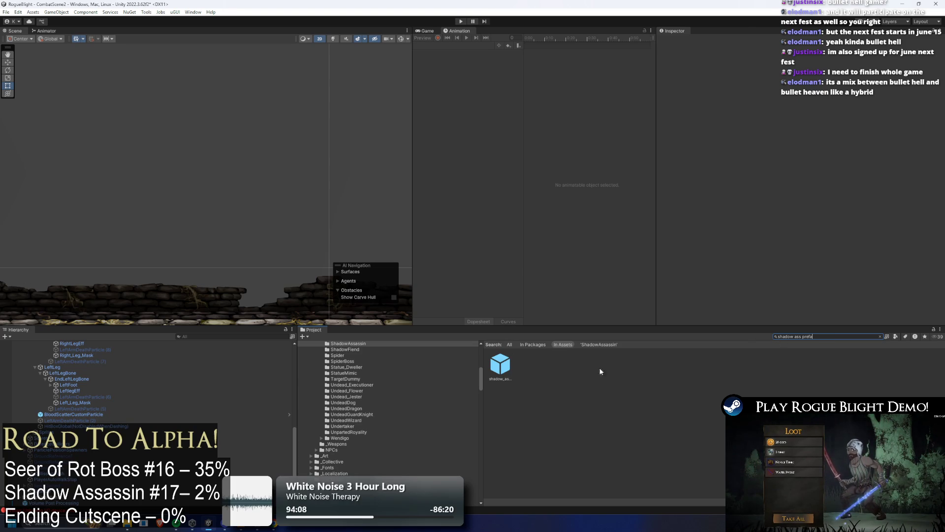
Open the prefab, set the EyeLight1 and EyeLight2 Light 2D colour to FF8000, and save
{"action": "double_click", "coordinate": [501, 364]}
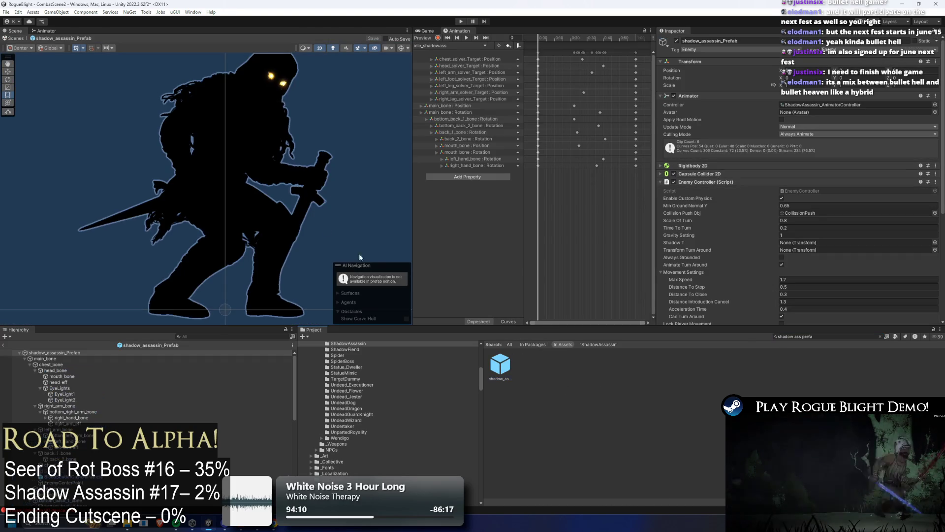
{"action": "scroll", "coordinate": [252, 94], "scroll_direction": "up", "scroll_amount": 5}
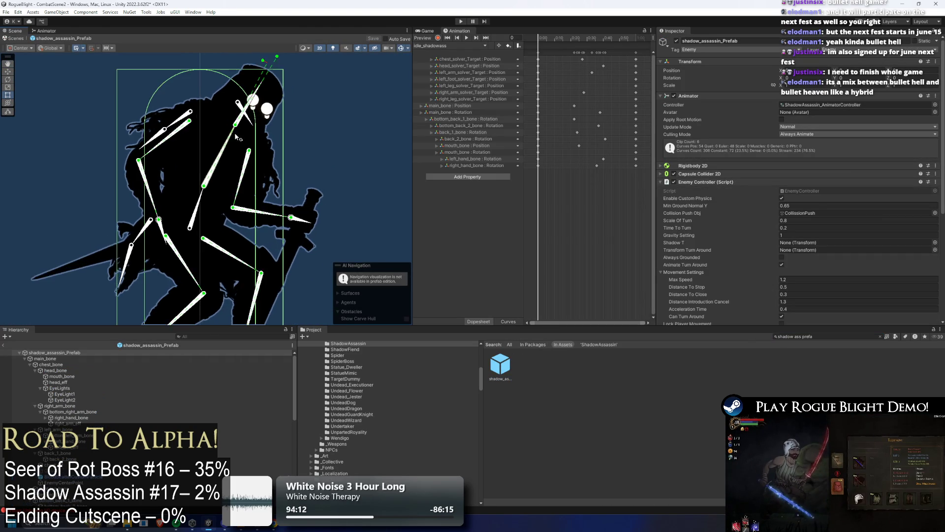
{"action": "left_click", "coordinate": [254, 92]}
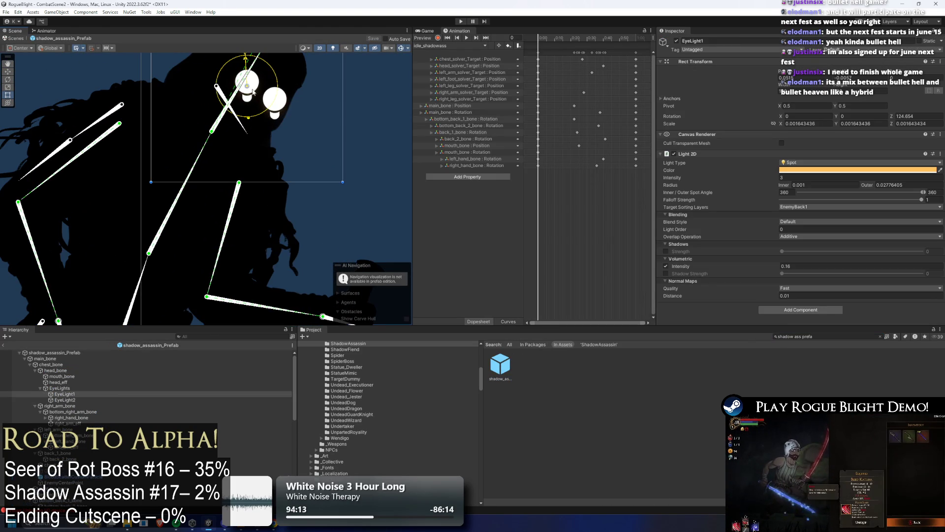
{"action": "left_click", "coordinate": [74, 399], "text": "shift"}
{"action": "left_click", "coordinate": [798, 170]}
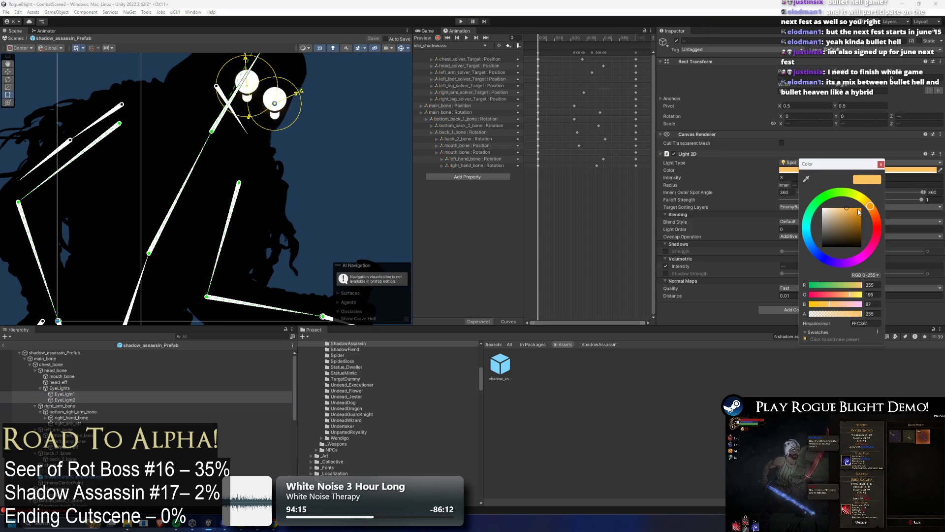
{"action": "left_click", "coordinate": [871, 206]}
{"action": "left_click_drag", "start_coordinate": [874, 211], "coordinate": [875, 212]}
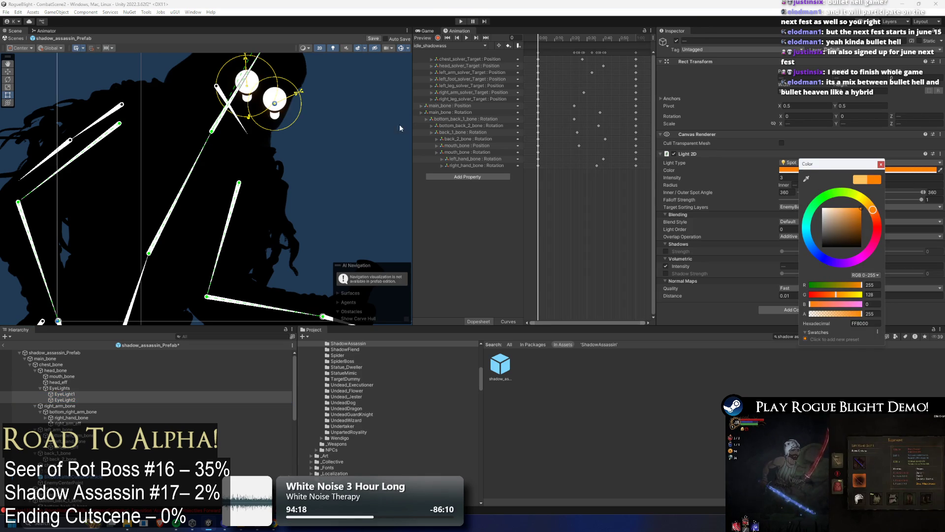
{"action": "key", "text": "Escape"}
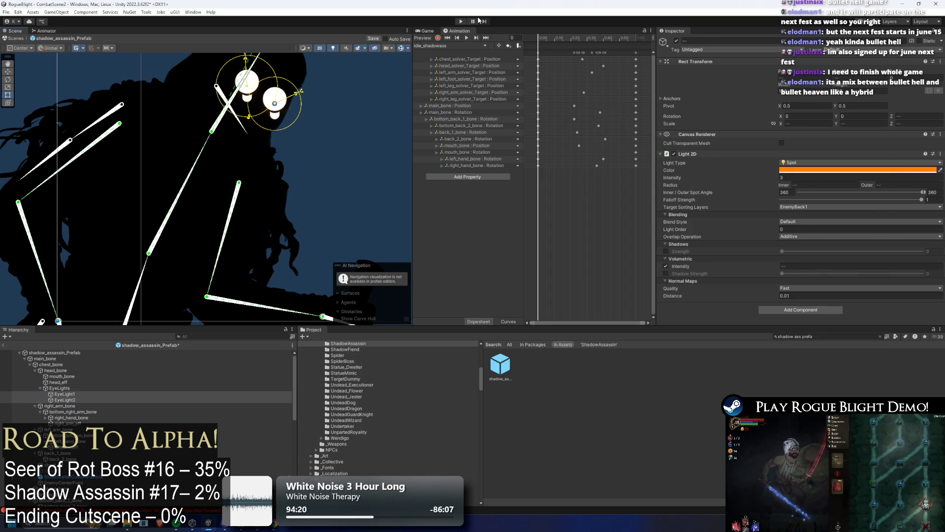
{"action": "key", "text": "ctrl+s"}
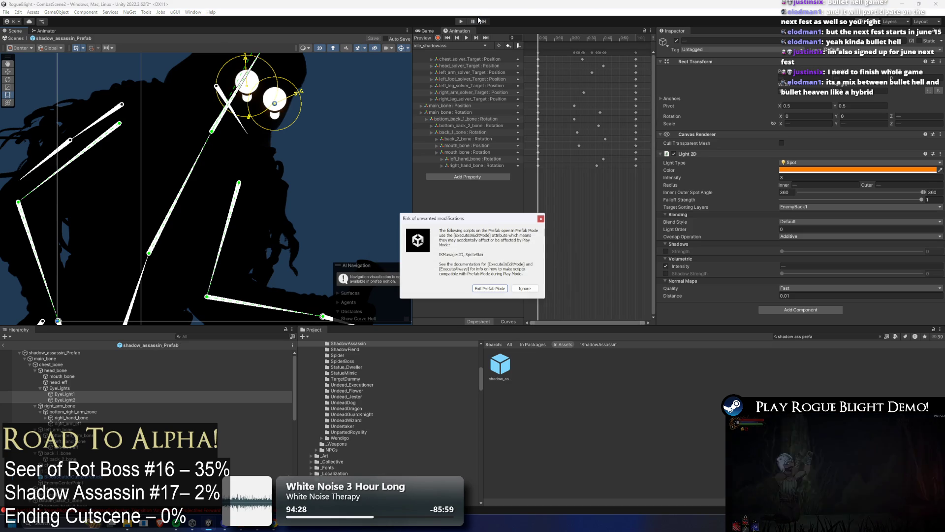
Start the play test and walk up to the boss, swinging the club at it three times
{"action": "key", "text": "Return"}
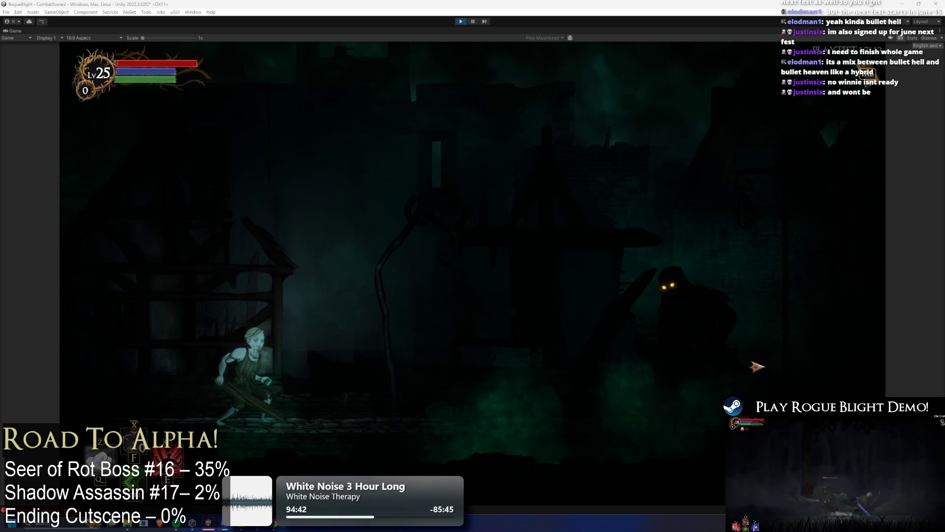
{"action": "key", "text": "a"}
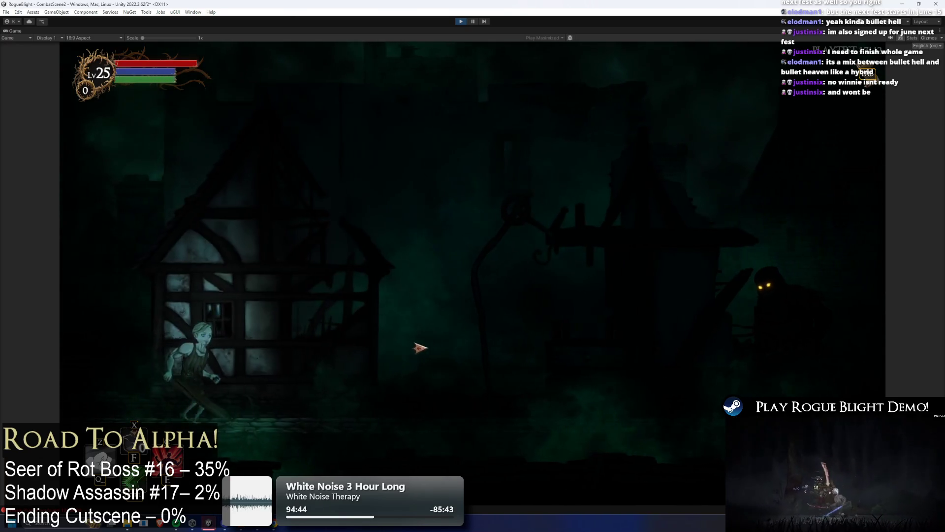
{"action": "key", "text": "d"}
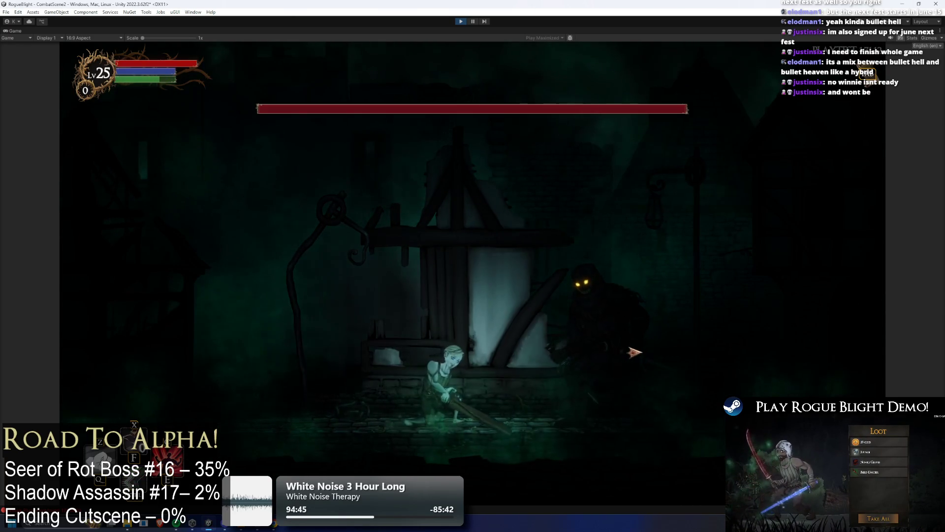
{"action": "left_click", "coordinate": [636, 355]}
{"action": "key", "text": "a"}
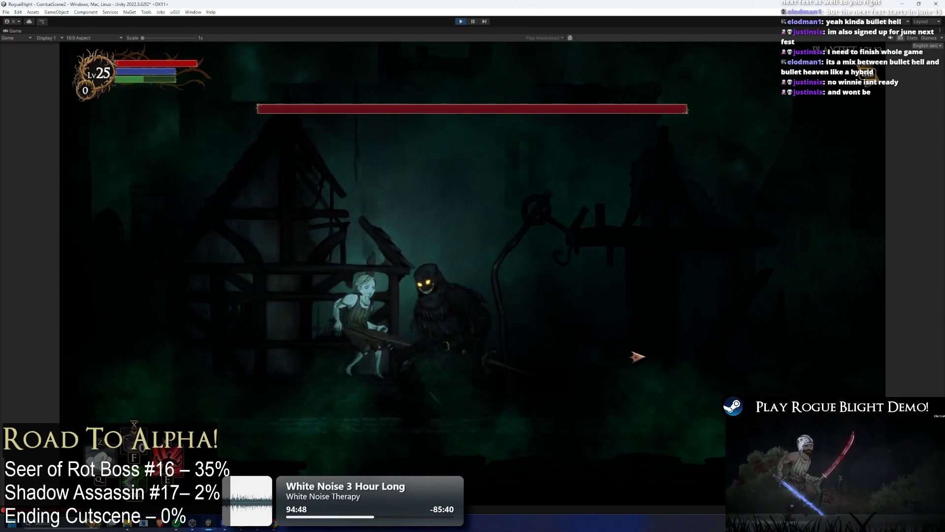
{"action": "left_click", "coordinate": [638, 357]}
{"action": "key", "text": "d"}
{"action": "left_click", "coordinate": [638, 357]}
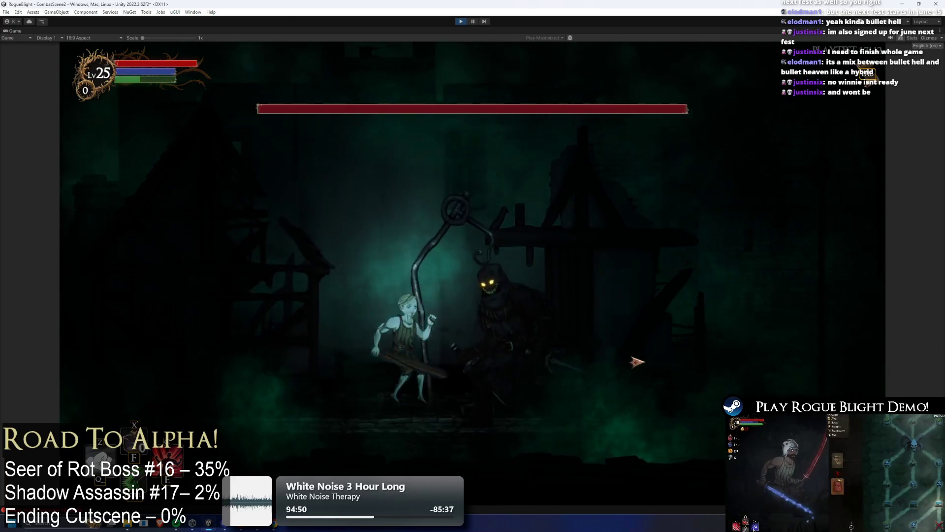
Keep dashing toward and away from the shadow boss, then stop the play test
{"action": "key", "text": "d"}
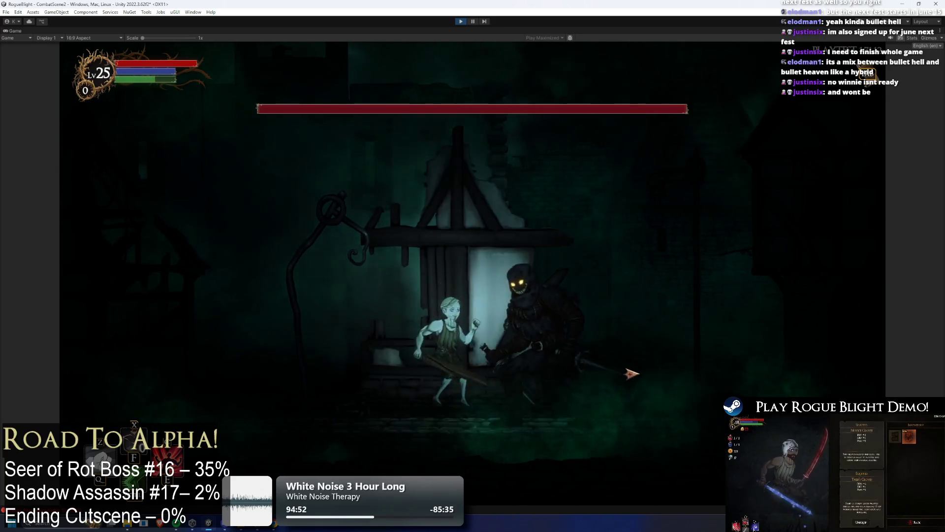
{"action": "key", "text": "a"}
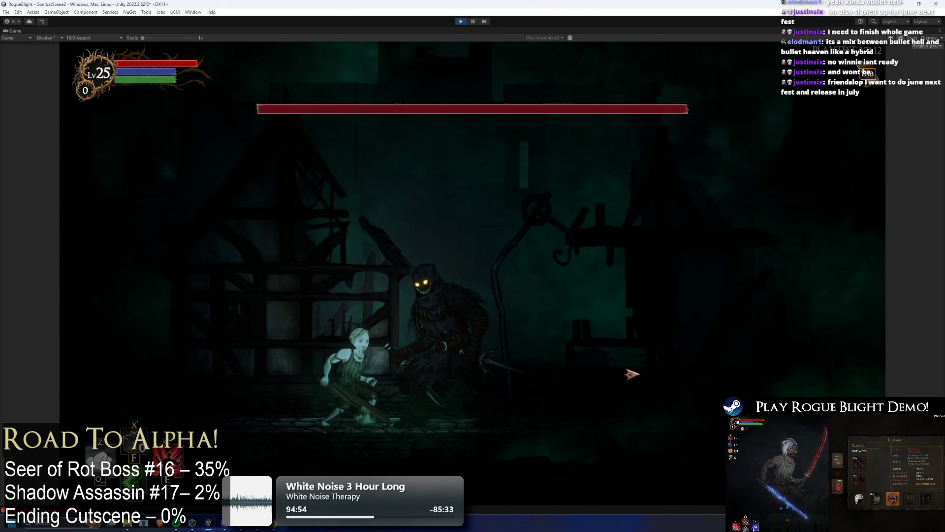
{"action": "key", "text": "d"}
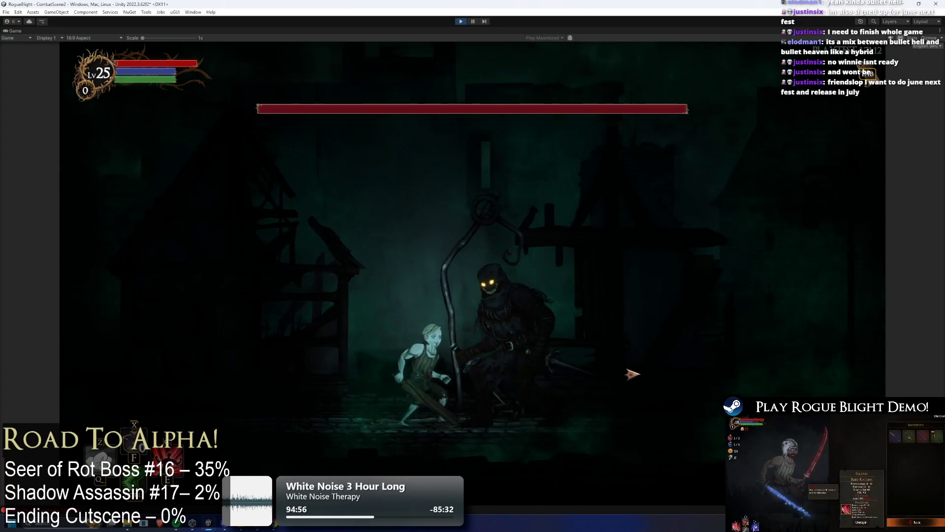
{"action": "key", "text": "d"}
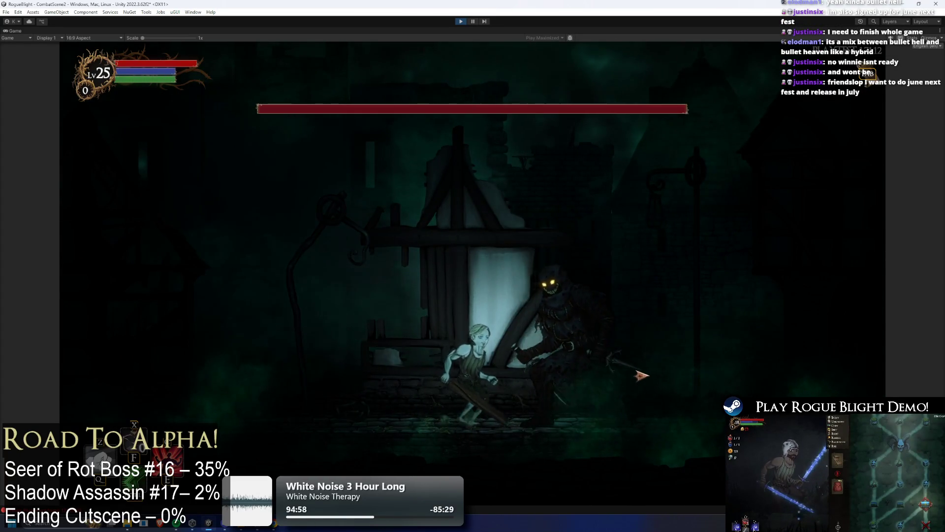
{"action": "key", "text": "a"}
{"action": "key", "text": "d"}
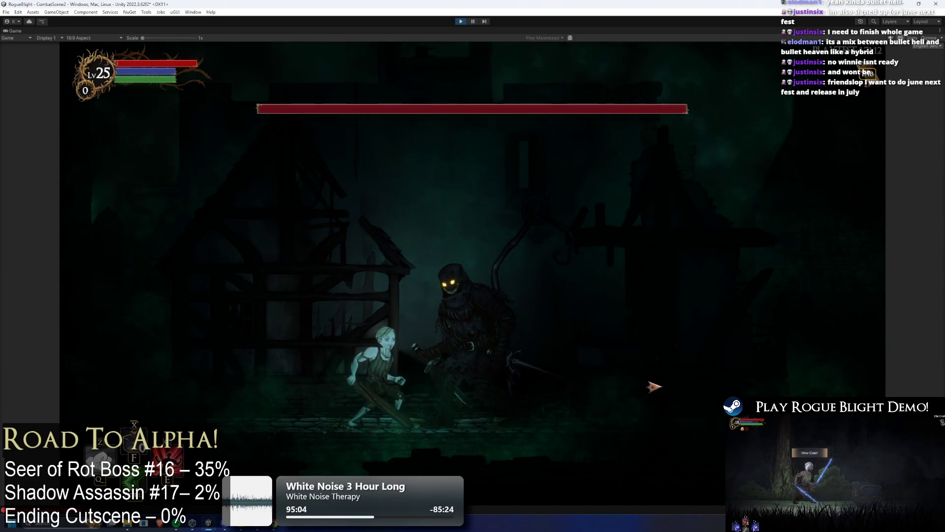
{"action": "key", "text": "a"}
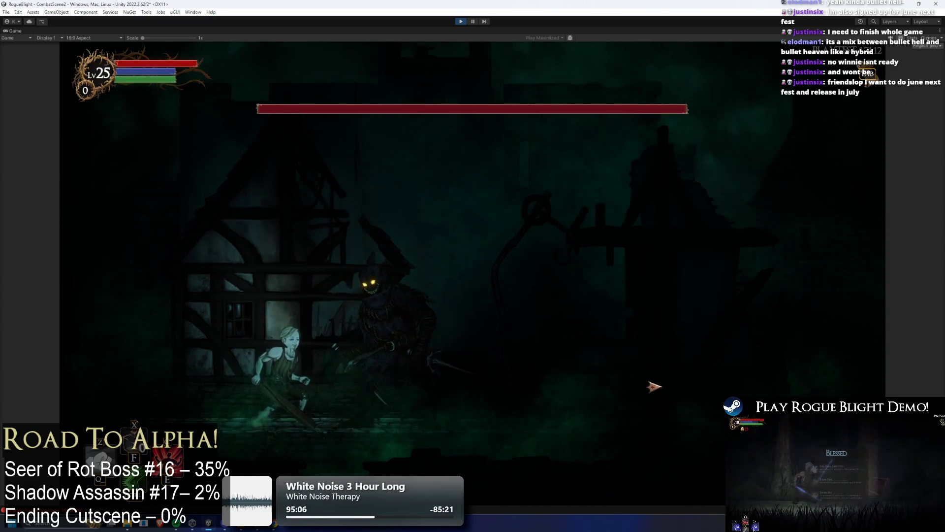
{"action": "key", "text": "d"}
{"action": "key", "text": "d"}
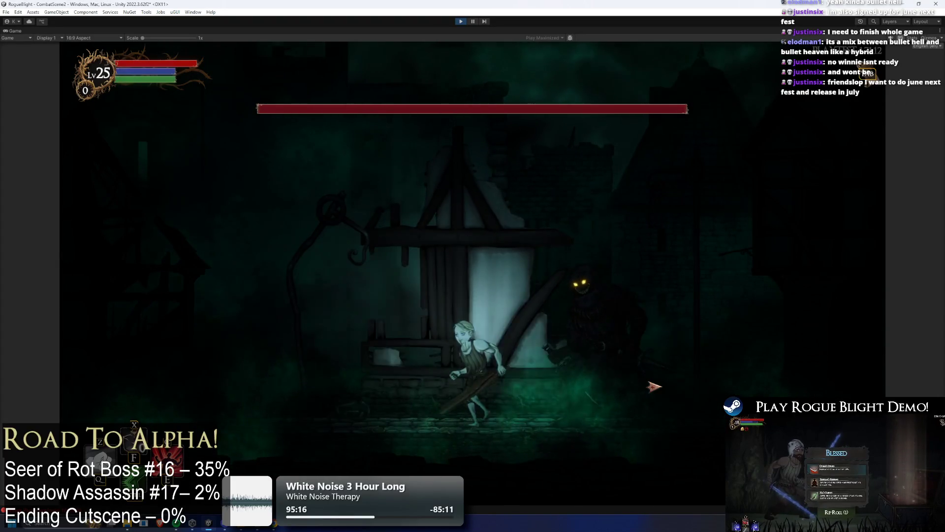
{"action": "key", "text": "a"}
{"action": "key", "text": "d"}
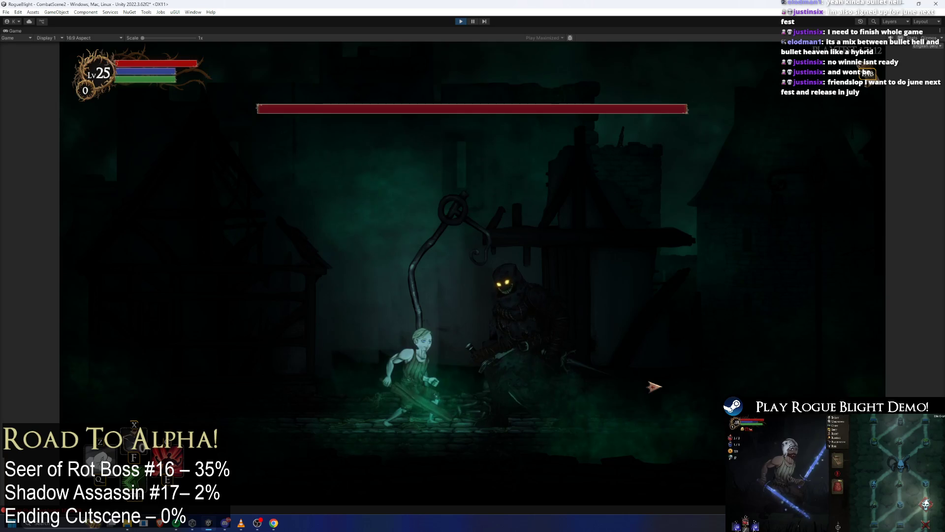
{"action": "key", "text": "d"}
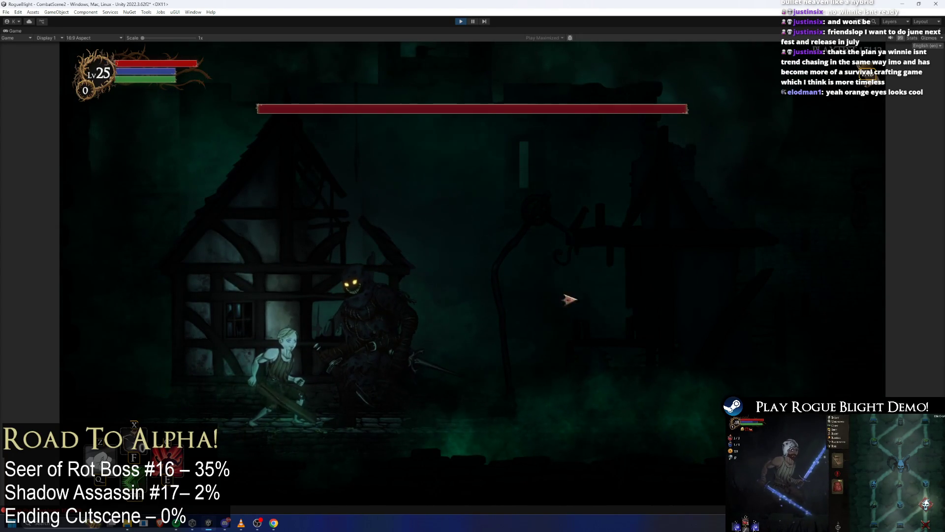
{"action": "left_click", "coordinate": [474, 21]}
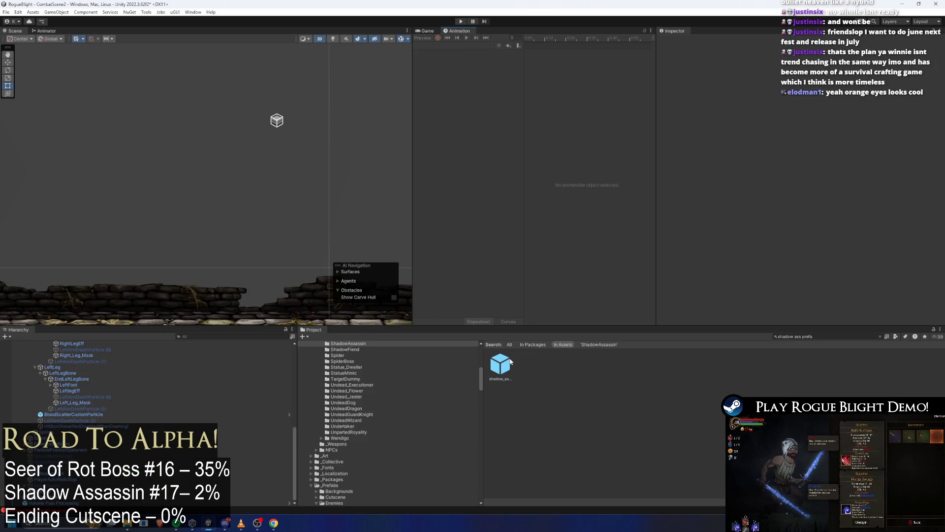
Reopen the shadow assassin prefab, select its root object and check the Enemy Controller component options
{"action": "double_click", "coordinate": [510, 361]}
{"action": "scroll", "coordinate": [247, 207], "scroll_direction": "down", "scroll_amount": 5}
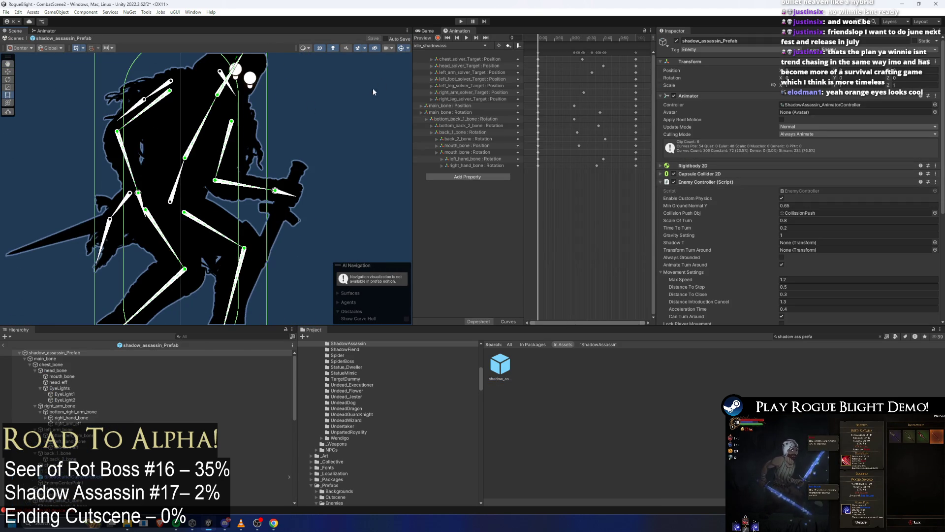
{"action": "left_click", "coordinate": [164, 400]}
{"action": "key", "text": "Left"}
{"action": "key", "text": "Left"}
{"action": "key", "text": "Left"}
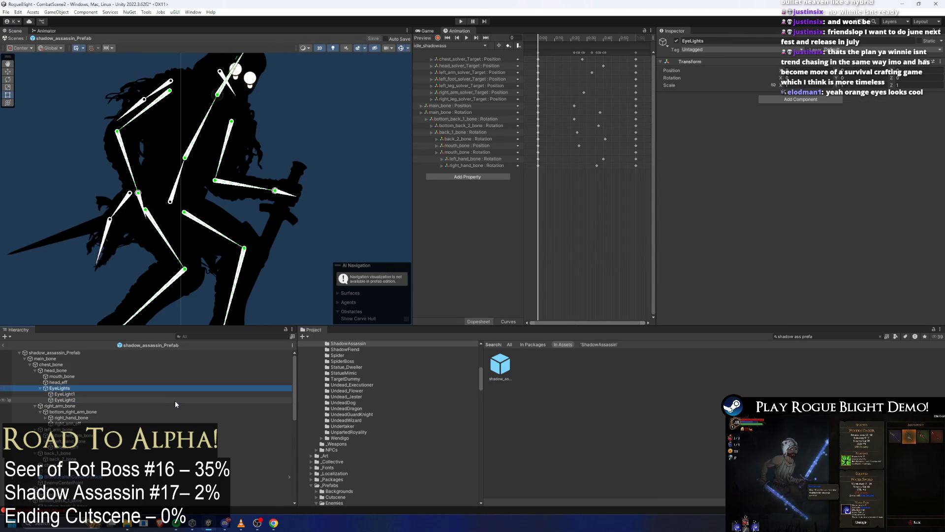
{"action": "key", "text": "Left"}
{"action": "key", "text": "Left"}
{"action": "key", "text": "Left"}
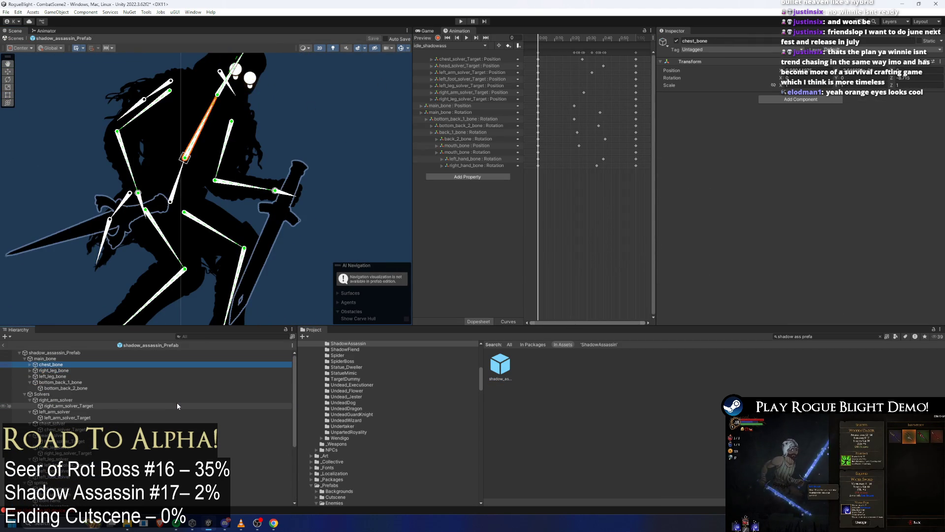
{"action": "key", "text": "Left"}
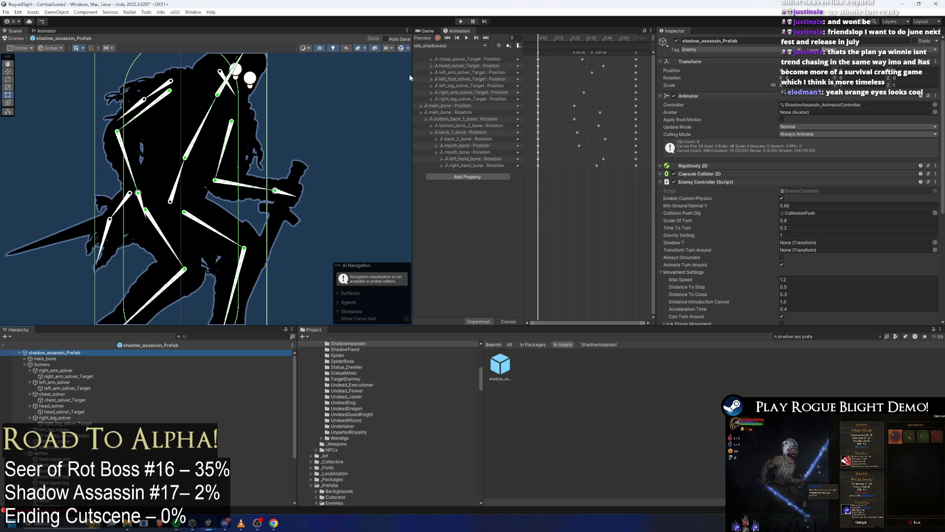
{"action": "right_click", "coordinate": [732, 182]}
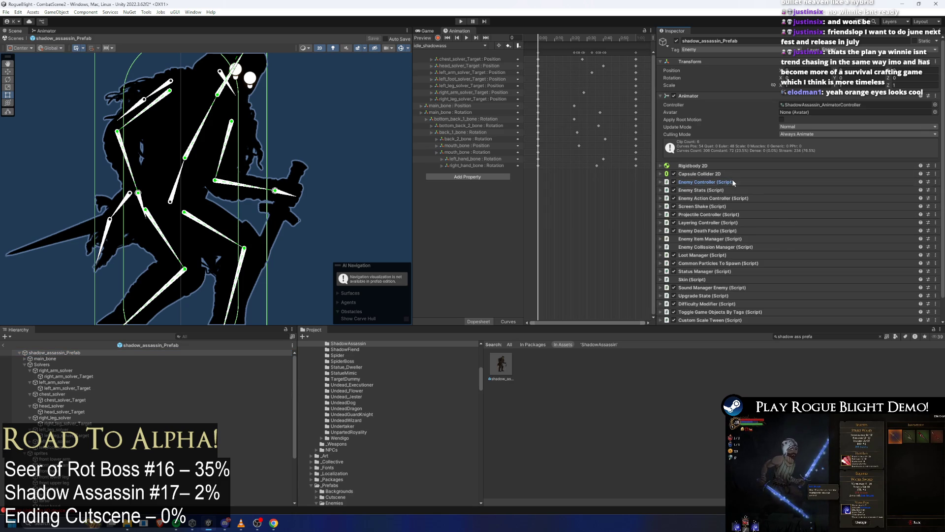
{"action": "key", "text": "Escape"}
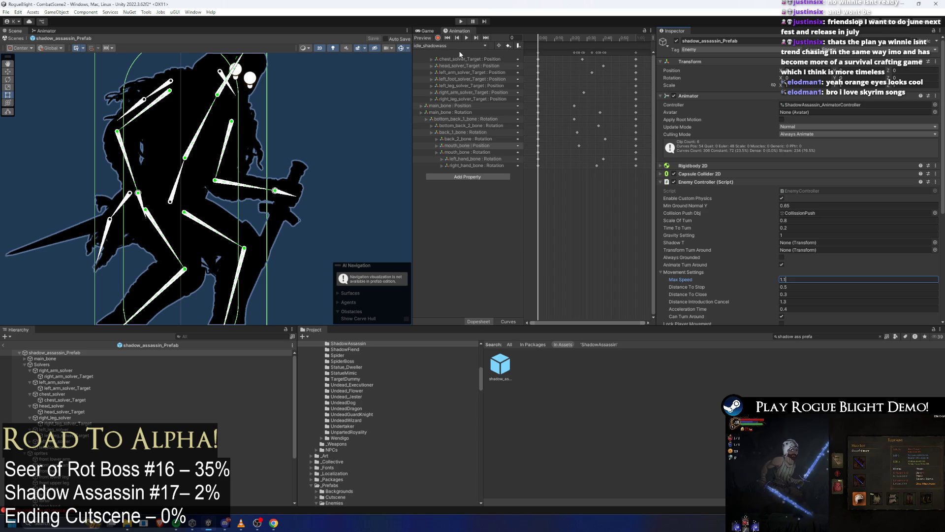
Create an animation clip named run_shadowass inside _Animations/_Enemy/ShadowAssassin
{"action": "left_click", "coordinate": [441, 46]}
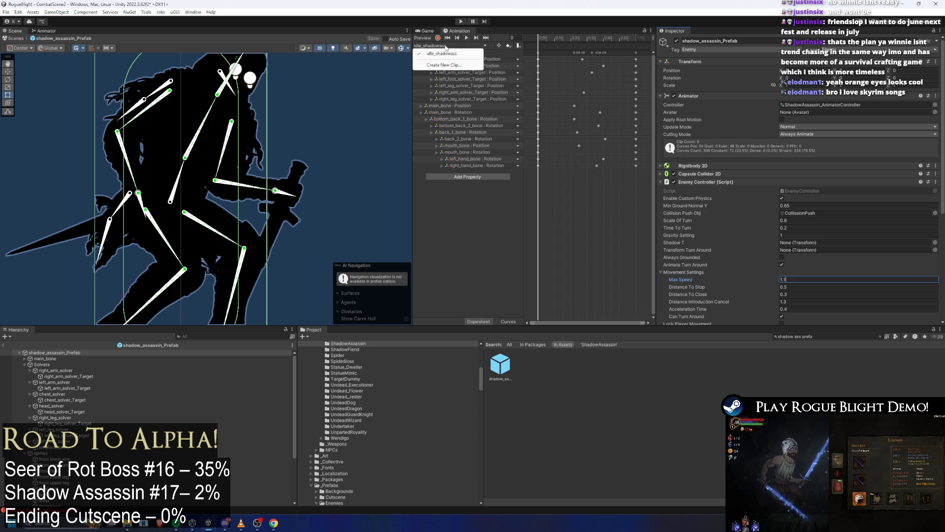
{"action": "left_click", "coordinate": [446, 67]}
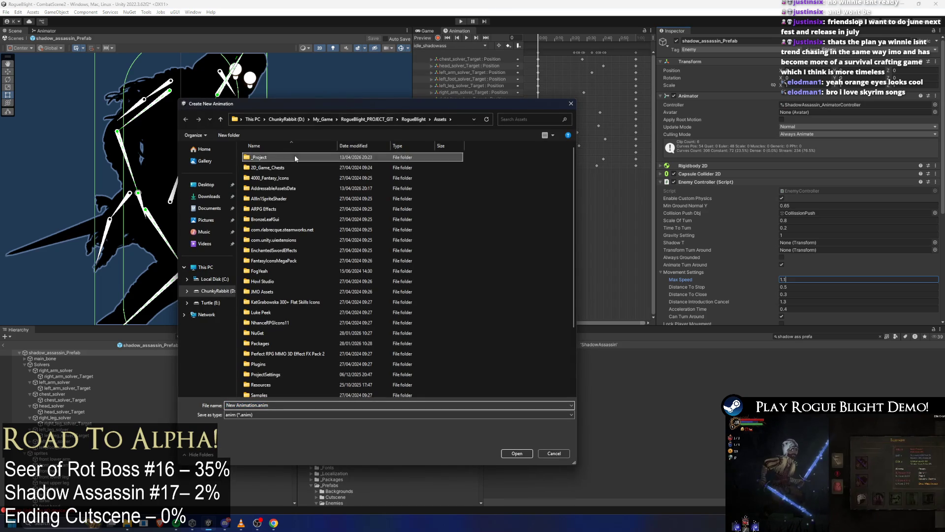
{"action": "double_click", "coordinate": [295, 155]}
{"action": "double_click", "coordinate": [280, 177]}
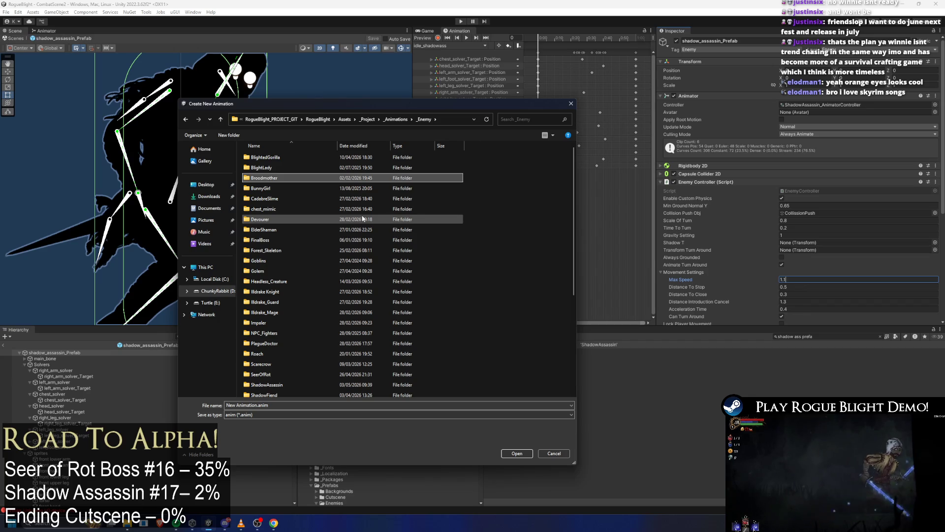
{"action": "type", "text": "sha"}
{"action": "key", "text": "Return"}
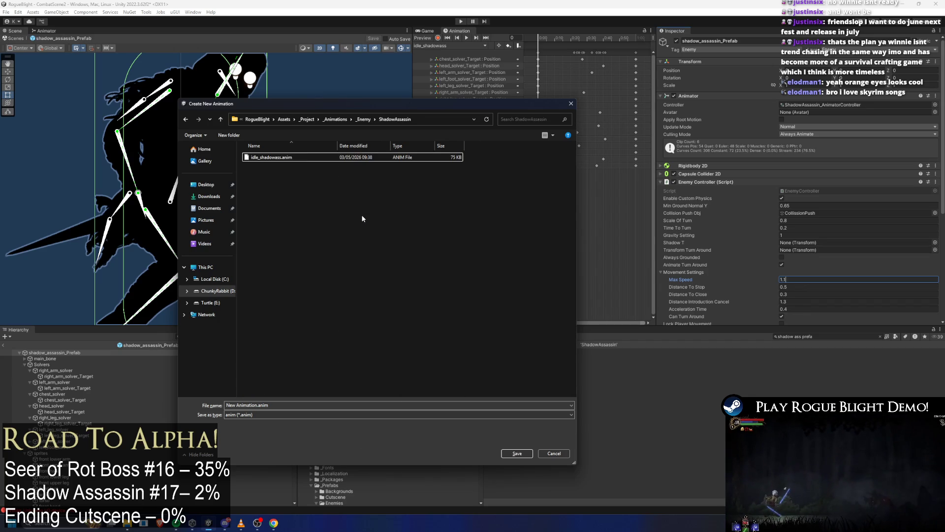
{"action": "left_click", "coordinate": [275, 158]}
{"action": "double_click", "coordinate": [235, 405]}
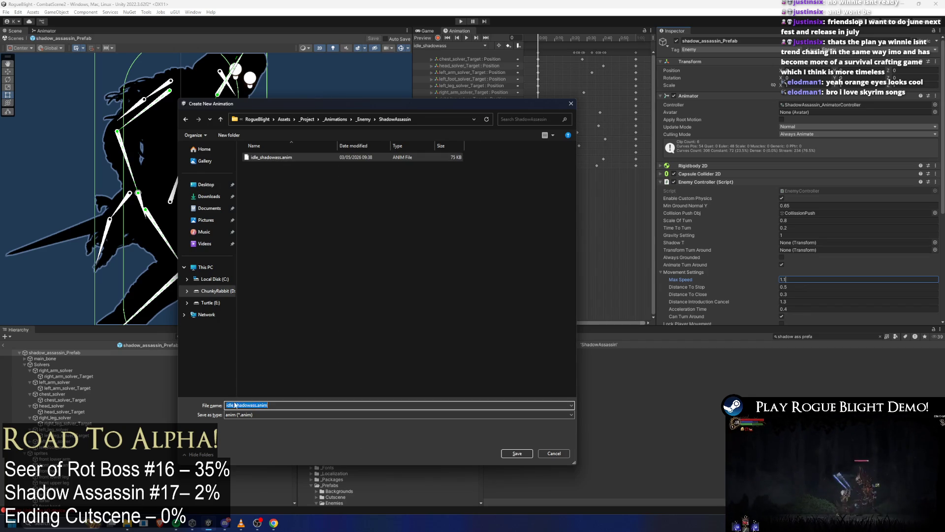
{"action": "key", "text": "Return"}
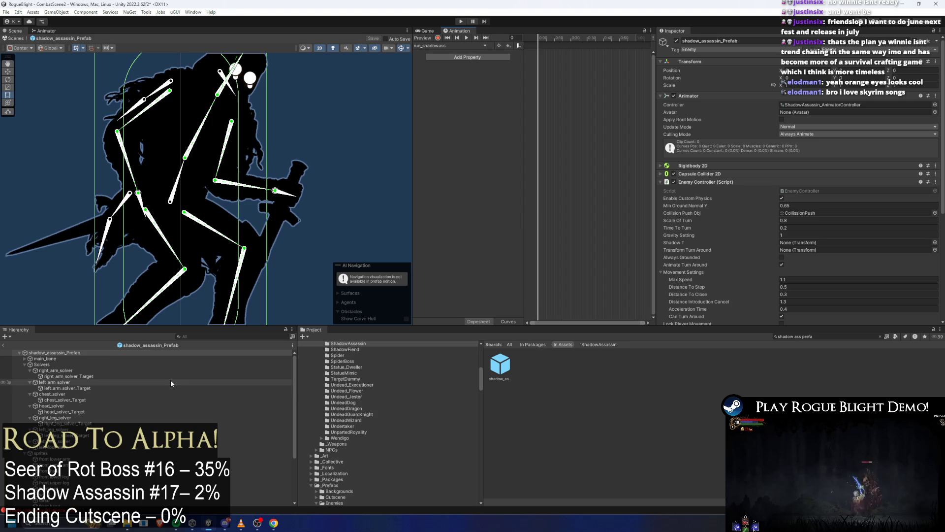
Preview idle_shadowass, then switch back to run_shadowass and move the timeline to frame 22
{"action": "left_click", "coordinate": [456, 45]}
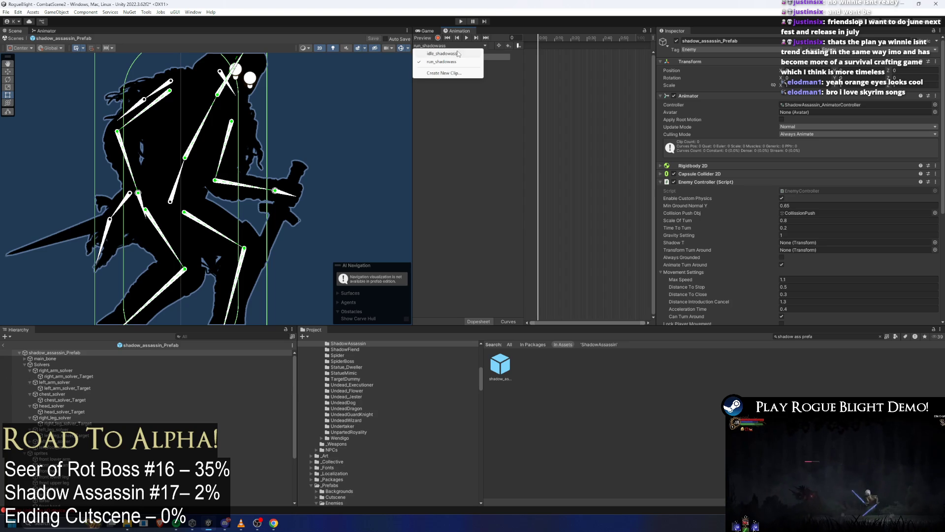
{"action": "left_click", "coordinate": [441, 56]}
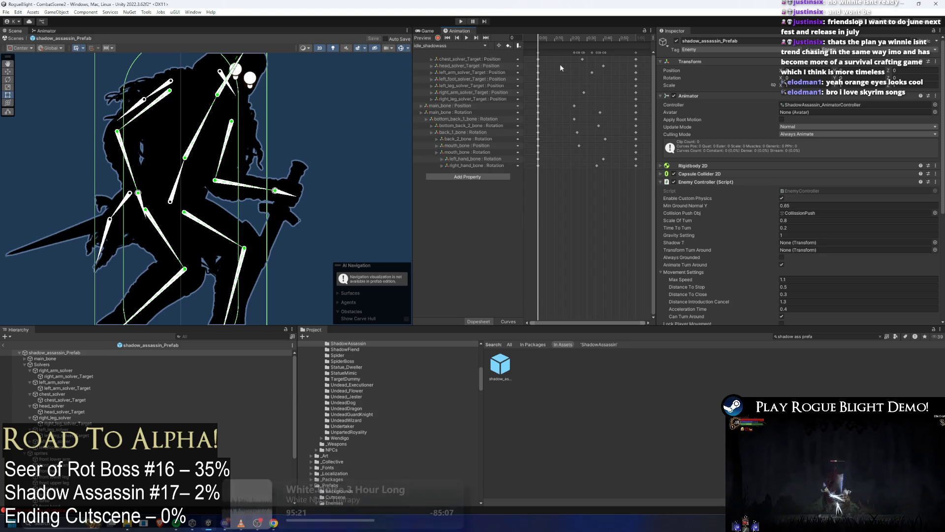
{"action": "left_click", "coordinate": [435, 46]}
{"action": "left_click", "coordinate": [443, 64]}
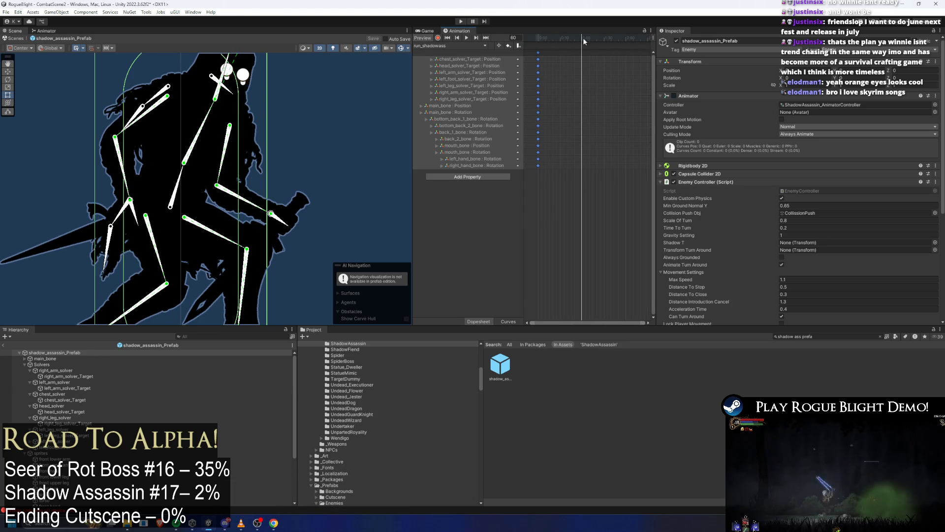
{"action": "left_click_drag", "start_coordinate": [582, 38], "coordinate": [560, 46]}
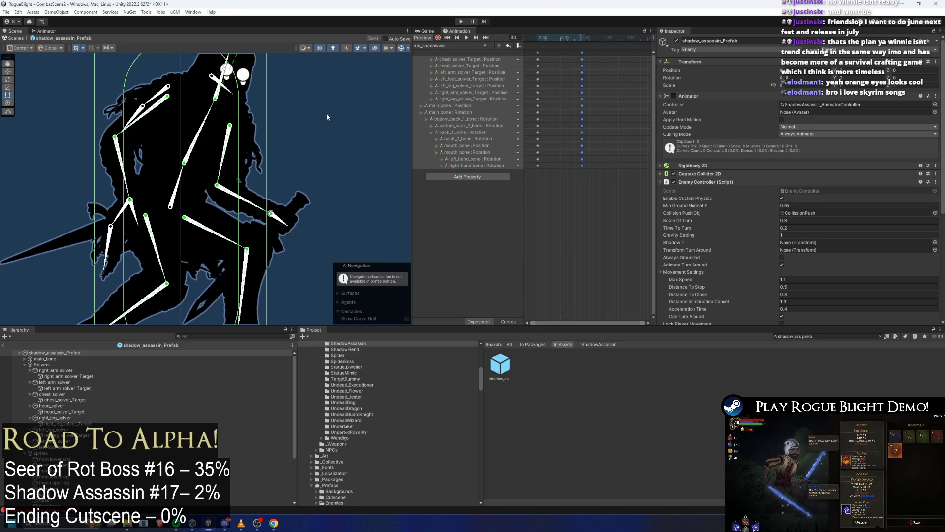
Select the right leg bone, the right leg chain and the left foot bone
{"action": "left_click", "coordinate": [156, 246]}
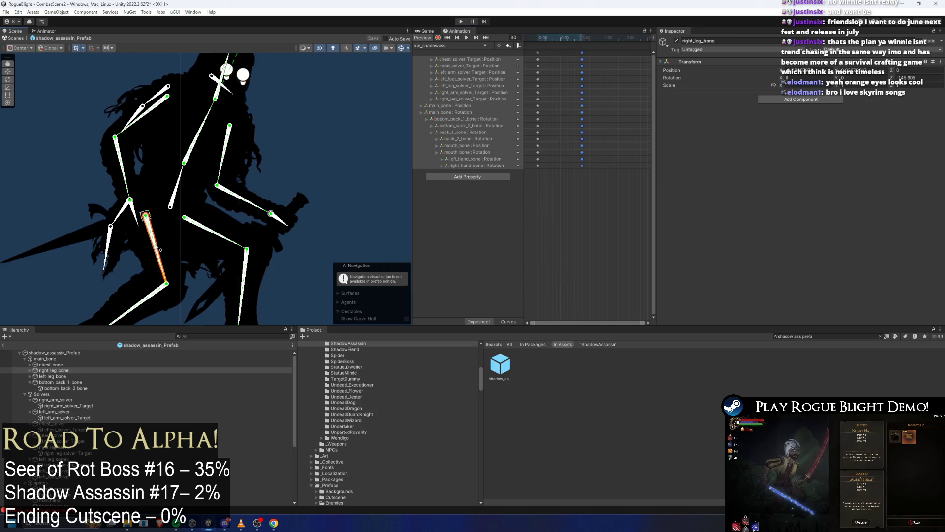
{"action": "scroll", "coordinate": [156, 246], "scroll_direction": "up", "scroll_amount": 3}
{"action": "left_click", "coordinate": [148, 252], "text": "ctrl"}
{"action": "left_click", "coordinate": [302, 253], "text": "ctrl"}
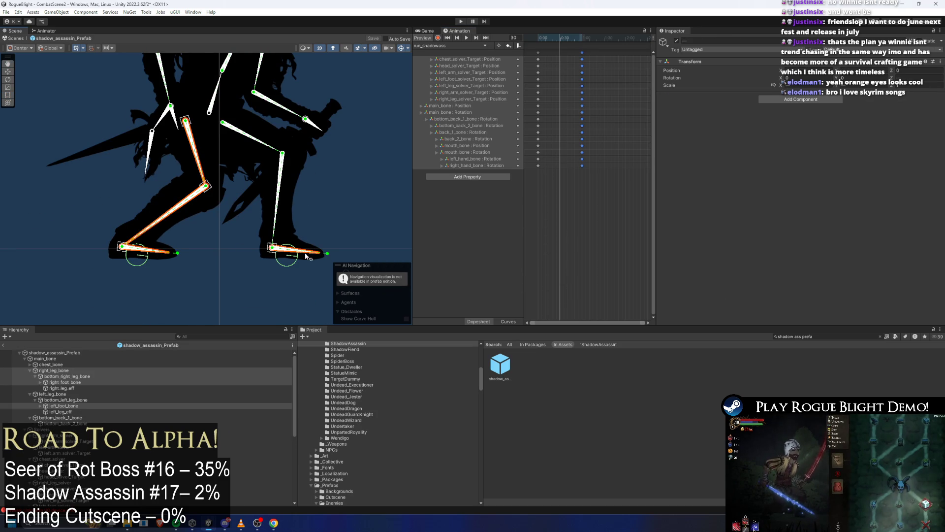
Add both arm chains, the sword hand, neck and head bones to the selection
{"action": "left_click_drag", "start_coordinate": [214, 104], "coordinate": [201, 232]}
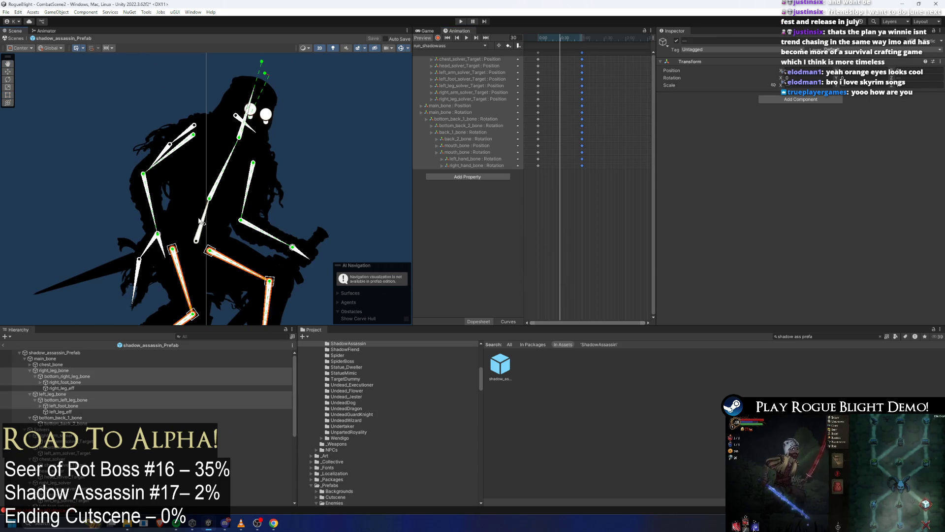
{"action": "left_click", "coordinate": [200, 221], "text": "ctrl"}
{"action": "left_click", "coordinate": [224, 168], "text": "ctrl"}
{"action": "left_click", "coordinate": [246, 192], "text": "ctrl"}
{"action": "left_click", "coordinate": [266, 234], "text": "ctrl"}
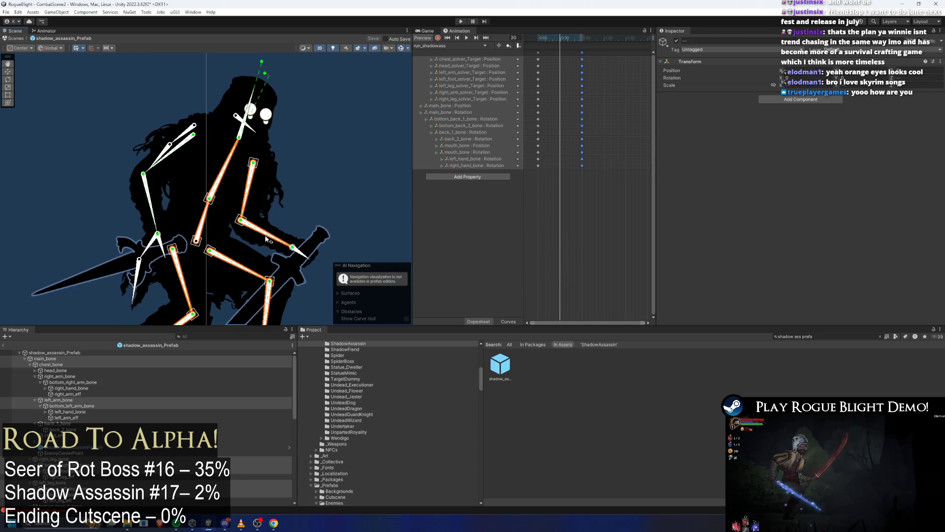
{"action": "left_click", "coordinate": [150, 204], "text": "ctrl"}
{"action": "left_click", "coordinate": [301, 251], "text": "ctrl"}
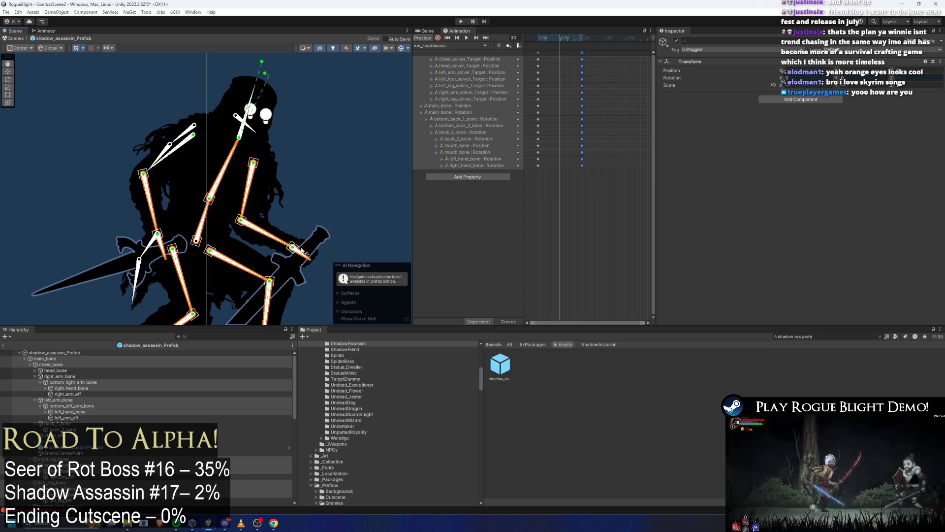
{"action": "left_click", "coordinate": [169, 151], "text": "ctrl"}
{"action": "left_click", "coordinate": [251, 107], "text": "ctrl"}
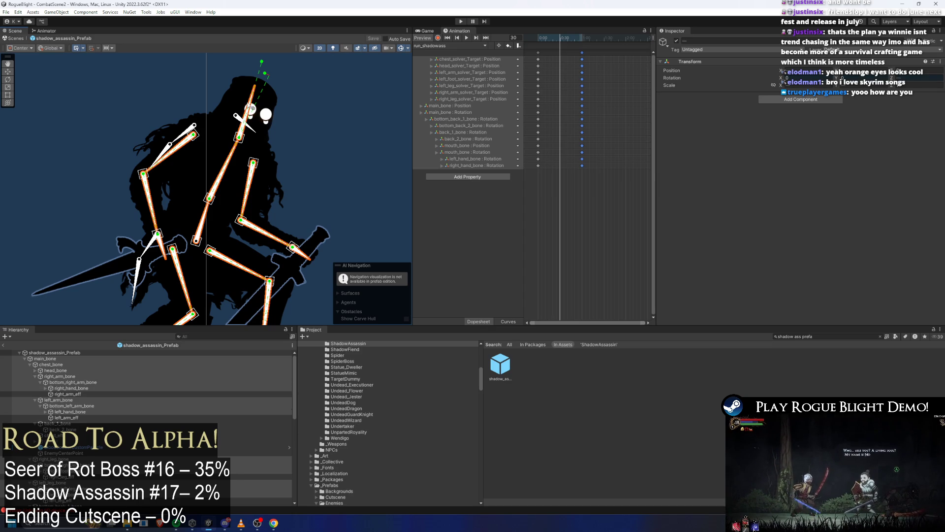
{"action": "left_click", "coordinate": [734, 49]}
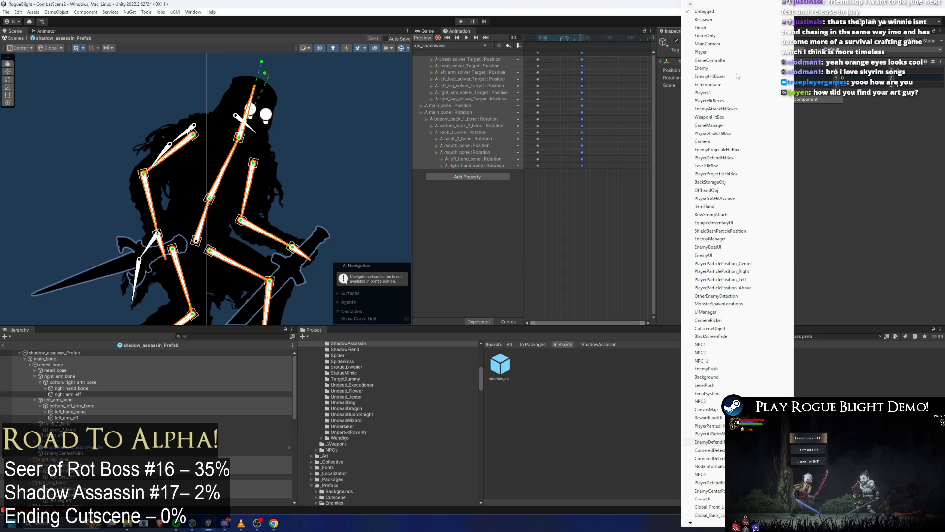
Give the selected bones the EnemyHitBoxes tag and layer 10: EnemyHitBoxes
{"action": "key", "text": "Down"}
{"action": "key", "text": "Down"}
{"action": "key", "text": "Down"}
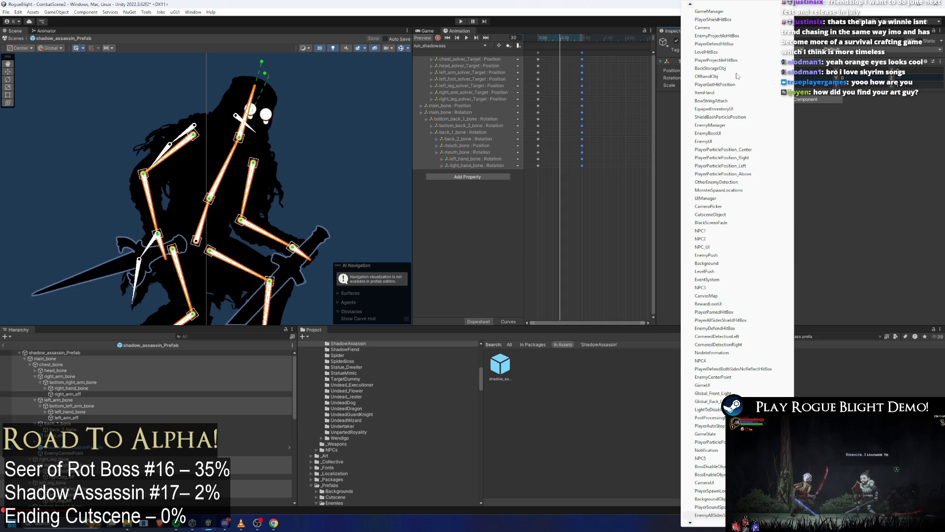
{"action": "key", "text": "e"}
{"action": "key", "text": "e"}
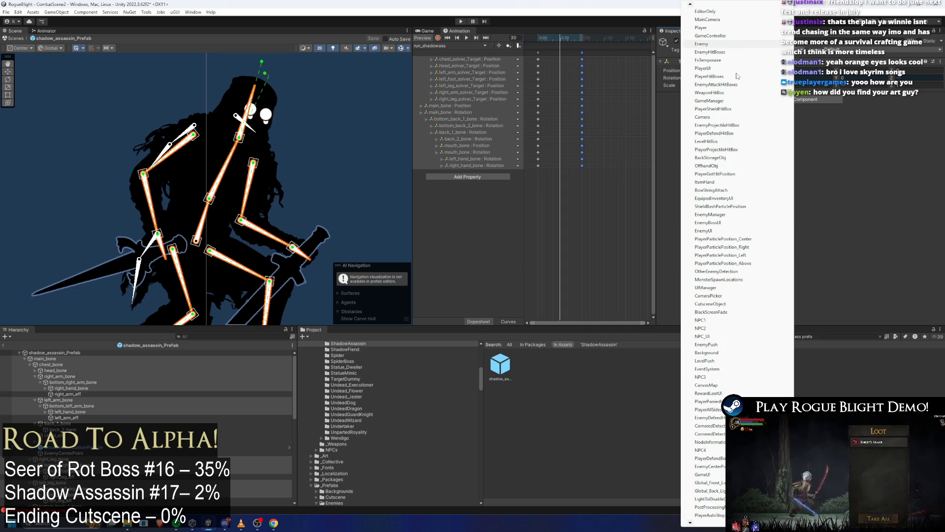
{"action": "key", "text": "Down"}
{"action": "key", "text": "Return"}
{"action": "left_click", "coordinate": [866, 49]}
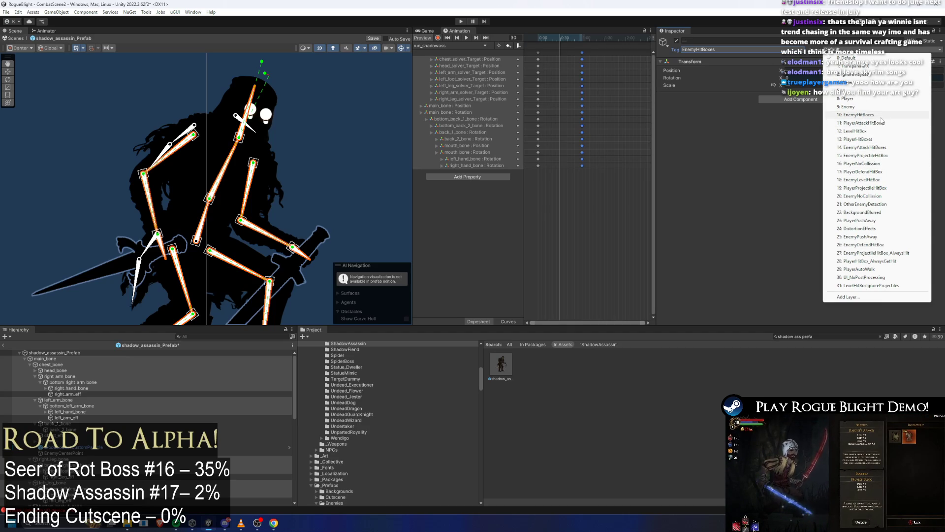
{"action": "left_click", "coordinate": [866, 115]}
Apply the layer to these bones only and give them a kinematic Rigidbody 2D
{"action": "left_click", "coordinate": [473, 274]}
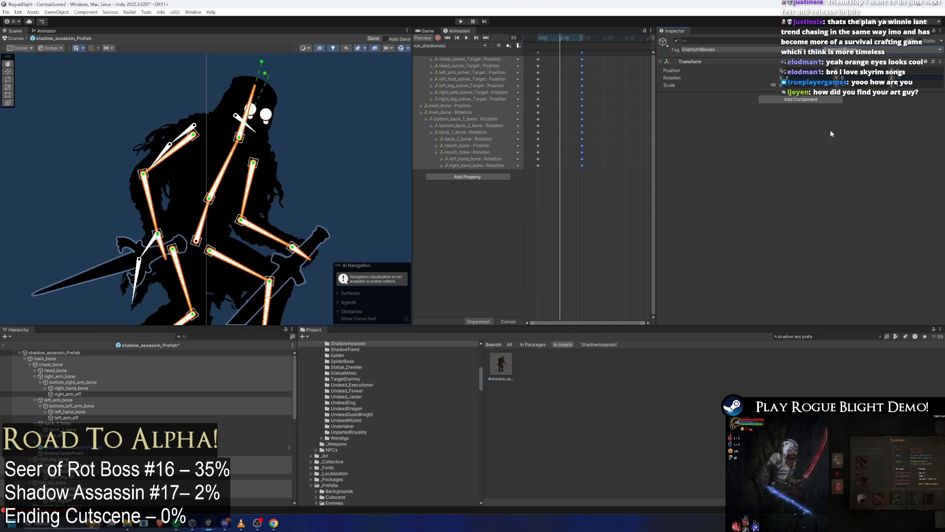
{"action": "left_click", "coordinate": [818, 101]}
{"action": "type", "text": "rigit"}
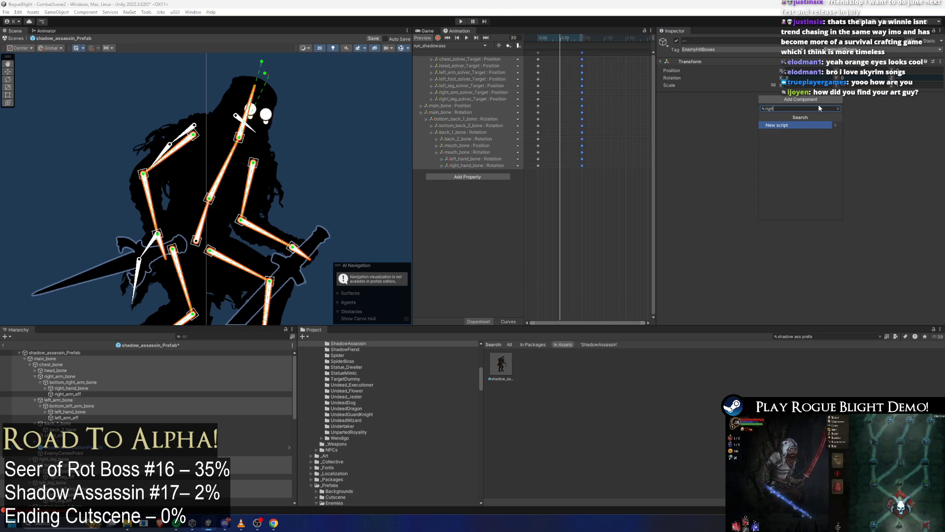
{"action": "key", "text": "BackSpace"}
{"action": "key", "text": "BackSpace"}
{"action": "key", "text": "BackSpace"}
{"action": "type", "text": "RIGIT"}
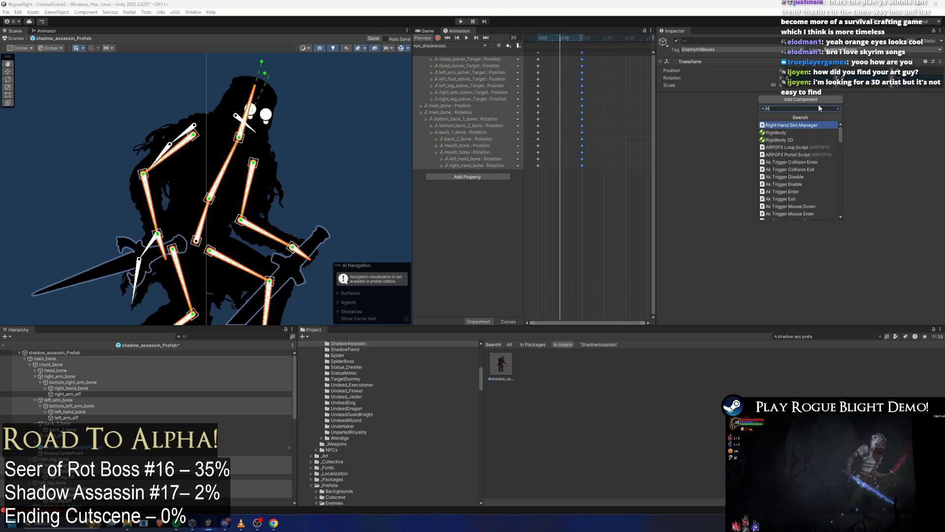
{"action": "key", "text": "BackSpace"}
{"action": "key", "text": "Return"}
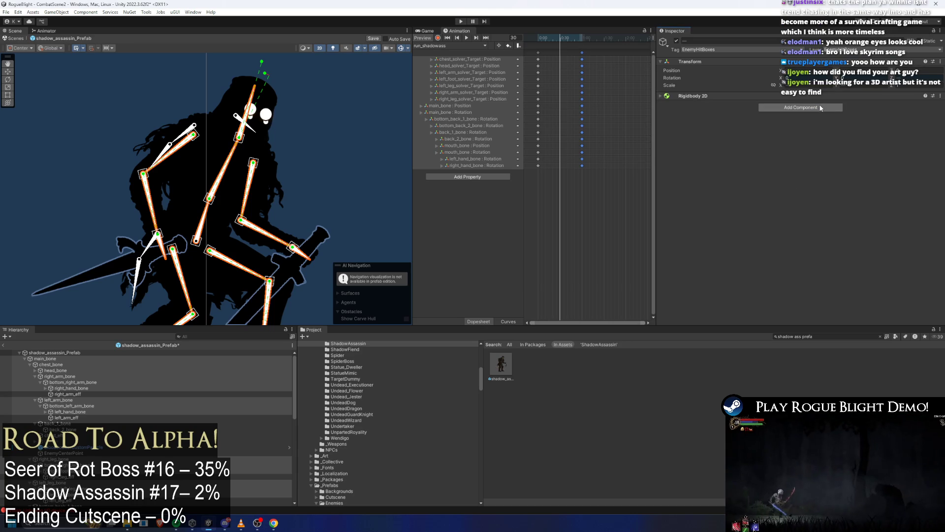
{"action": "left_click", "coordinate": [807, 104]}
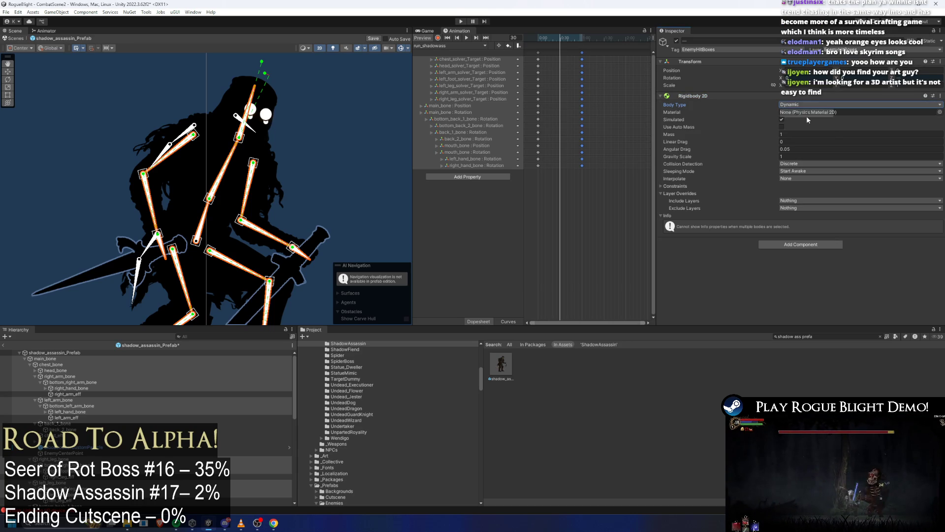
{"action": "left_click", "coordinate": [803, 121]}
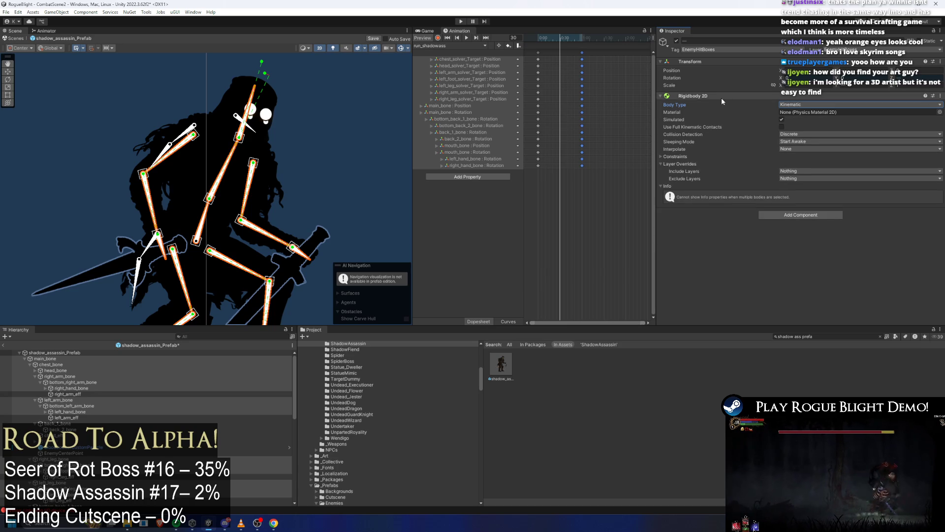
{"action": "left_click", "coordinate": [722, 98]}
Add a Box Collider 2D sized 0.1 by 0.1 to the bones and make it a trigger
{"action": "left_click", "coordinate": [803, 108]}
{"action": "type", "text": "BO"}
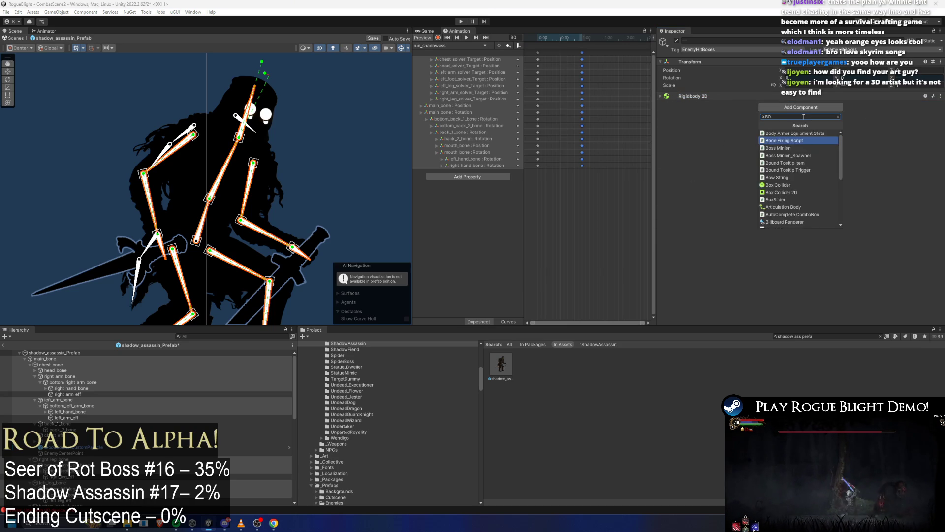
{"action": "type", "text": "x collider 2d"}
{"action": "key", "text": "Return"}
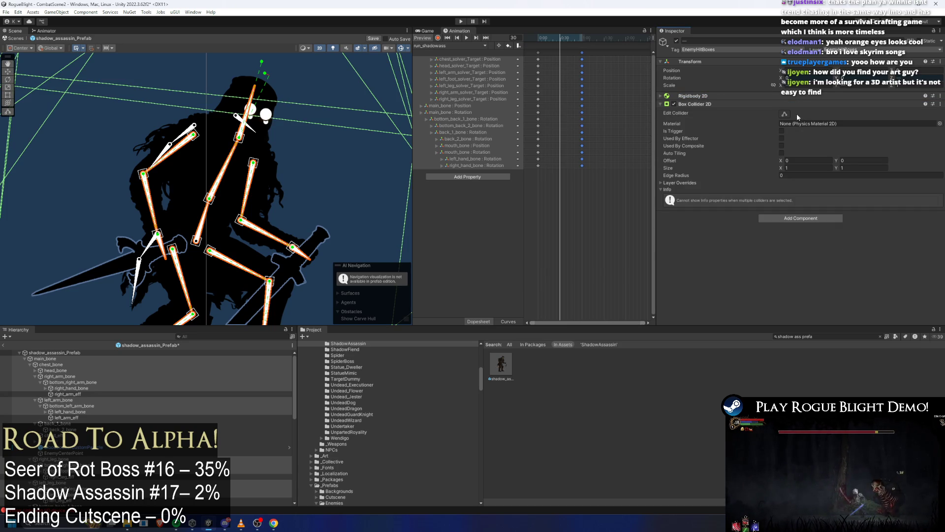
{"action": "left_click", "coordinate": [820, 168]}
{"action": "type", "text": "0.1"}
{"action": "key", "text": "Tab"}
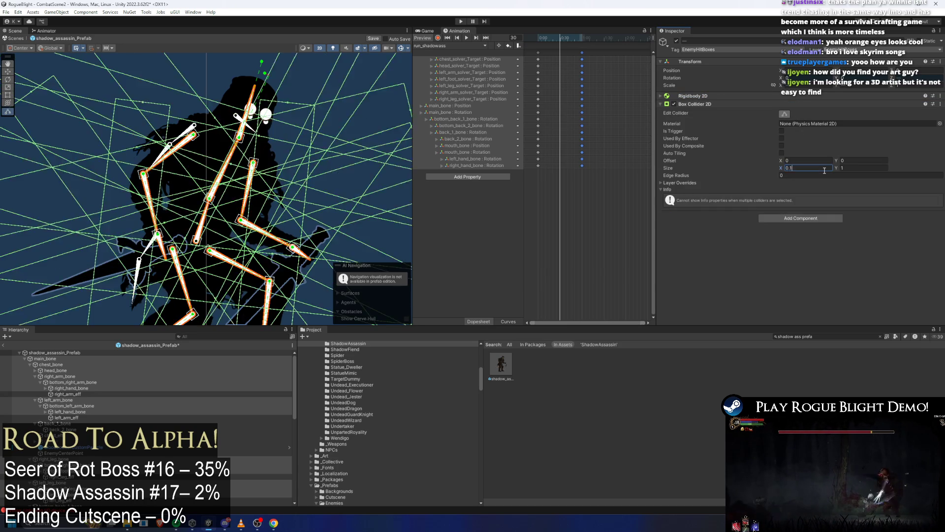
{"action": "type", "text": "0.1"}
{"action": "left_click", "coordinate": [782, 130]}
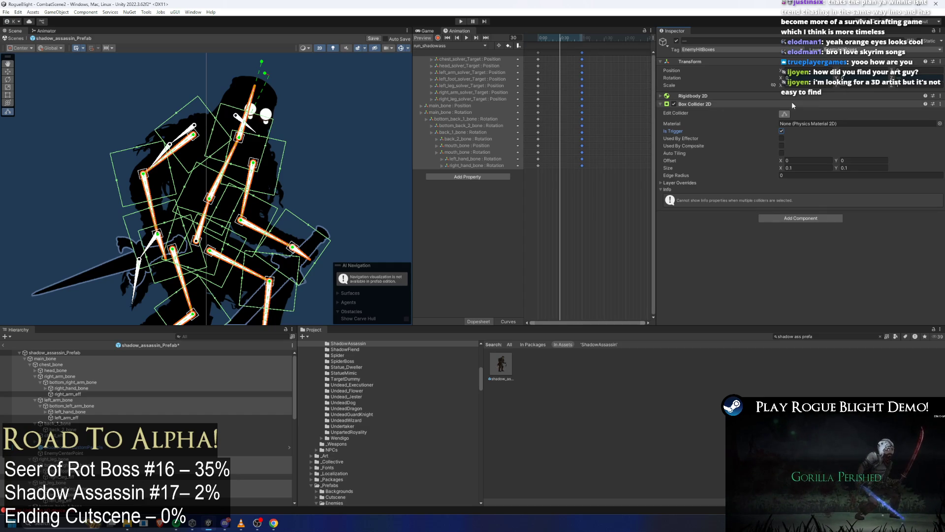
Stretch the head hitbox up and out to cover the head, and raise the chest hitbox edge
{"action": "scroll", "coordinate": [303, 74], "scroll_direction": "up", "scroll_amount": 2}
{"action": "scroll", "coordinate": [303, 77], "scroll_direction": "up", "scroll_amount": 1}
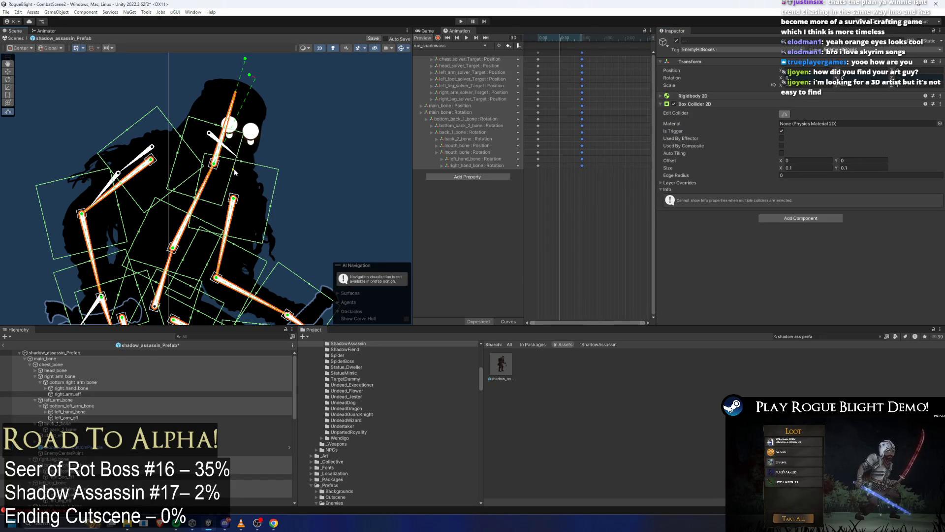
{"action": "left_click_drag", "start_coordinate": [217, 125], "coordinate": [231, 77]}
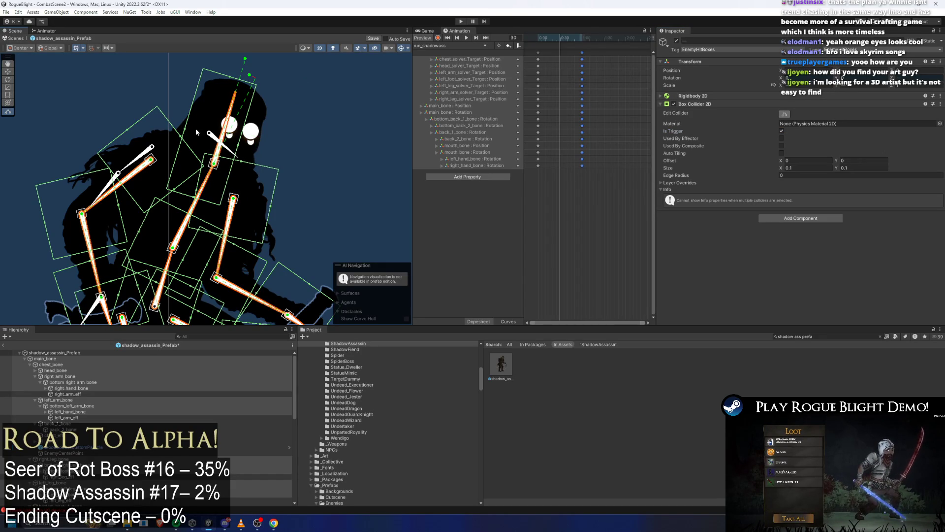
{"action": "left_click_drag", "start_coordinate": [185, 129], "coordinate": [176, 130]}
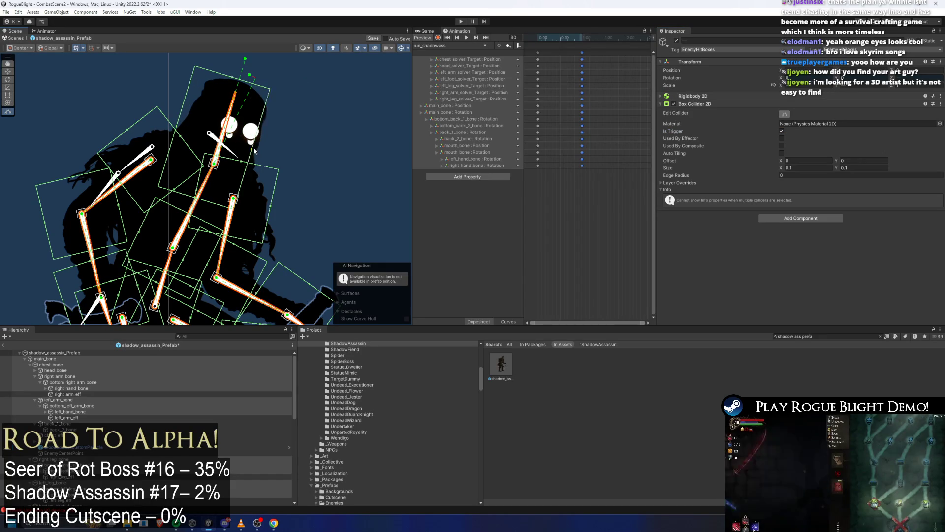
{"action": "left_click_drag", "start_coordinate": [239, 148], "coordinate": [261, 152]}
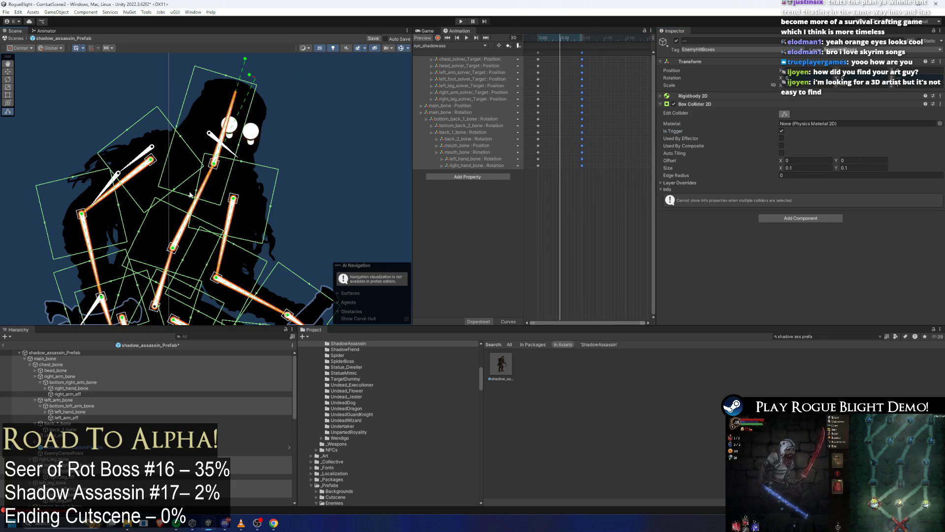
{"action": "left_click_drag", "start_coordinate": [192, 192], "coordinate": [200, 171]}
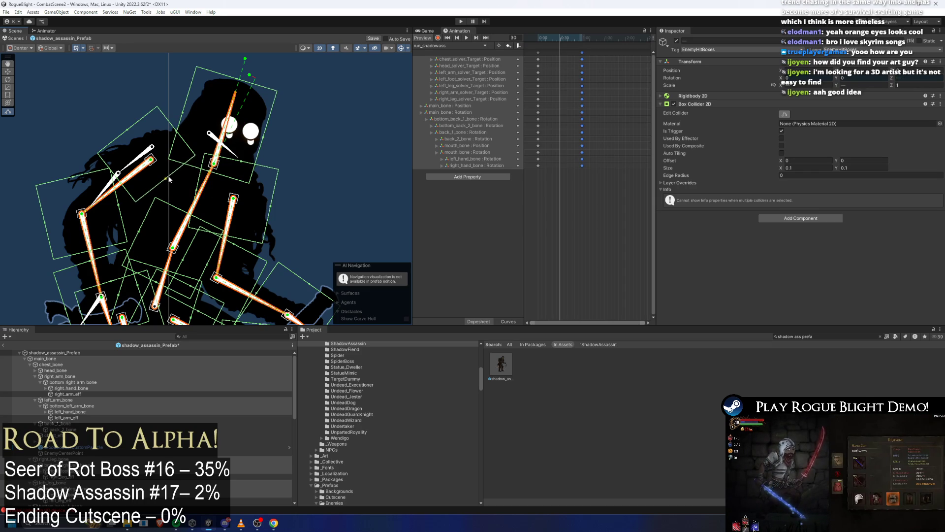
Tighten the arm hitbox at the elbow and refit the torso and limb hitbox edges
{"action": "scroll", "coordinate": [118, 179], "scroll_direction": "up", "scroll_amount": 3}
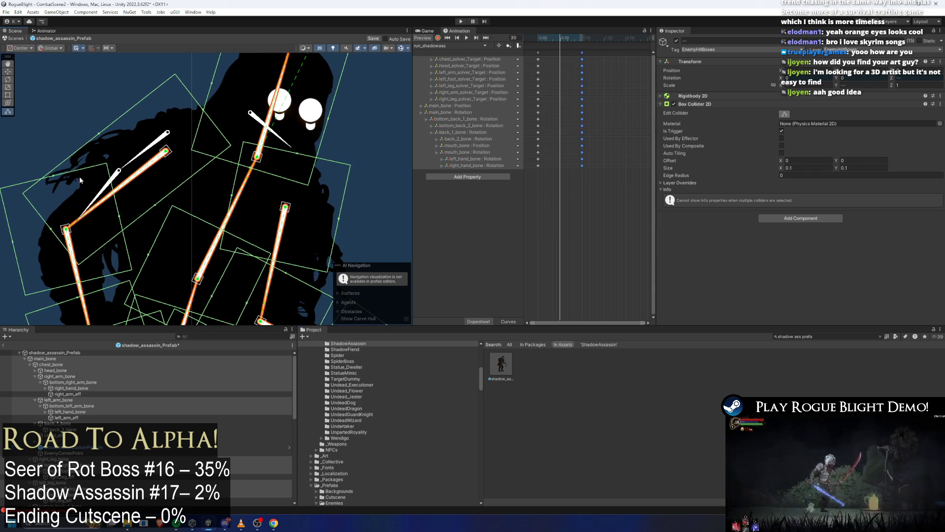
{"action": "left_click_drag", "start_coordinate": [99, 134], "coordinate": [110, 147]}
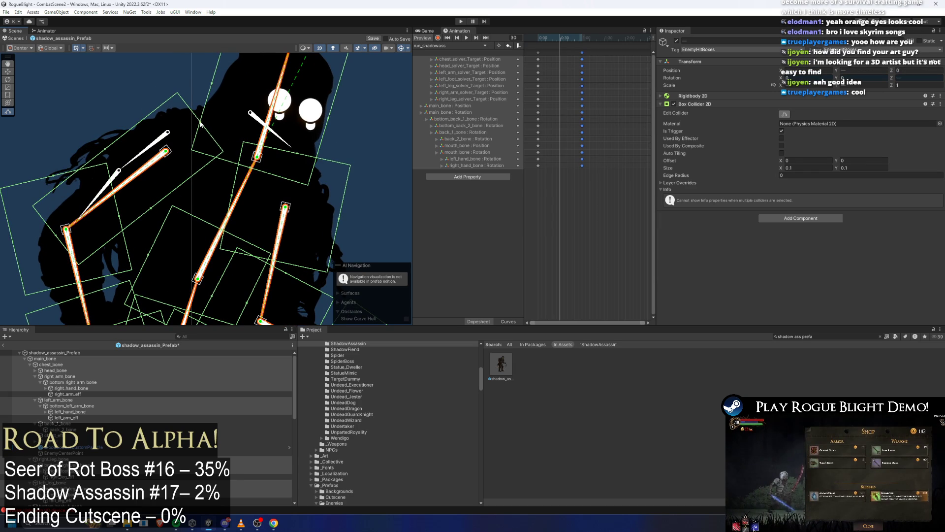
{"action": "left_click_drag", "start_coordinate": [283, 170], "coordinate": [265, 110]}
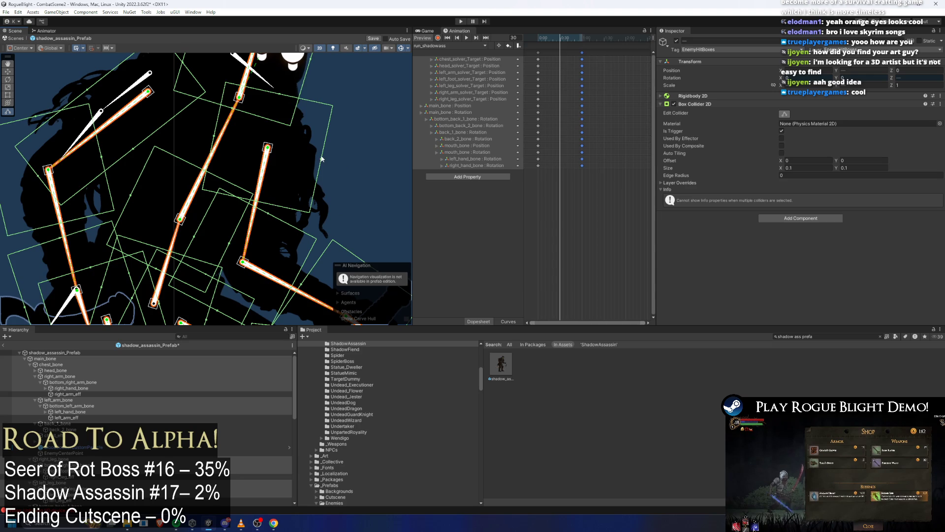
{"action": "left_click_drag", "start_coordinate": [321, 158], "coordinate": [352, 166]}
{"action": "left_click_drag", "start_coordinate": [271, 205], "coordinate": [279, 248]}
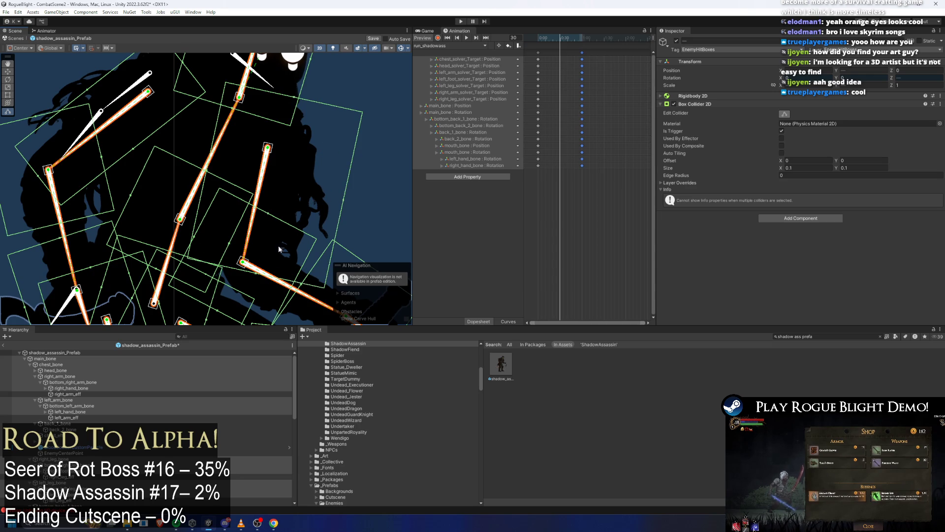
{"action": "left_click_drag", "start_coordinate": [344, 202], "coordinate": [311, 196]}
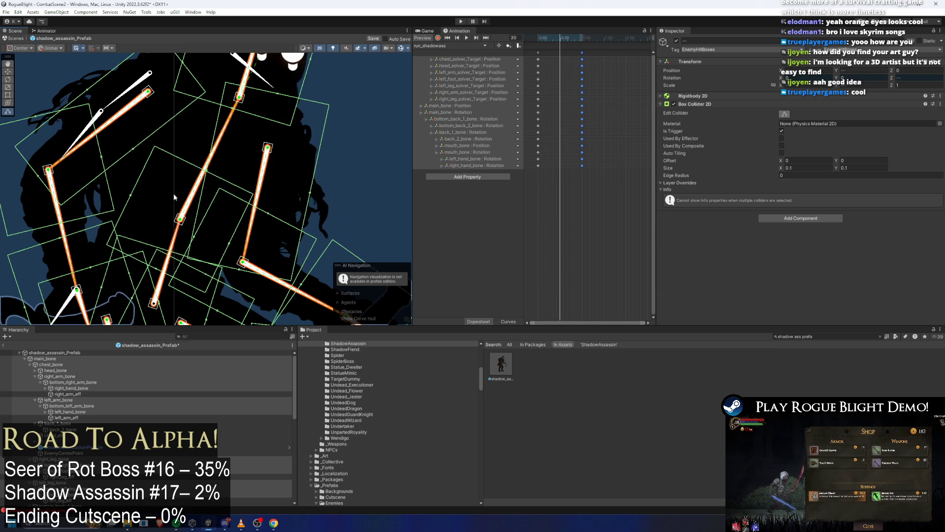
{"action": "left_click_drag", "start_coordinate": [207, 173], "coordinate": [243, 147]}
{"action": "left_click_drag", "start_coordinate": [287, 113], "coordinate": [283, 127]}
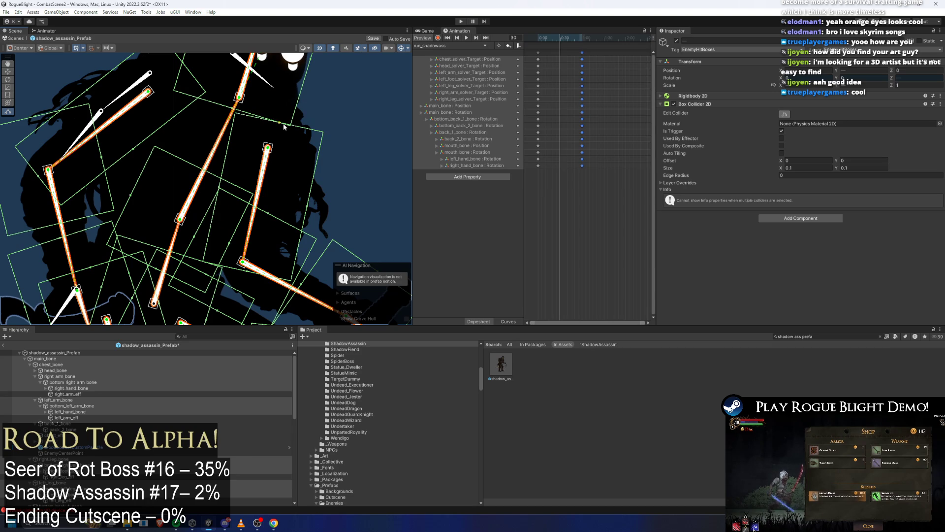
{"action": "left_click_drag", "start_coordinate": [221, 191], "coordinate": [248, 135]}
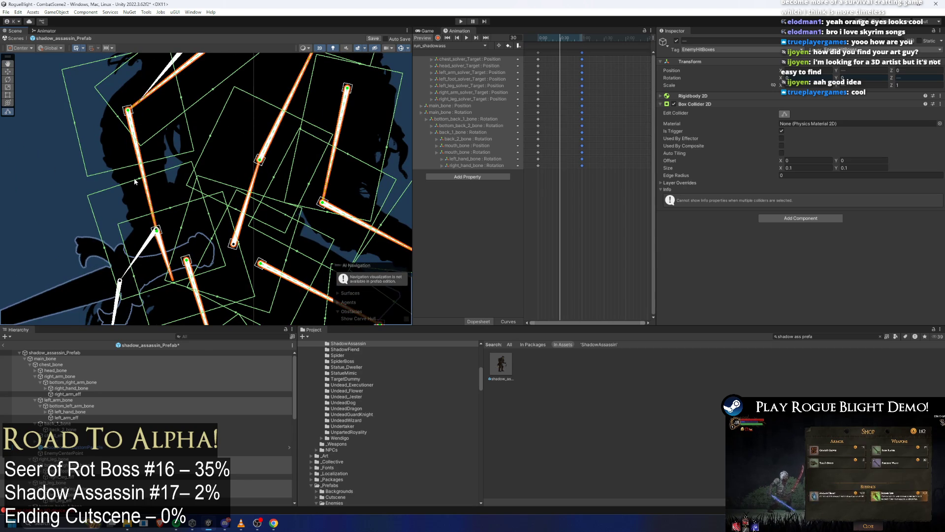
{"action": "mouse_move", "coordinate": [134, 178]}
{"action": "left_mouse_down"}
{"action": "mouse_move", "coordinate": [148, 222]}
{"action": "mouse_move", "coordinate": [136, 266]}
{"action": "left_mouse_up"}
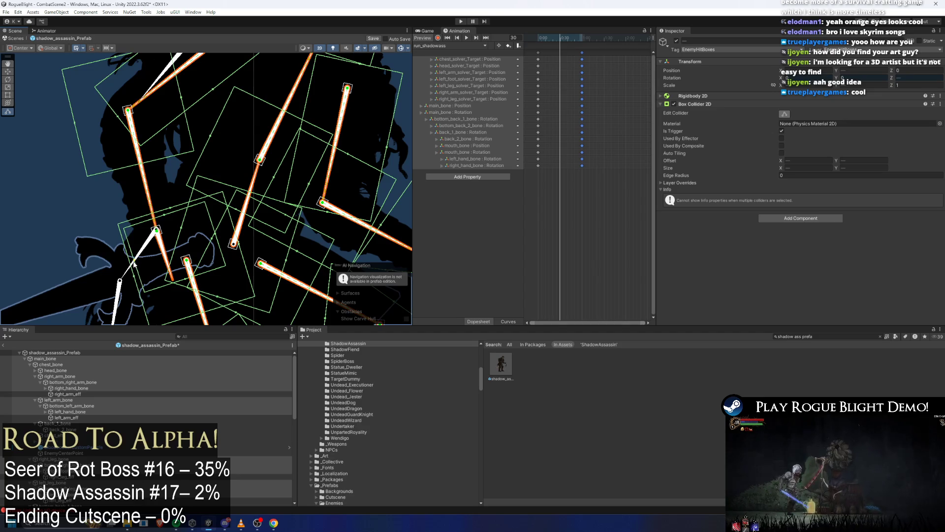
Light the scene, then lengthen and reposition the upper arm hitbox and trim its top edge
{"action": "left_click", "coordinate": [333, 49]}
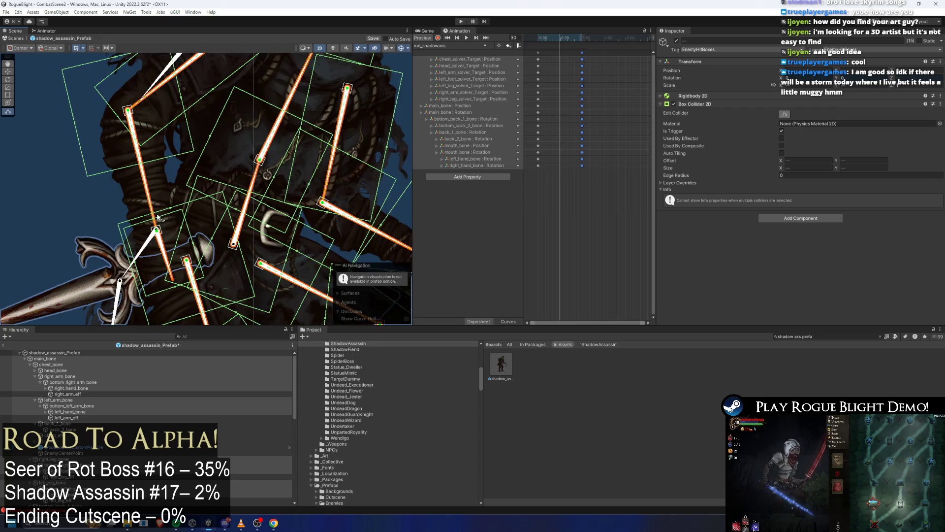
{"action": "scroll", "coordinate": [164, 207], "scroll_direction": "up", "scroll_amount": 5}
{"action": "scroll", "coordinate": [164, 207], "scroll_direction": "down", "scroll_amount": 3}
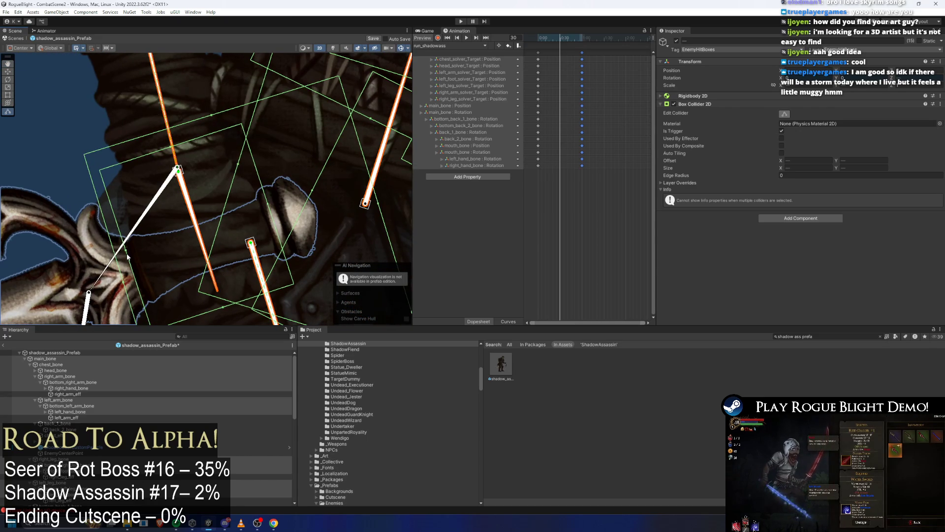
{"action": "scroll", "coordinate": [142, 249], "scroll_direction": "up", "scroll_amount": 3}
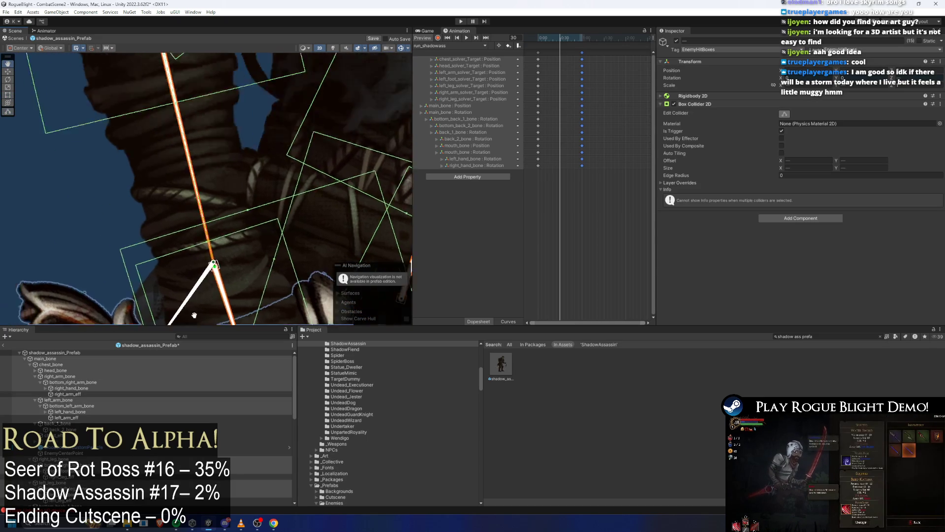
{"action": "mouse_move", "coordinate": [181, 195]}
{"action": "left_mouse_down"}
{"action": "mouse_move", "coordinate": [222, 158]}
{"action": "mouse_move", "coordinate": [218, 105]}
{"action": "left_mouse_up"}
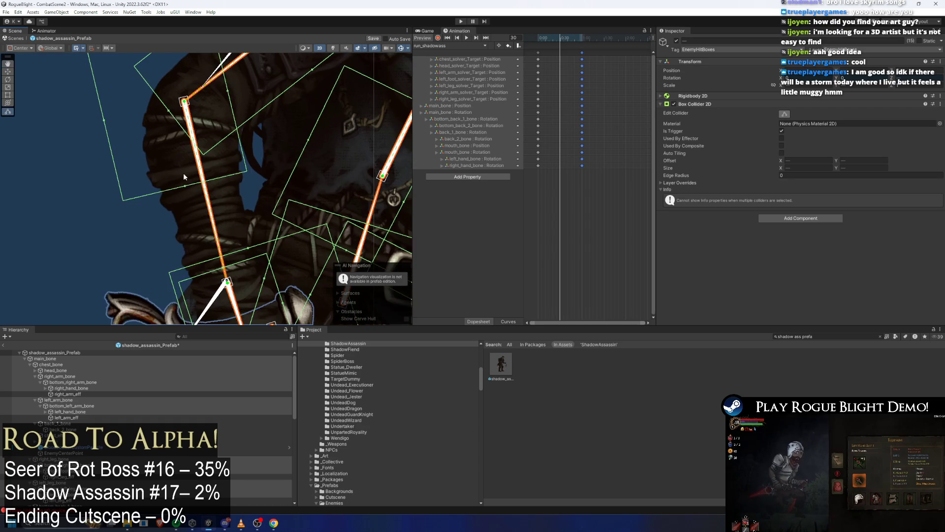
{"action": "left_click_drag", "start_coordinate": [191, 210], "coordinate": [188, 296]}
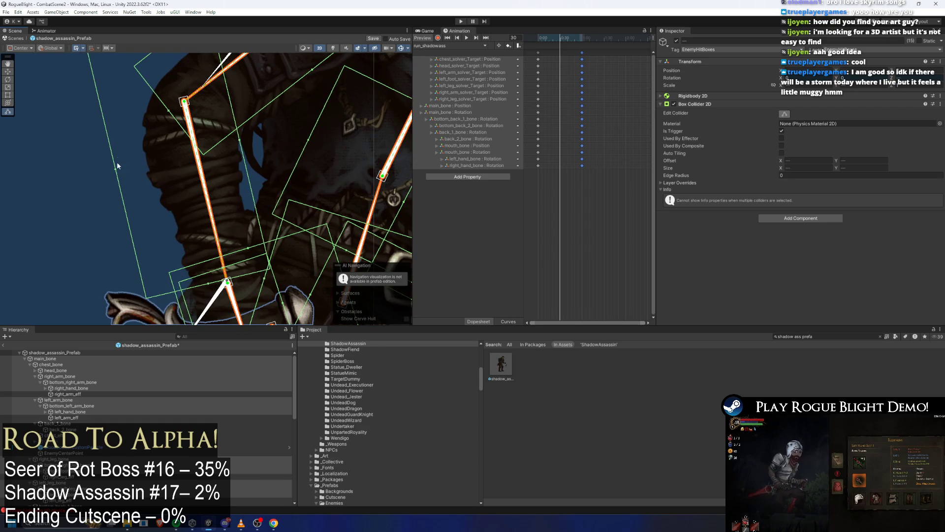
{"action": "left_click_drag", "start_coordinate": [116, 164], "coordinate": [131, 165]}
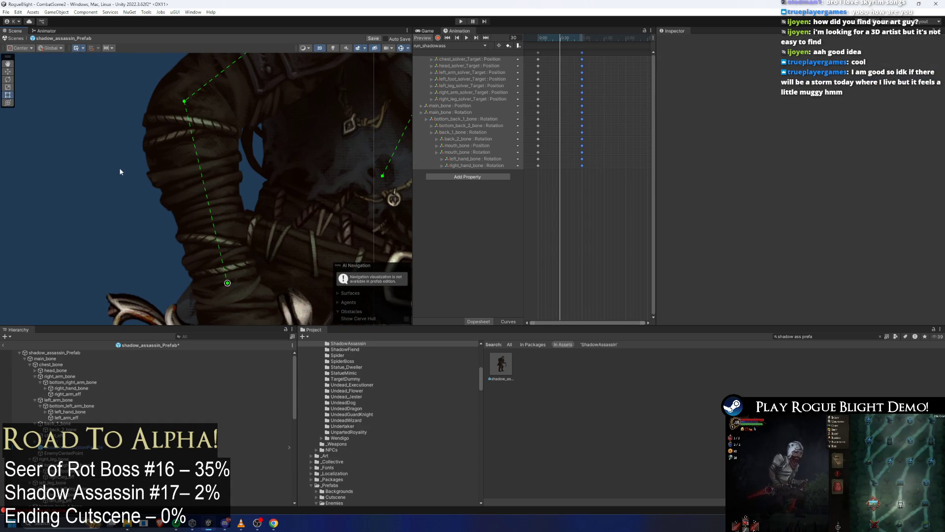
{"action": "key", "text": "ctrl+z"}
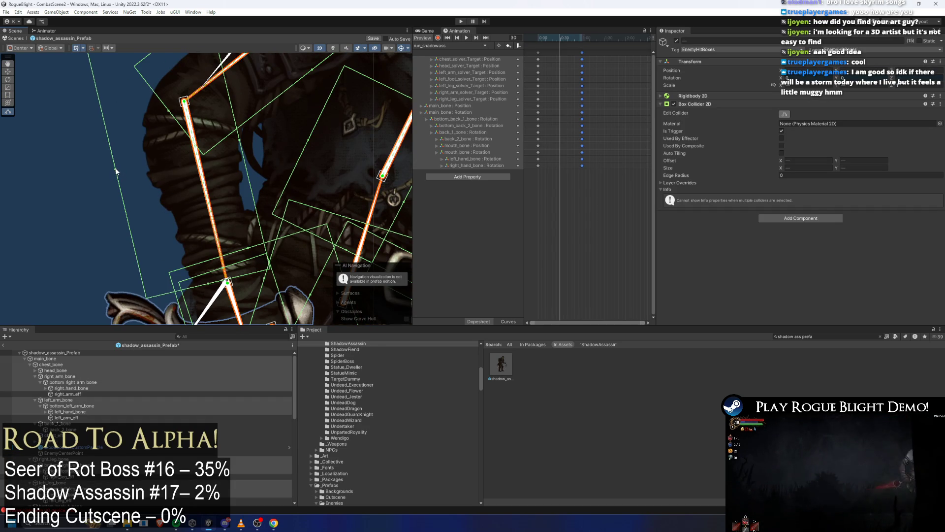
{"action": "key", "text": "f"}
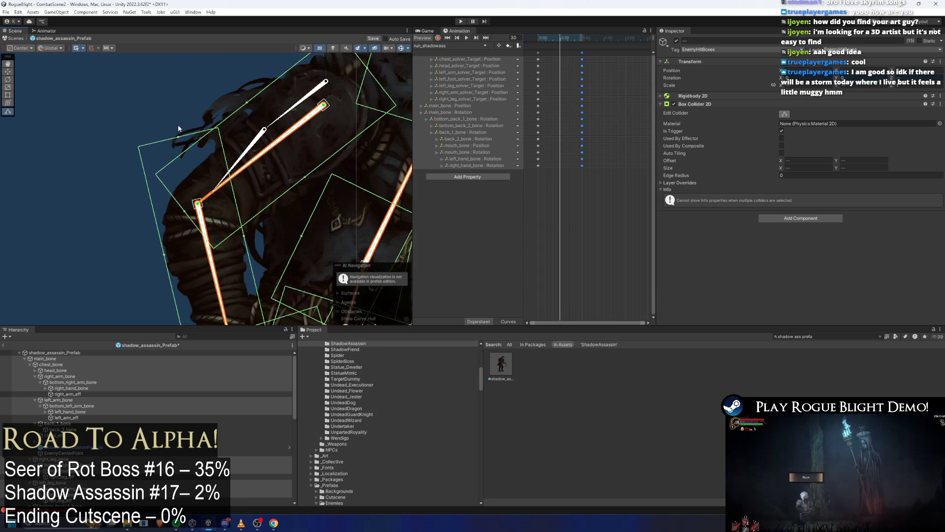
{"action": "left_click_drag", "start_coordinate": [179, 140], "coordinate": [200, 198]}
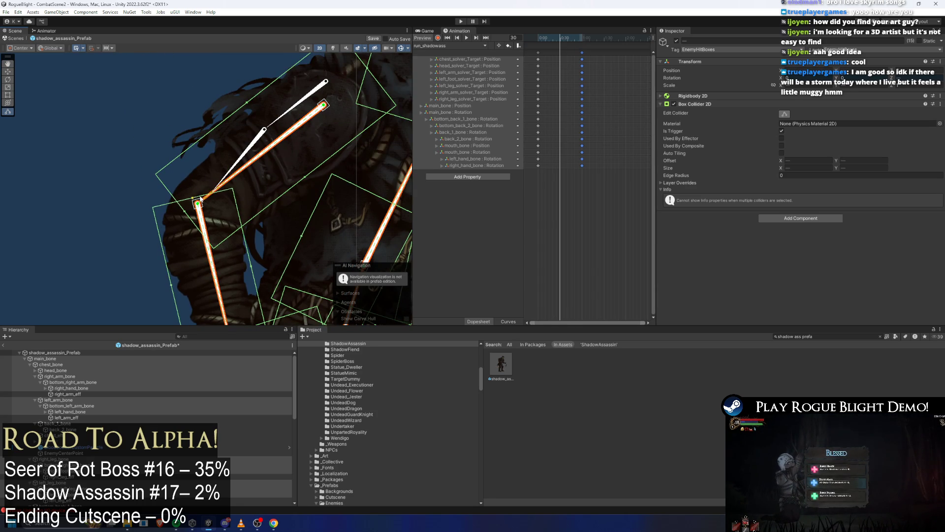
{"action": "left_click_drag", "start_coordinate": [246, 107], "coordinate": [250, 111]}
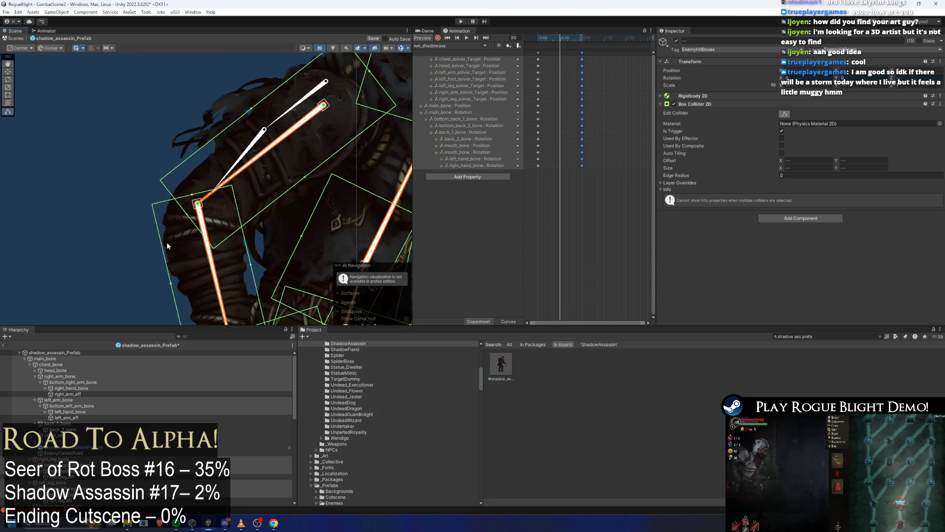
Reshape the hitbox around the sword hilt, restoring the bone selection after a misclick
{"action": "left_click_drag", "start_coordinate": [166, 241], "coordinate": [166, 192]}
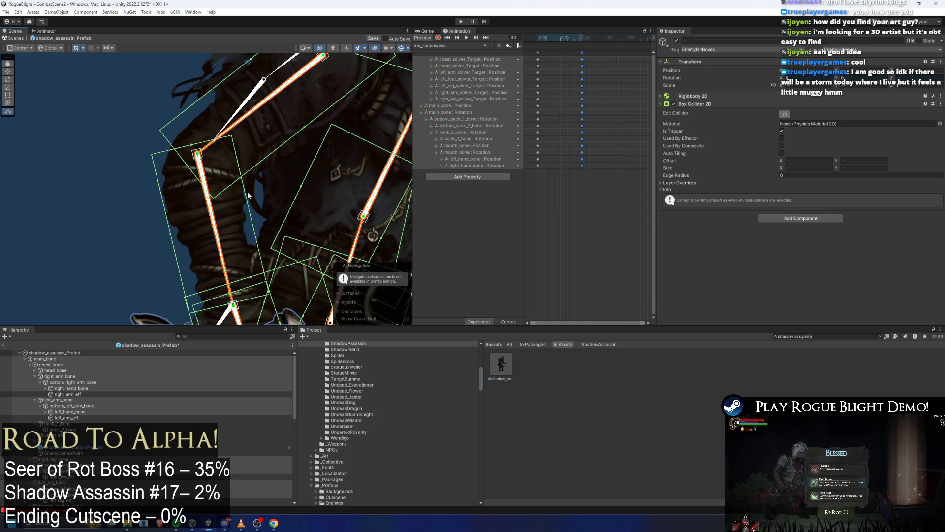
{"action": "scroll", "coordinate": [248, 194], "scroll_direction": "up", "scroll_amount": 5}
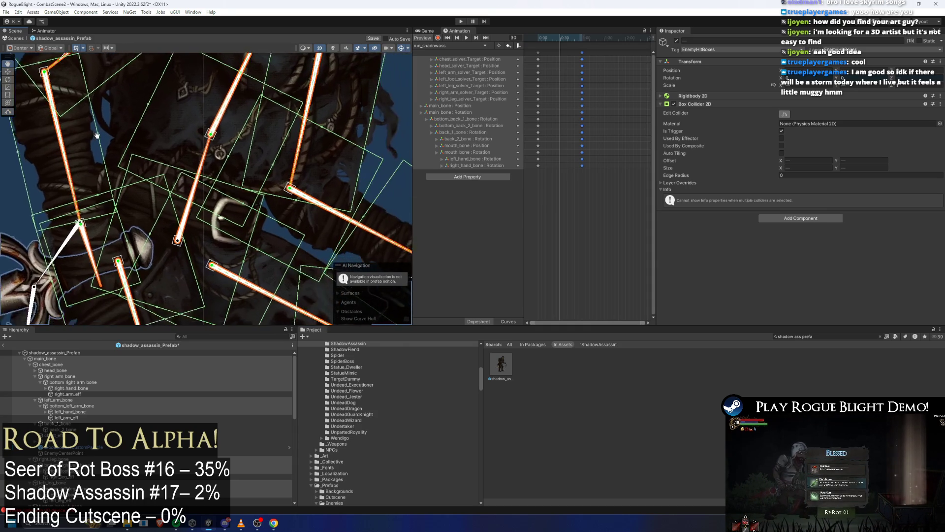
{"action": "scroll", "coordinate": [236, 167], "scroll_direction": "down", "scroll_amount": 3}
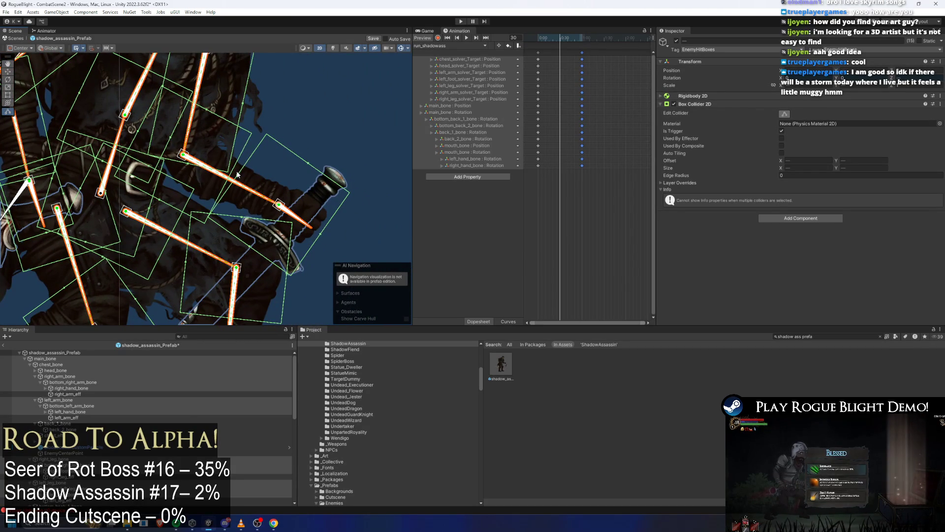
{"action": "mouse_move", "coordinate": [237, 172]}
{"action": "left_mouse_down"}
{"action": "mouse_move", "coordinate": [318, 190]}
{"action": "mouse_move", "coordinate": [311, 199]}
{"action": "left_mouse_up"}
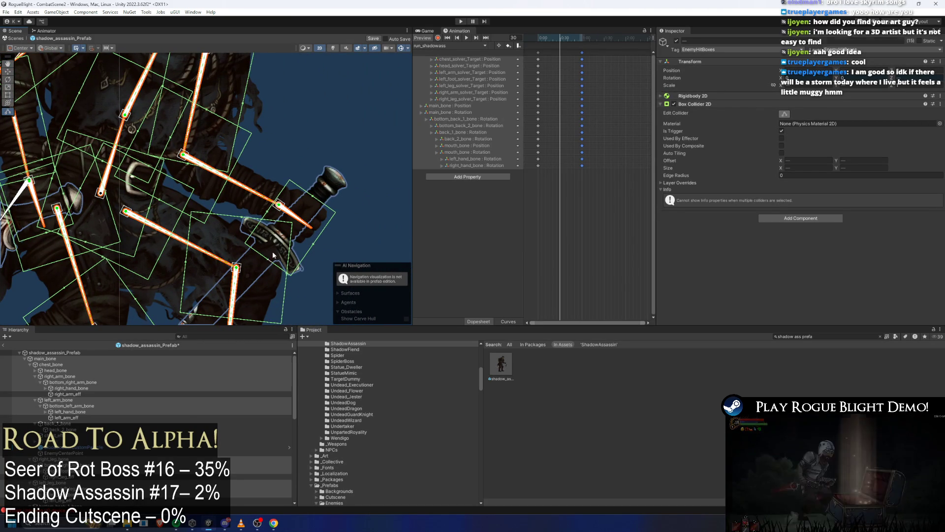
{"action": "left_click", "coordinate": [282, 246]}
{"action": "key", "text": "ctrl+z"}
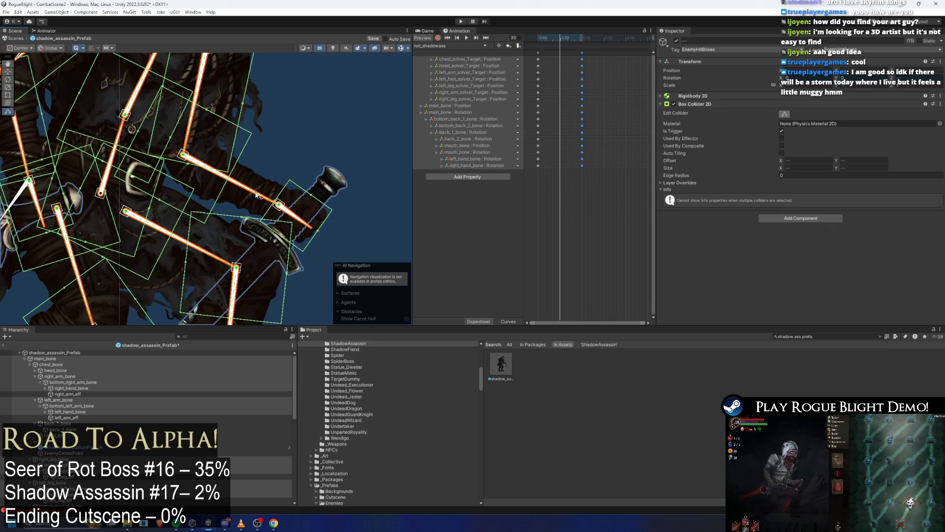
Narrow the arm hitbox near the sword hilt by pulling its right edge inward
{"action": "scroll", "coordinate": [262, 193], "scroll_direction": "up", "scroll_amount": 2}
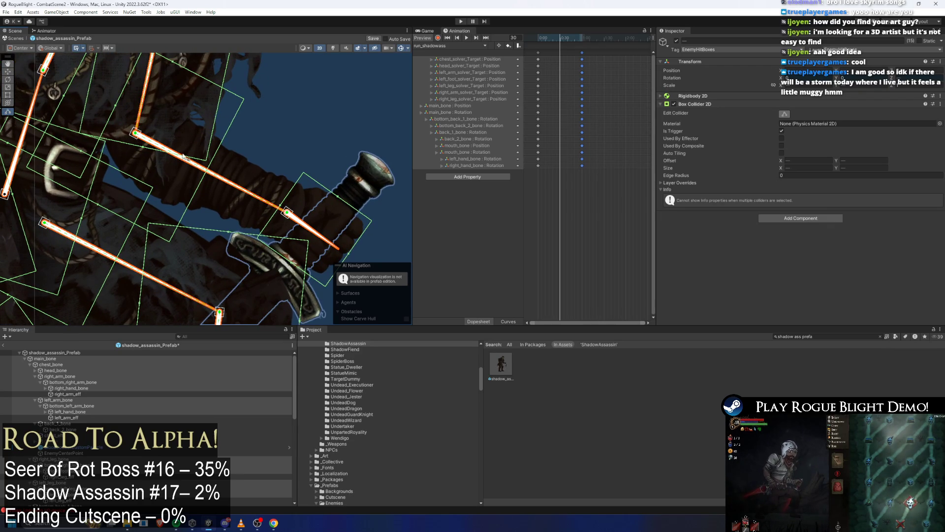
{"action": "left_click_drag", "start_coordinate": [193, 124], "coordinate": [204, 150]}
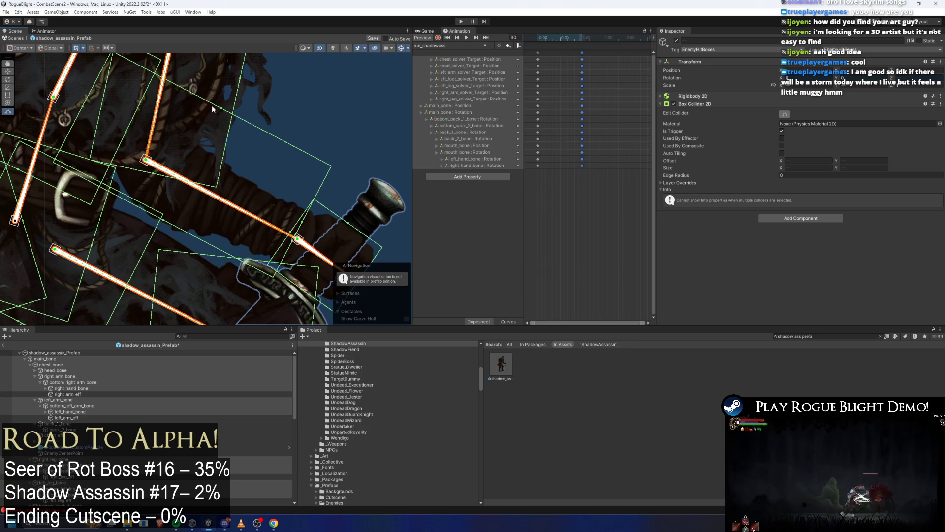
{"action": "left_click_drag", "start_coordinate": [219, 109], "coordinate": [216, 124]}
{"action": "key", "text": "ctrl+z"}
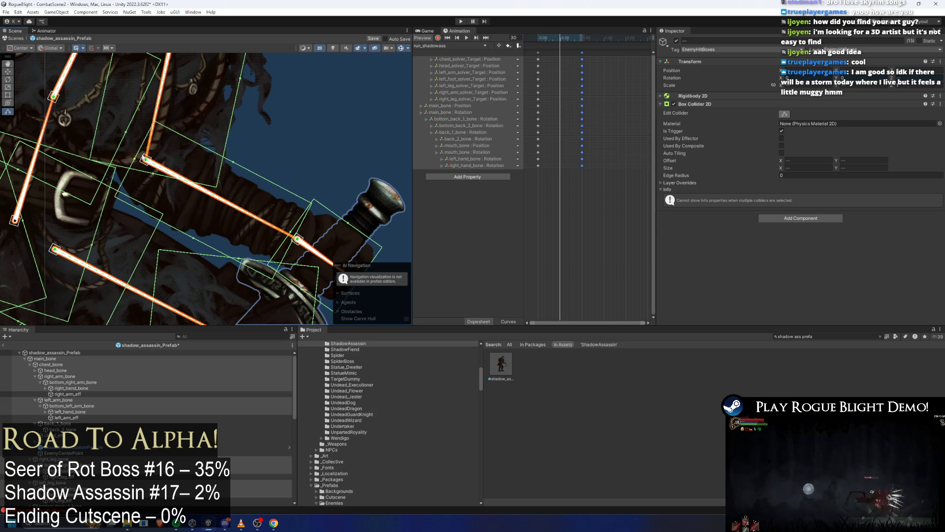
{"action": "left_click_drag", "start_coordinate": [107, 75], "coordinate": [127, 155]}
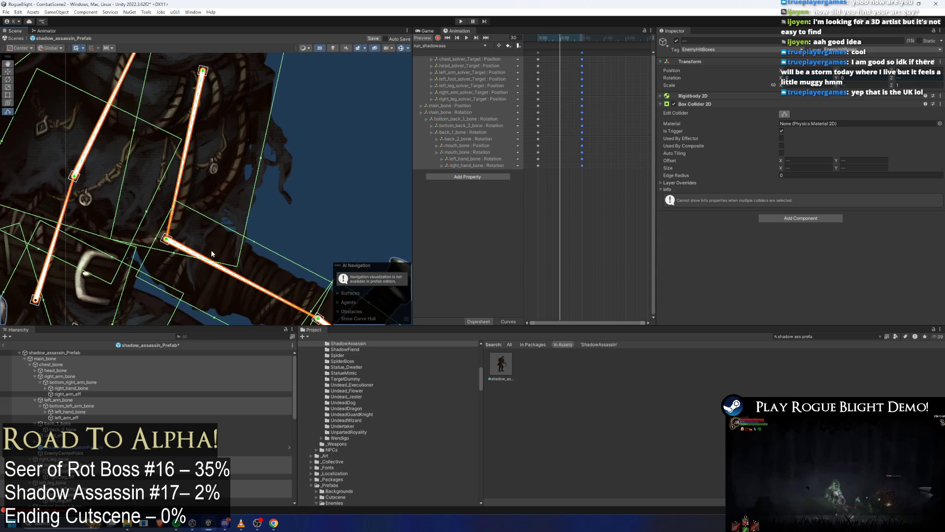
{"action": "mouse_move", "coordinate": [310, 293]}
{"action": "left_mouse_down"}
{"action": "mouse_move", "coordinate": [230, 183]}
{"action": "mouse_move", "coordinate": [231, 251]}
{"action": "mouse_move", "coordinate": [264, 315]}
{"action": "mouse_move", "coordinate": [221, 320]}
{"action": "left_mouse_up"}
{"action": "left_click_drag", "start_coordinate": [168, 173], "coordinate": [159, 171]}
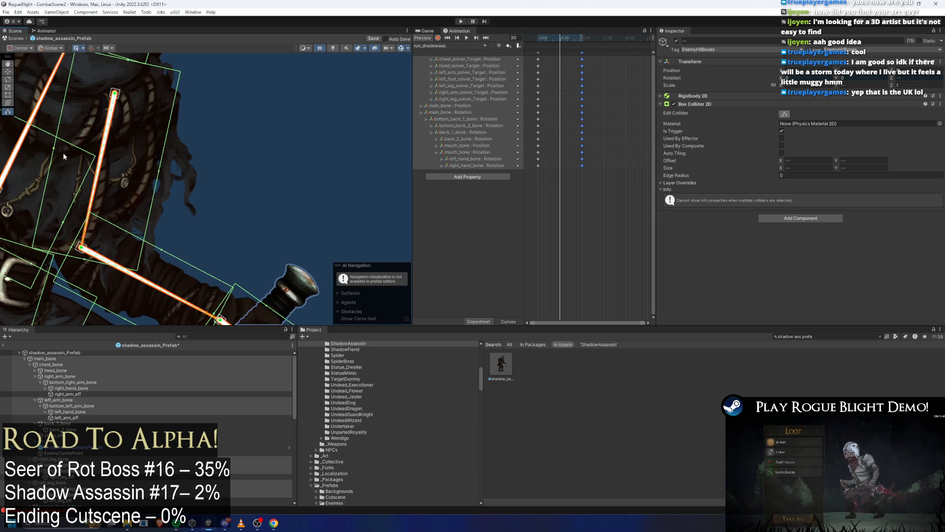
{"action": "scroll", "coordinate": [99, 151], "scroll_direction": "down", "scroll_amount": 2}
{"action": "mouse_move", "coordinate": [144, 148]}
{"action": "left_mouse_down"}
{"action": "mouse_move", "coordinate": [227, 158]}
{"action": "mouse_move", "coordinate": [237, 173]}
{"action": "mouse_move", "coordinate": [311, 185]}
{"action": "left_mouse_up"}
{"action": "scroll", "coordinate": [281, 199], "scroll_direction": "up", "scroll_amount": 2}
Enlarge and roughly shape the chest_bone hitbox over the upper torso
{"action": "left_click", "coordinate": [197, 224]}
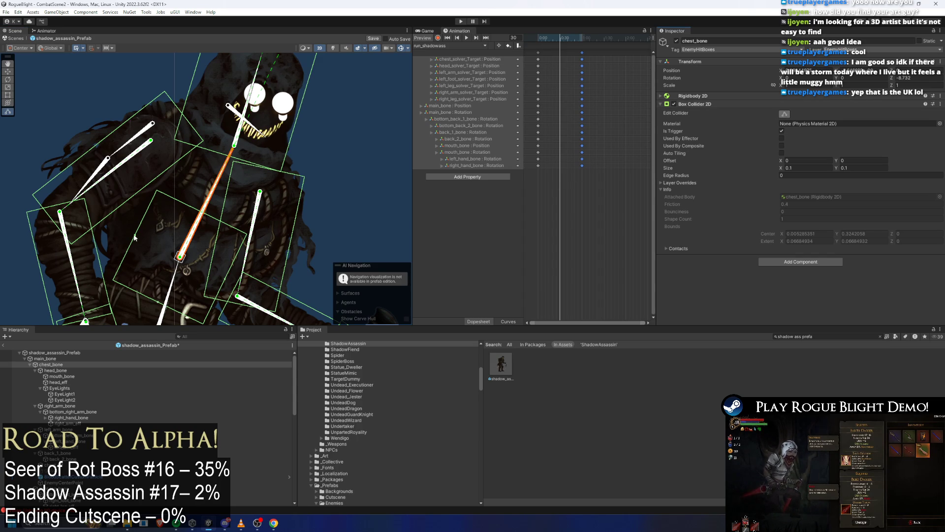
{"action": "left_click_drag", "start_coordinate": [202, 213], "coordinate": [244, 133]}
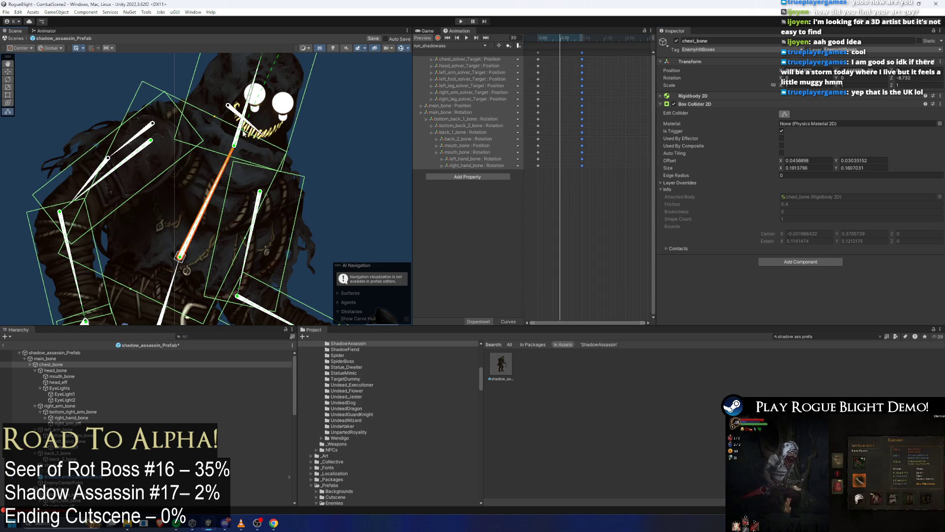
{"action": "mouse_move", "coordinate": [278, 224]}
{"action": "left_mouse_down"}
{"action": "mouse_move", "coordinate": [285, 245]}
{"action": "mouse_move", "coordinate": [278, 231]}
{"action": "left_mouse_up"}
{"action": "left_click_drag", "start_coordinate": [230, 125], "coordinate": [209, 117]}
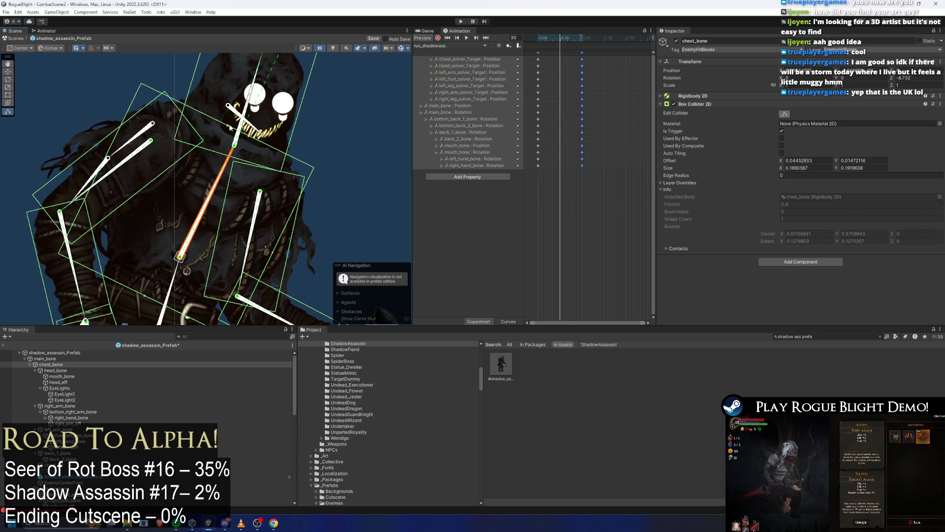
{"action": "left_click", "coordinate": [156, 277]}
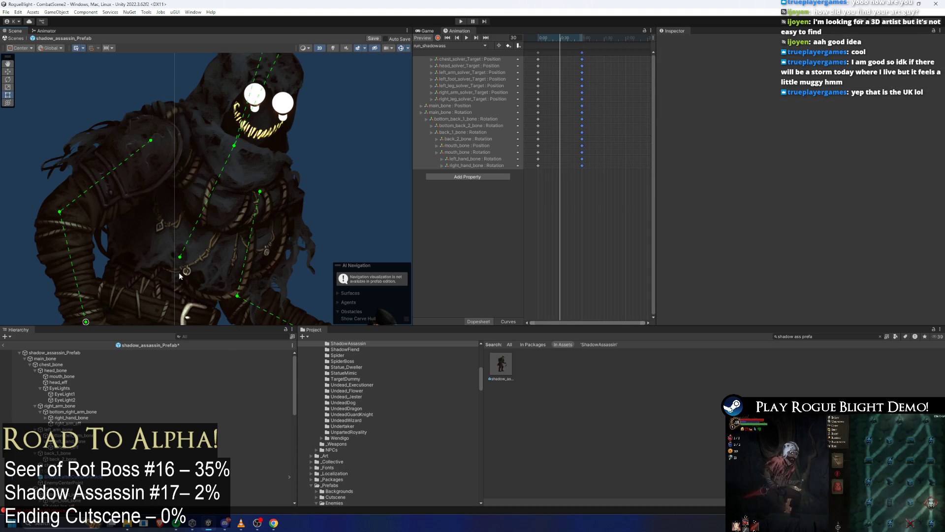
Refine the chest_bone hitbox's width and height so it hugs the chest
{"action": "left_click", "coordinate": [180, 256]}
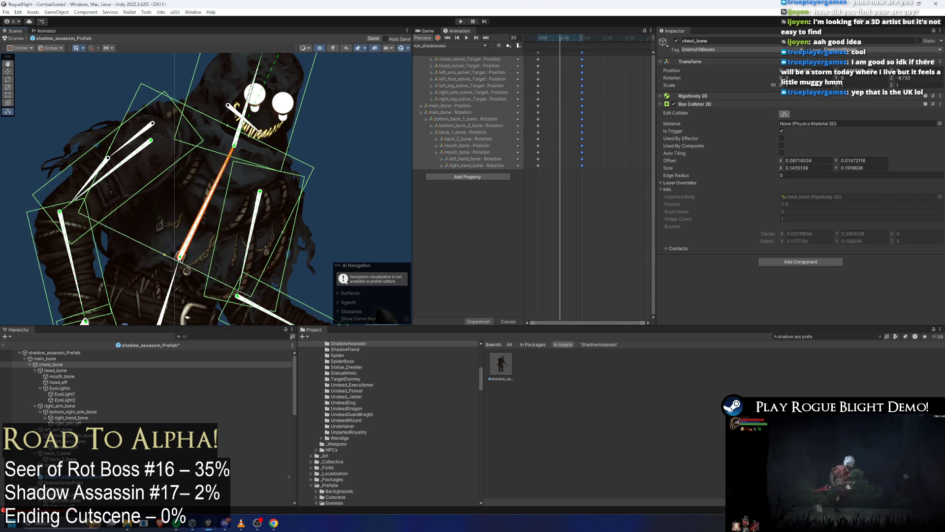
{"action": "mouse_move", "coordinate": [165, 255]}
{"action": "left_mouse_down"}
{"action": "mouse_move", "coordinate": [126, 308]}
{"action": "mouse_move", "coordinate": [157, 291]}
{"action": "left_mouse_up"}
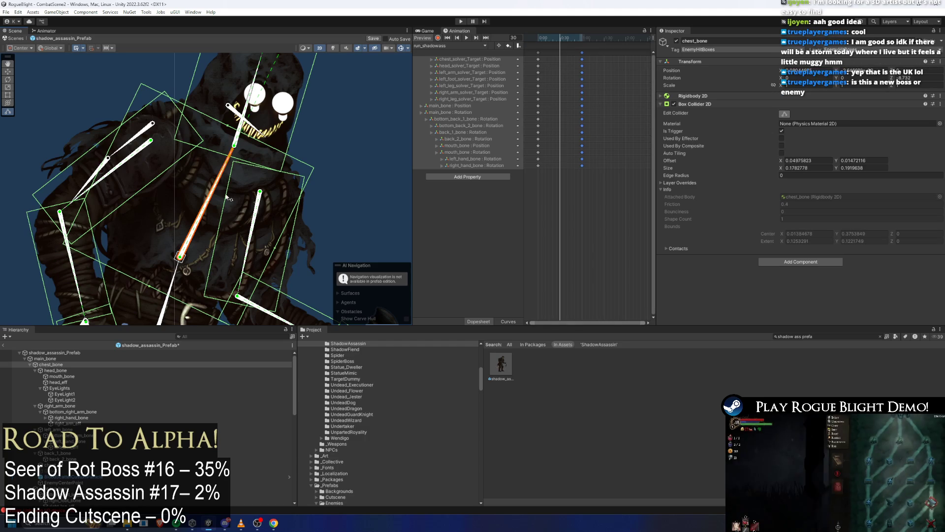
{"action": "left_click_drag", "start_coordinate": [286, 218], "coordinate": [270, 156]}
{"action": "left_click_drag", "start_coordinate": [260, 188], "coordinate": [265, 190]}
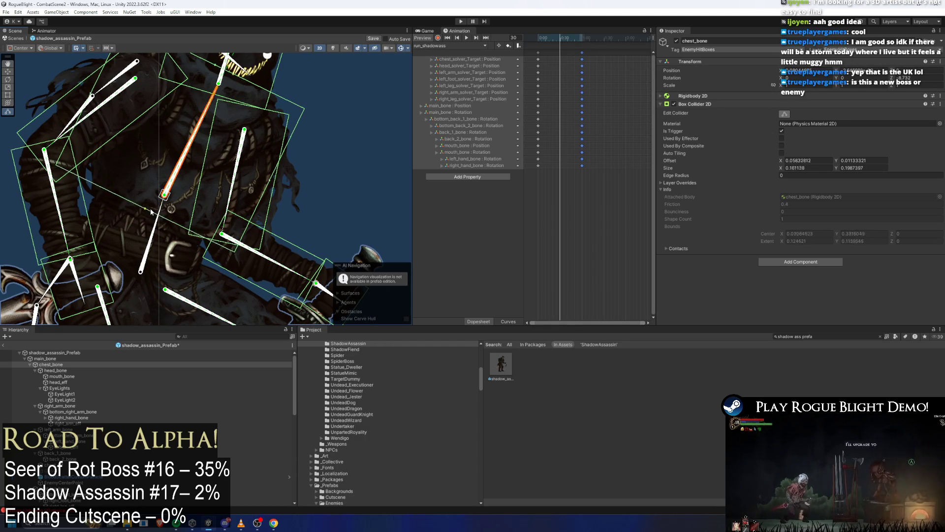
{"action": "mouse_move", "coordinate": [160, 235]}
{"action": "left_mouse_down"}
{"action": "mouse_move", "coordinate": [97, 86]}
{"action": "mouse_move", "coordinate": [88, 103]}
{"action": "left_mouse_up"}
{"action": "scroll", "coordinate": [157, 211], "scroll_direction": "up", "scroll_amount": 2}
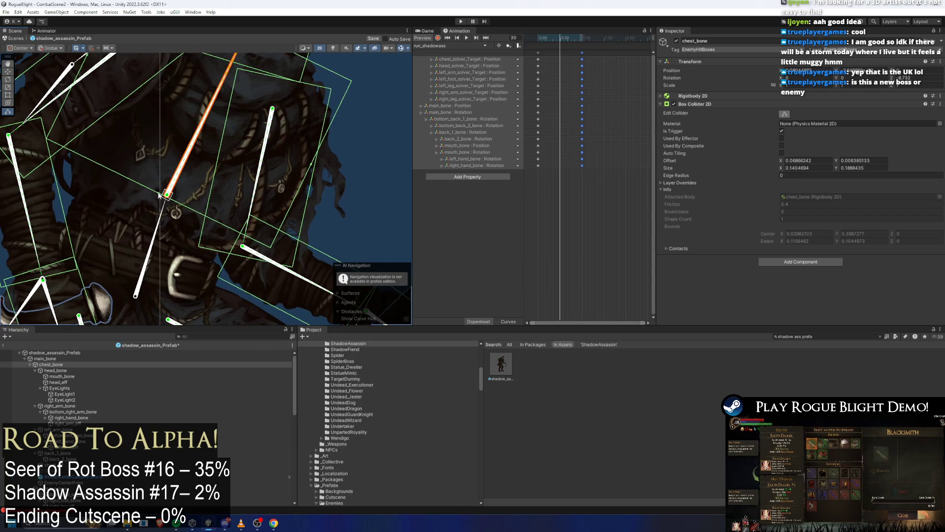
{"action": "left_click_drag", "start_coordinate": [157, 211], "coordinate": [139, 225]}
{"action": "scroll", "coordinate": [139, 225], "scroll_direction": "down", "scroll_amount": 2}
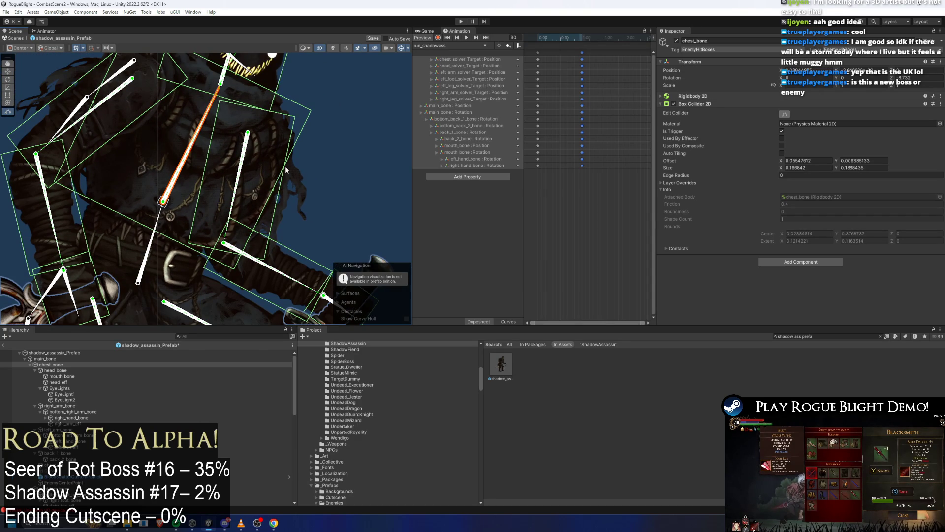
{"action": "left_click_drag", "start_coordinate": [274, 195], "coordinate": [271, 192]}
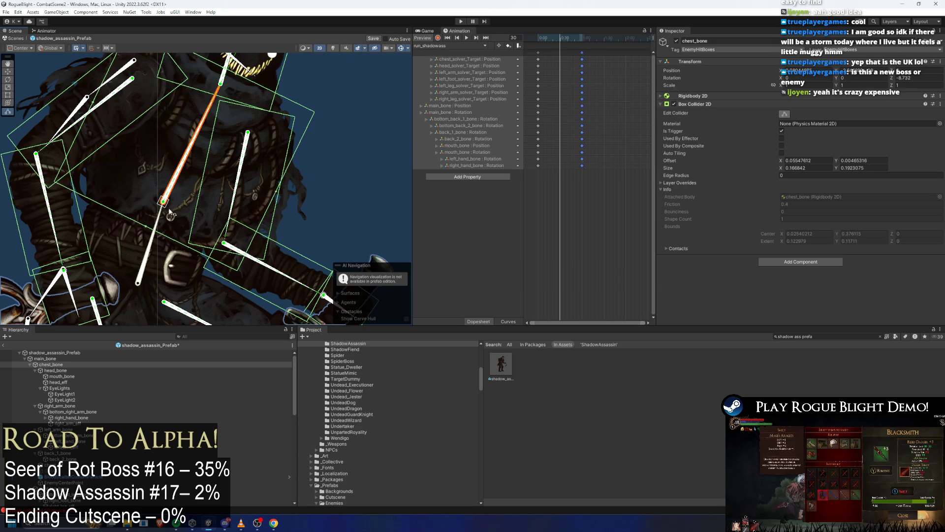
Resize the main_bone hitbox to about 0.107 by 0.144 around the torso
{"action": "left_click_drag", "start_coordinate": [150, 224], "coordinate": [168, 188]}
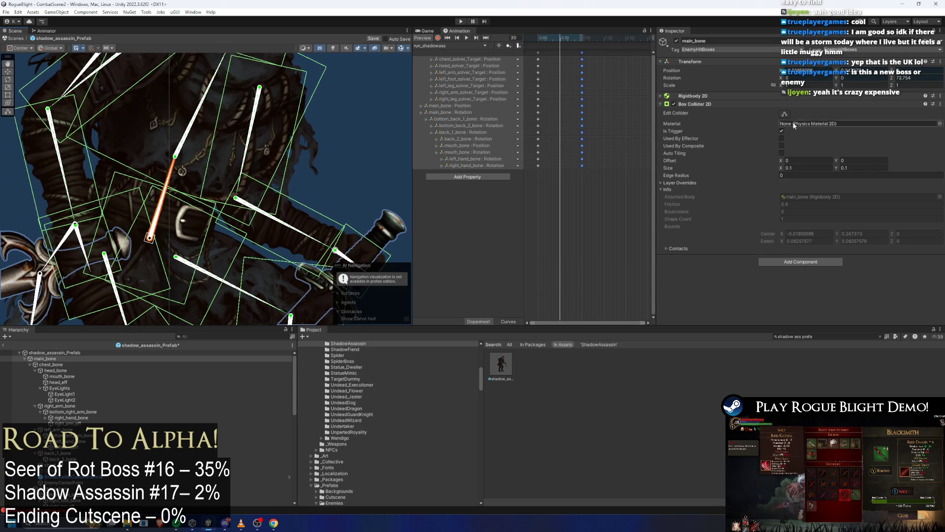
{"action": "left_click_drag", "start_coordinate": [104, 225], "coordinate": [64, 219]}
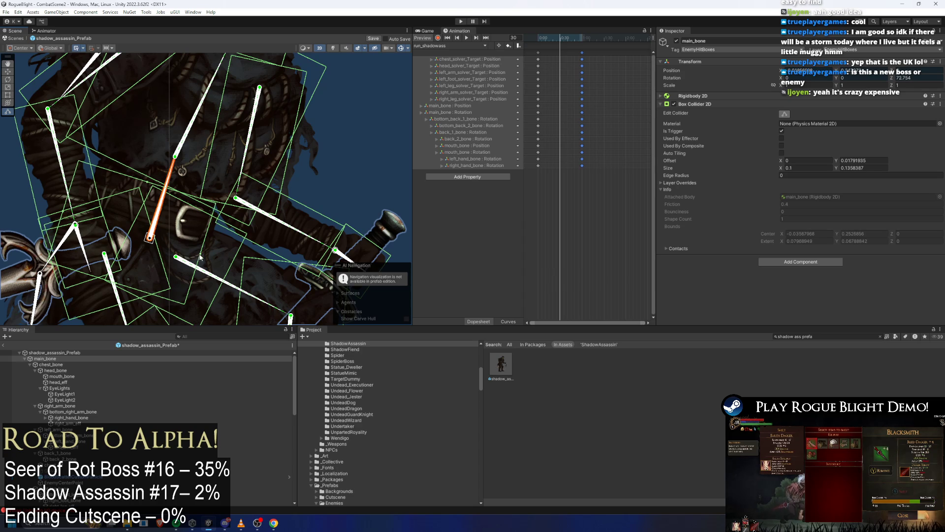
{"action": "left_click_drag", "start_coordinate": [197, 257], "coordinate": [219, 259]}
{"action": "left_click_drag", "start_coordinate": [155, 187], "coordinate": [171, 151]}
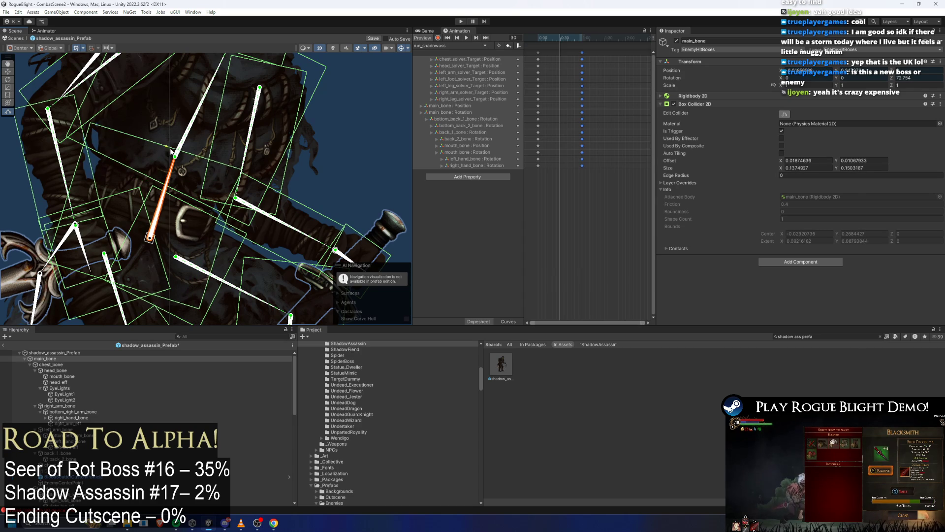
{"action": "left_click_drag", "start_coordinate": [125, 256], "coordinate": [145, 261]}
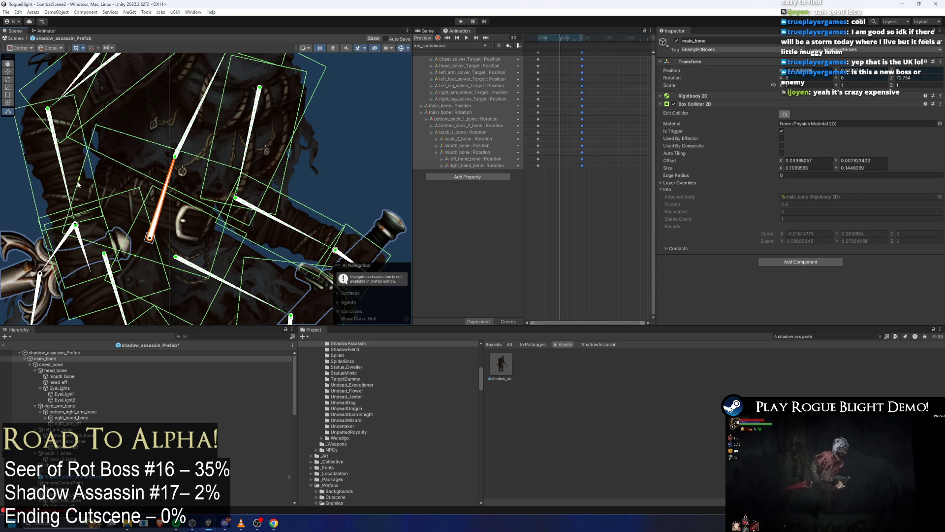
{"action": "left_click_drag", "start_coordinate": [77, 180], "coordinate": [77, 185]}
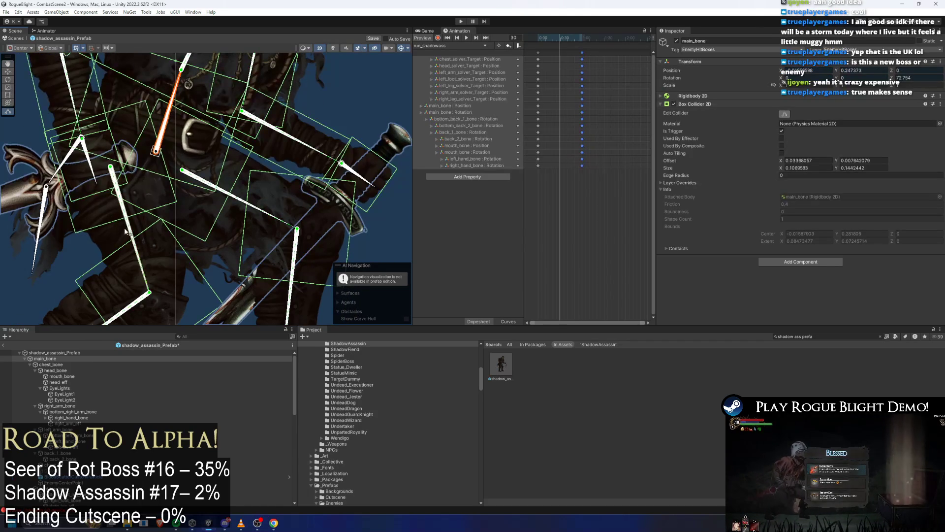
Fit the left foot bone's hitbox around the boot
{"action": "left_click", "coordinate": [247, 206]}
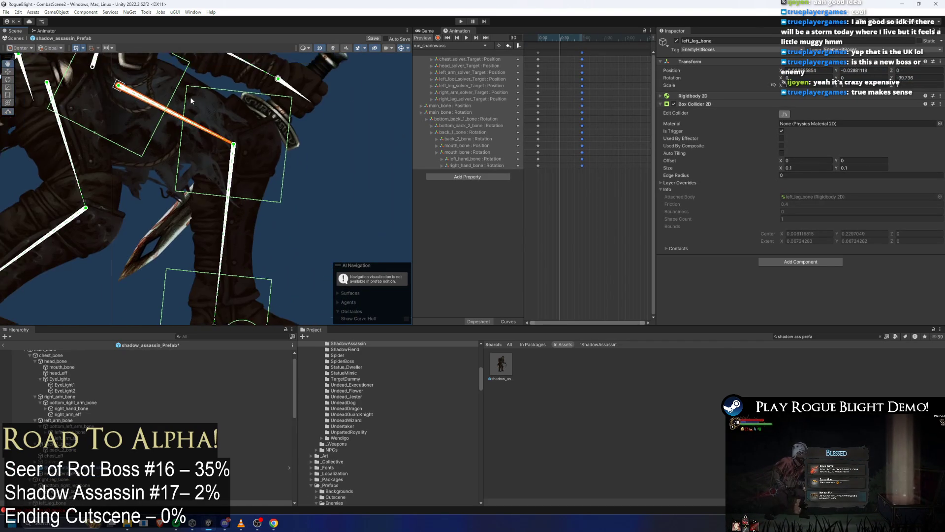
{"action": "scroll", "coordinate": [167, 217], "scroll_direction": "down", "scroll_amount": 5}
{"action": "left_click", "coordinate": [178, 219]}
{"action": "scroll", "coordinate": [182, 207], "scroll_direction": "up", "scroll_amount": 5}
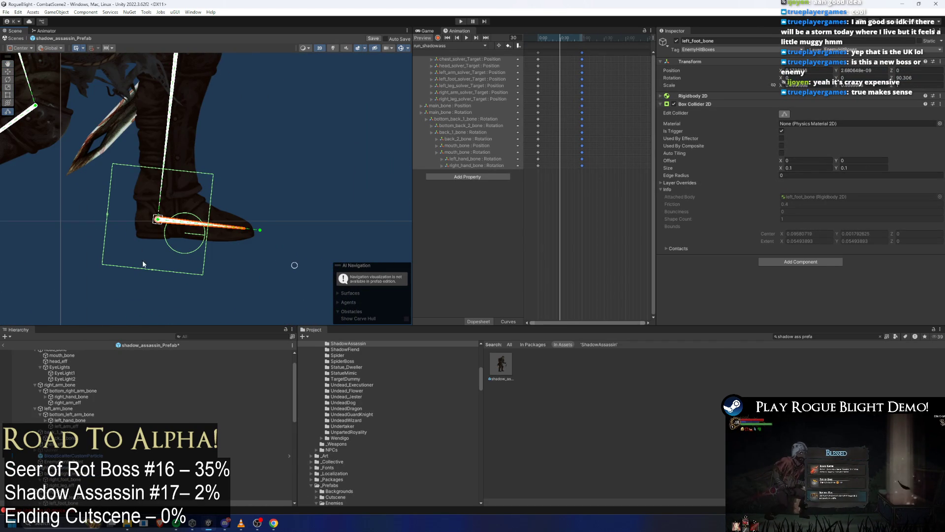
{"action": "left_click_drag", "start_coordinate": [148, 269], "coordinate": [167, 242]}
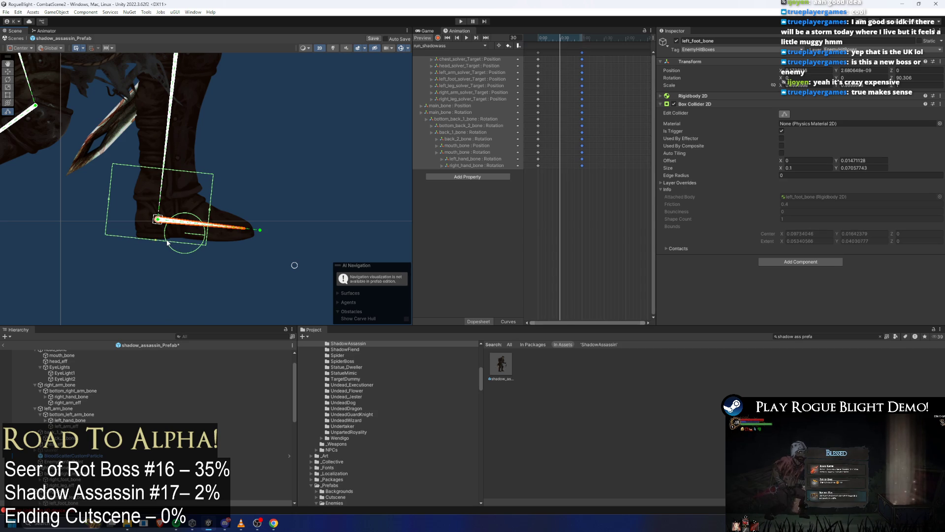
{"action": "left_click_drag", "start_coordinate": [215, 208], "coordinate": [222, 209]}
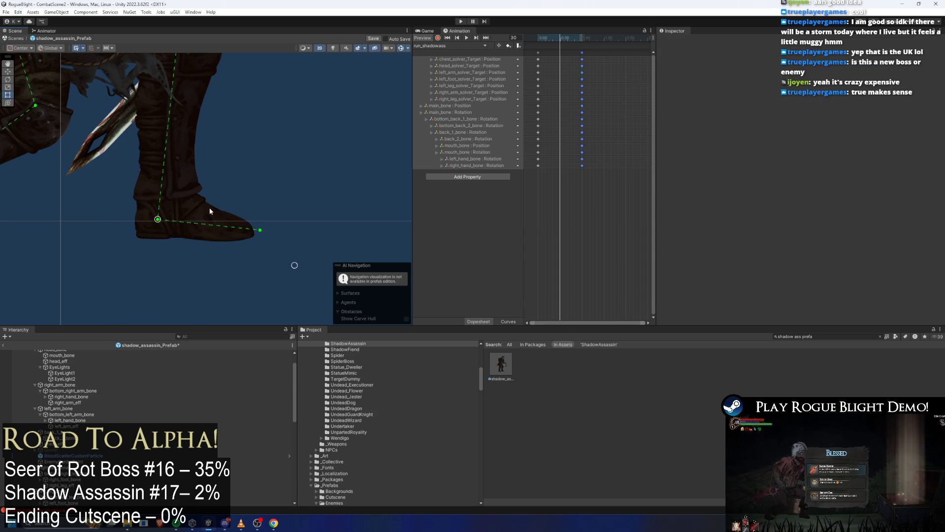
{"action": "left_click", "coordinate": [209, 208]}
{"action": "left_click_drag", "start_coordinate": [253, 215], "coordinate": [256, 215]}
{"action": "left_click_drag", "start_coordinate": [183, 171], "coordinate": [182, 198]}
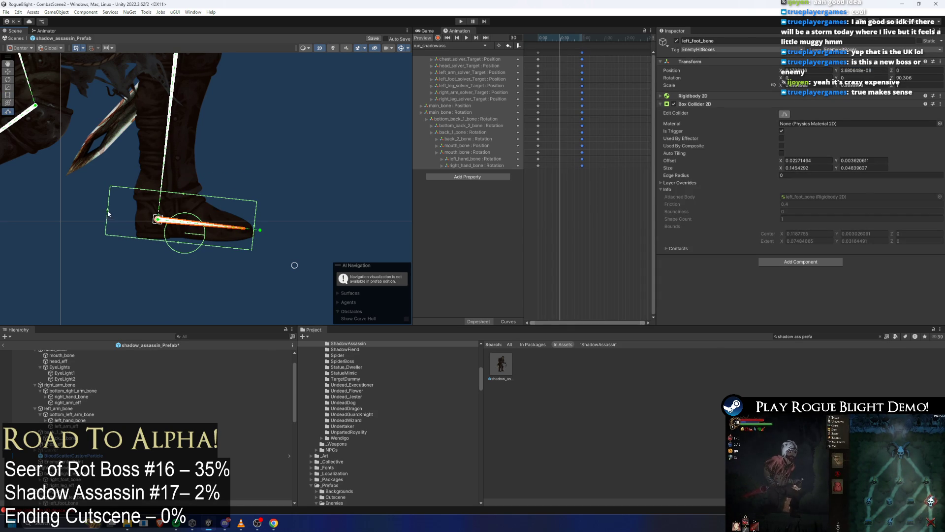
{"action": "left_click_drag", "start_coordinate": [108, 212], "coordinate": [141, 211]}
Stretch and trim the bottom_left_leg_bone hitbox to cover the left shin
{"action": "left_click", "coordinate": [162, 172]}
{"action": "left_click_drag", "start_coordinate": [184, 144], "coordinate": [235, 262]}
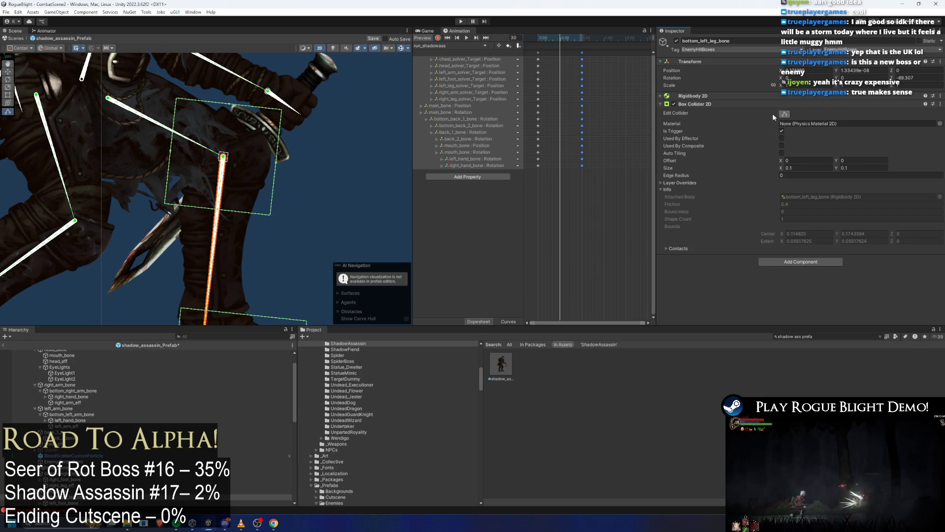
{"action": "left_click_drag", "start_coordinate": [272, 166], "coordinate": [265, 163]}
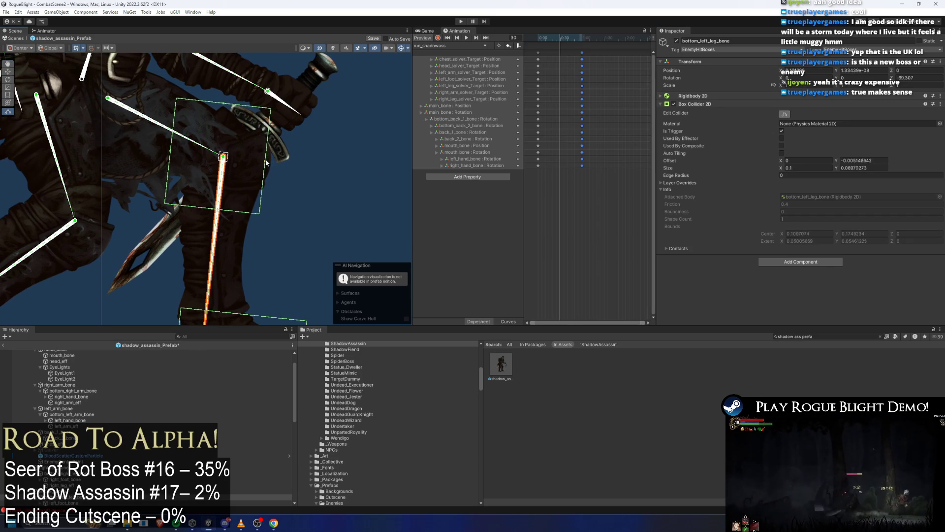
{"action": "left_click_drag", "start_coordinate": [213, 212], "coordinate": [202, 321]}
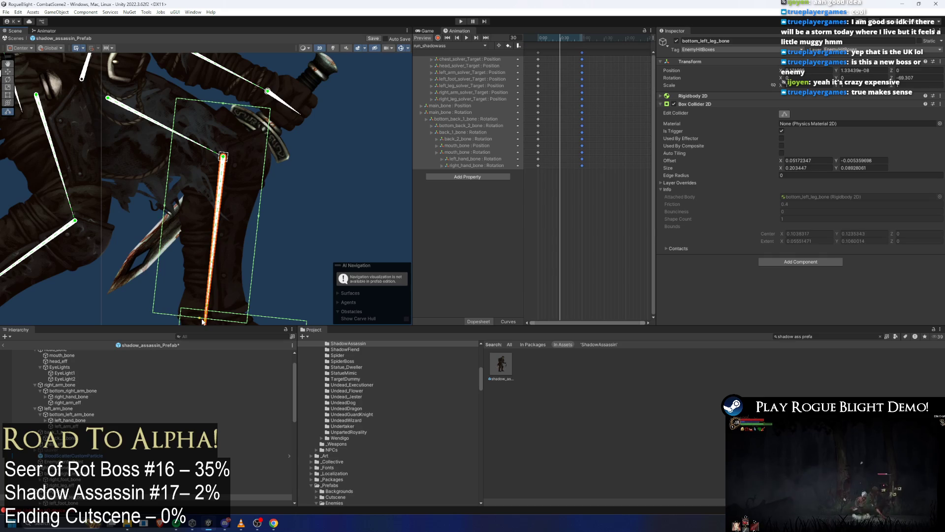
{"action": "left_click_drag", "start_coordinate": [165, 209], "coordinate": [180, 208]}
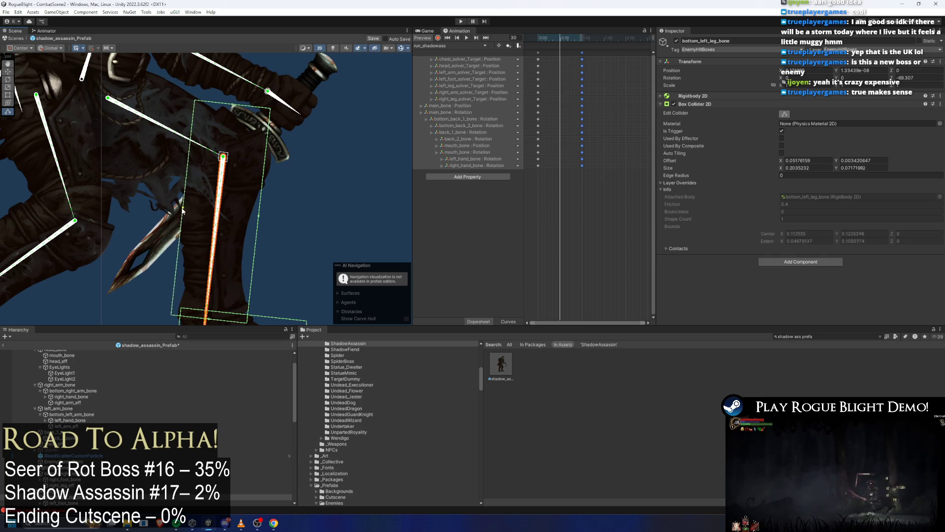
{"action": "left_click_drag", "start_coordinate": [232, 103], "coordinate": [231, 137]}
{"action": "left_click", "coordinate": [238, 114]}
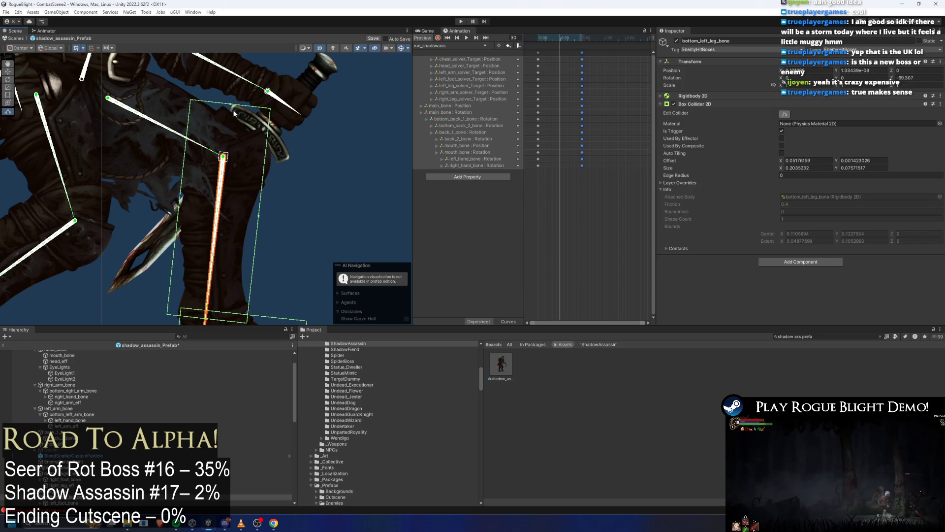
{"action": "left_click_drag", "start_coordinate": [232, 104], "coordinate": [225, 148]}
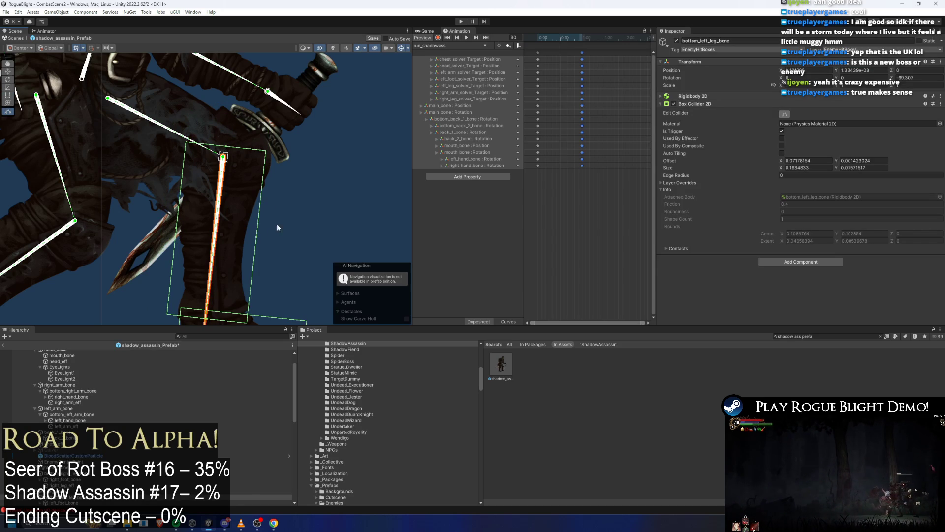
{"action": "left_click_drag", "start_coordinate": [261, 224], "coordinate": [259, 231]}
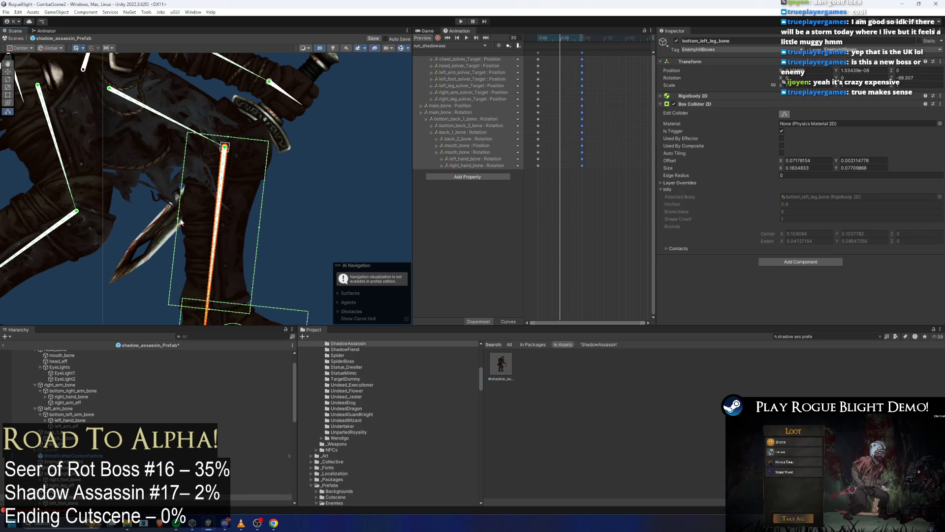
Select left_leg_bone, enable Edit Collider, and roughly shape its hitbox over the thigh
{"action": "key", "text": "Up"}
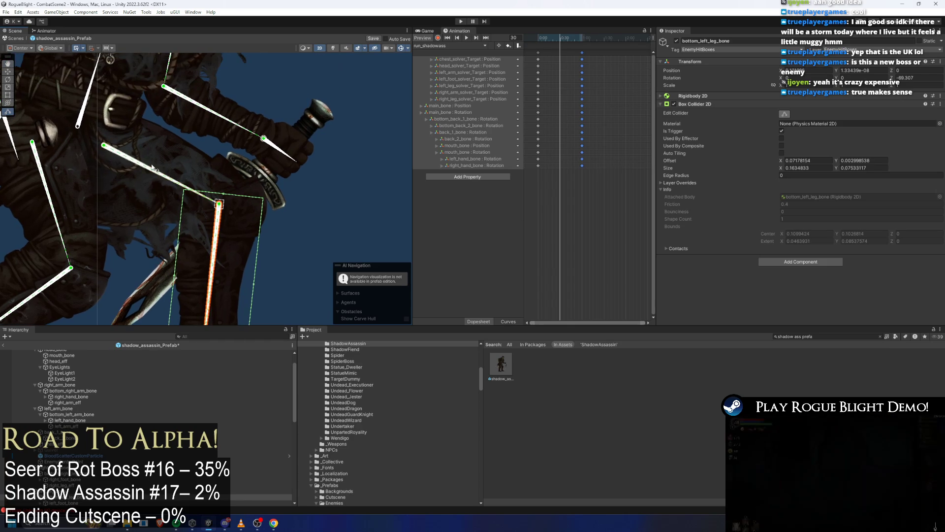
{"action": "left_click", "coordinate": [156, 170]}
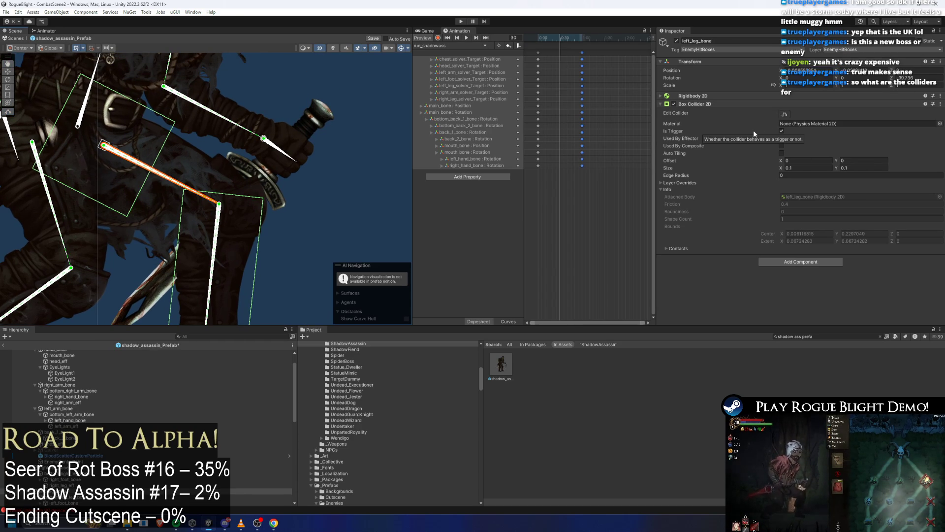
{"action": "left_click", "coordinate": [785, 114]}
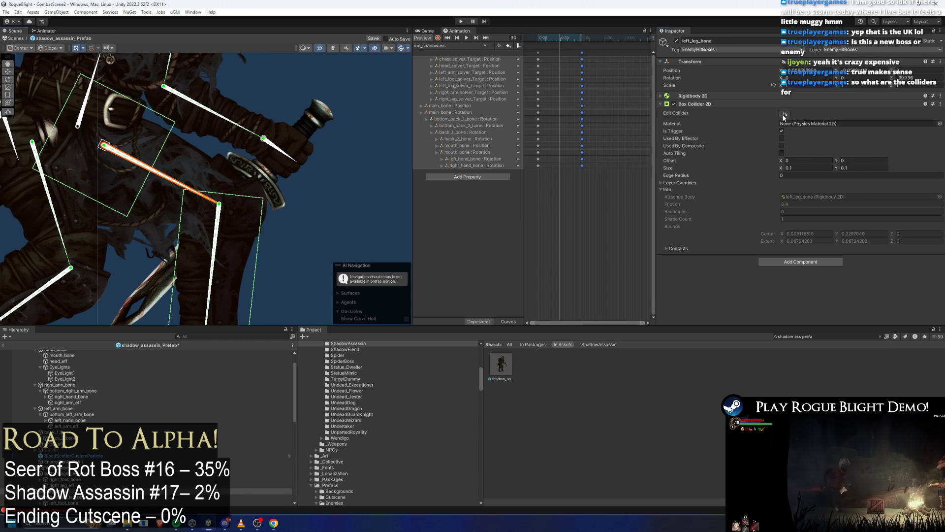
{"action": "left_click_drag", "start_coordinate": [82, 194], "coordinate": [89, 173]}
{"action": "left_click_drag", "start_coordinate": [157, 162], "coordinate": [237, 181]}
{"action": "left_click_drag", "start_coordinate": [183, 125], "coordinate": [166, 128]}
{"action": "left_click_drag", "start_coordinate": [132, 200], "coordinate": [133, 201]}
Refine the left_leg_bone hitbox along the thigh to about 0.153 by 0.087
{"action": "mouse_move", "coordinate": [58, 116]}
{"action": "left_mouse_down"}
{"action": "mouse_move", "coordinate": [99, 137]}
{"action": "mouse_move", "coordinate": [128, 181]}
{"action": "left_mouse_up"}
{"action": "left_click_drag", "start_coordinate": [154, 213], "coordinate": [152, 218]}
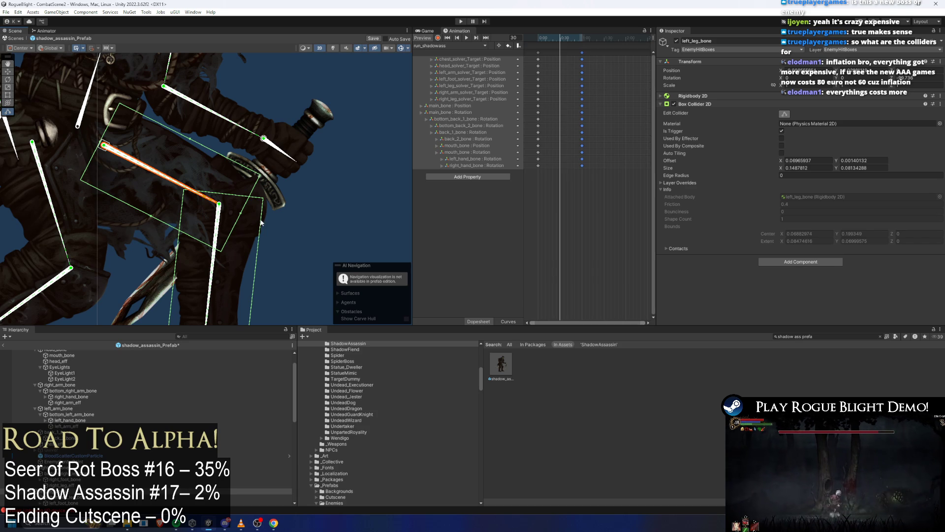
{"action": "left_click_drag", "start_coordinate": [241, 214], "coordinate": [245, 217]}
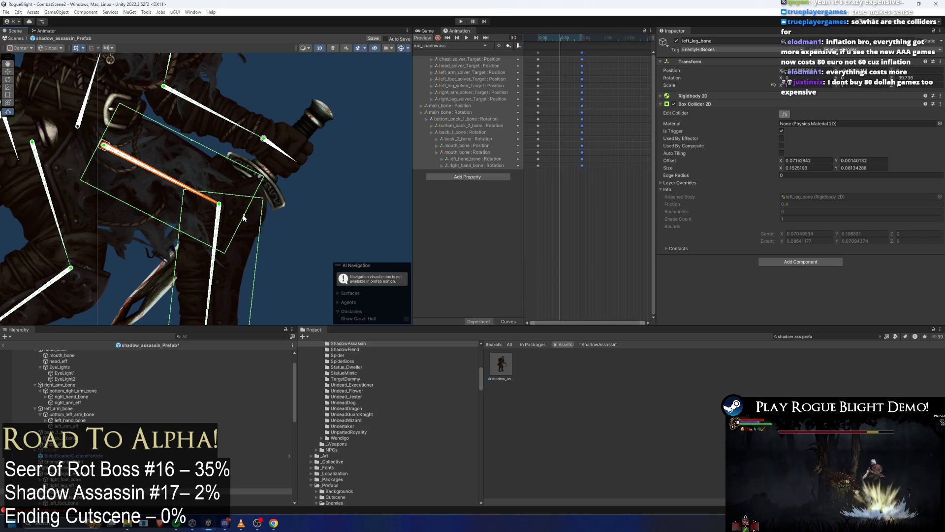
{"action": "left_click_drag", "start_coordinate": [189, 141], "coordinate": [190, 144]}
{"action": "left_click_drag", "start_coordinate": [152, 219], "coordinate": [154, 220]}
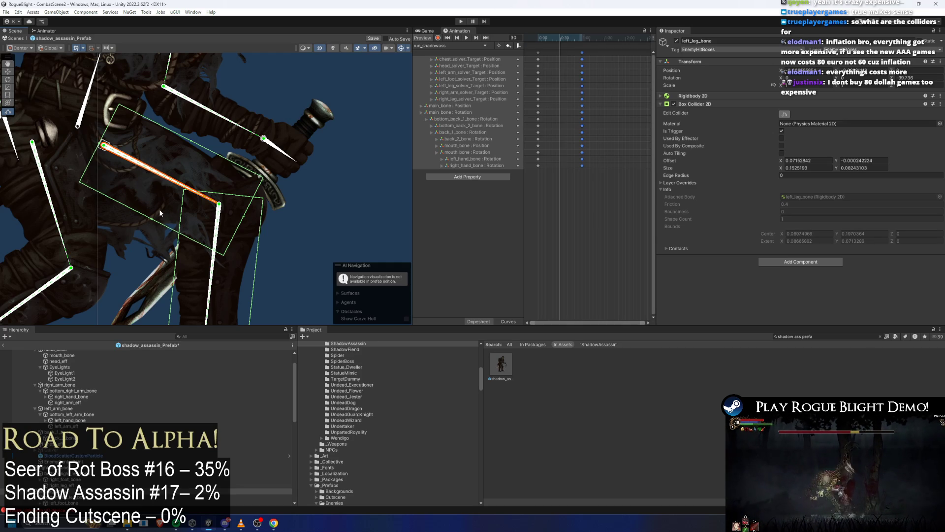
{"action": "left_click_drag", "start_coordinate": [152, 221], "coordinate": [249, 201]}
Fit the right_foot_bone hitbox from heel to toes over the right foot
{"action": "left_click_drag", "start_coordinate": [185, 193], "coordinate": [316, 87]}
{"action": "left_click", "coordinate": [221, 264]}
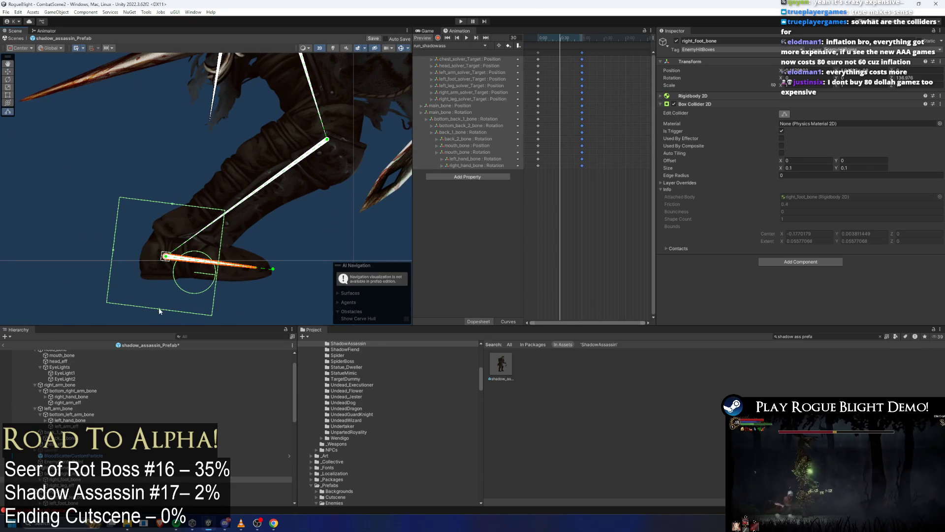
{"action": "left_click_drag", "start_coordinate": [158, 307], "coordinate": [171, 284]}
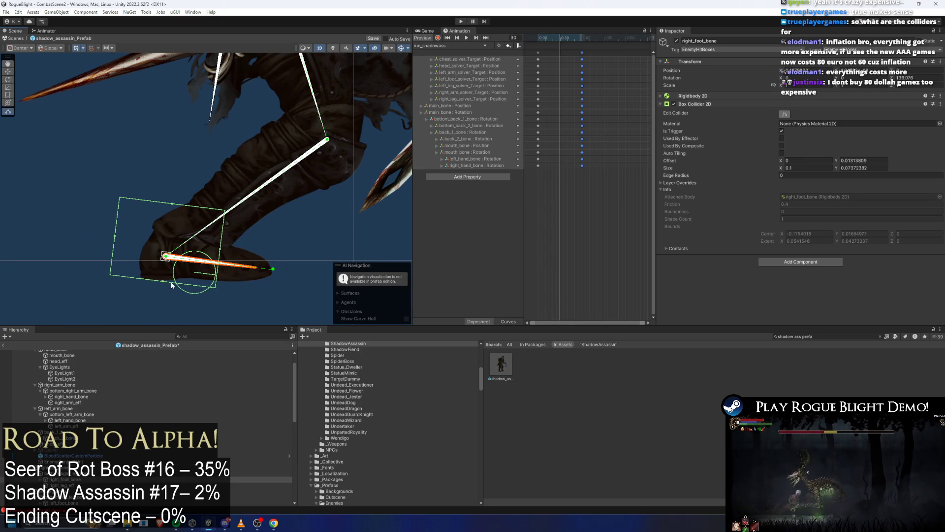
{"action": "left_click_drag", "start_coordinate": [219, 250], "coordinate": [277, 252]}
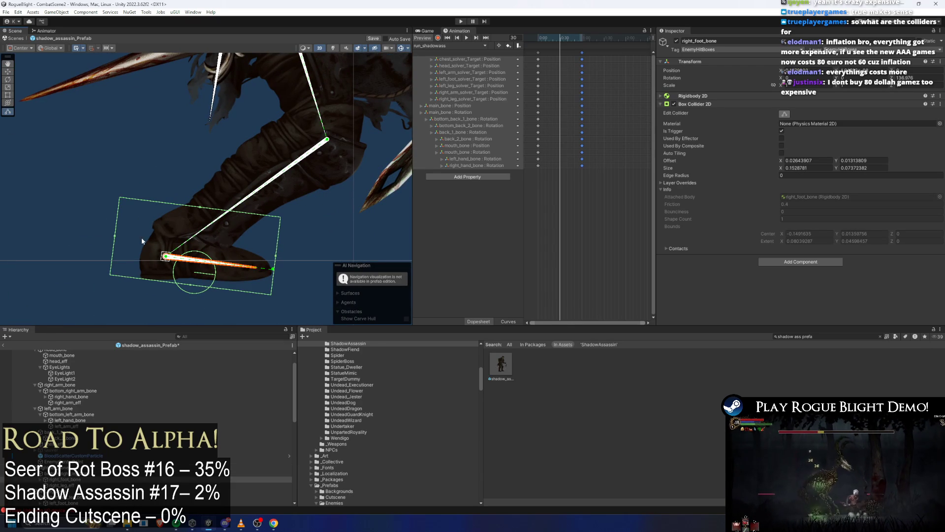
{"action": "left_click_drag", "start_coordinate": [117, 240], "coordinate": [141, 241]}
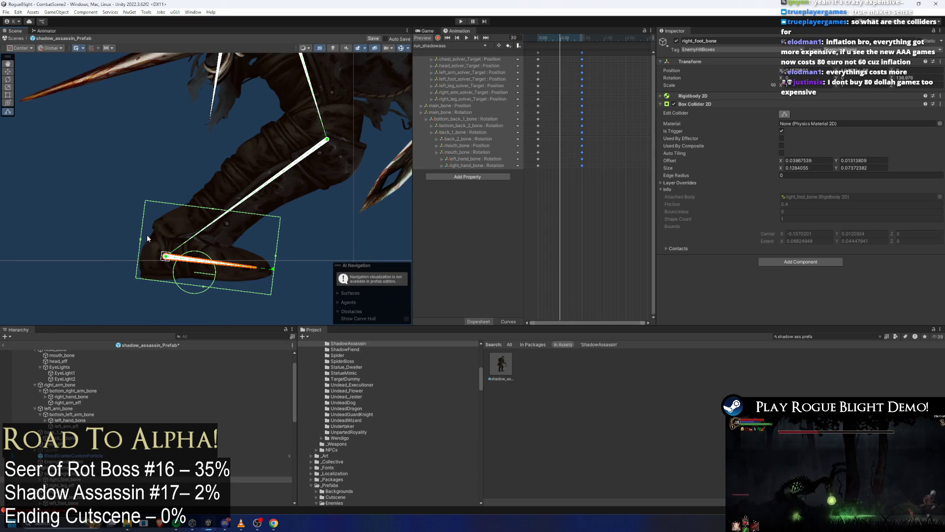
{"action": "left_click_drag", "start_coordinate": [211, 214], "coordinate": [211, 237]}
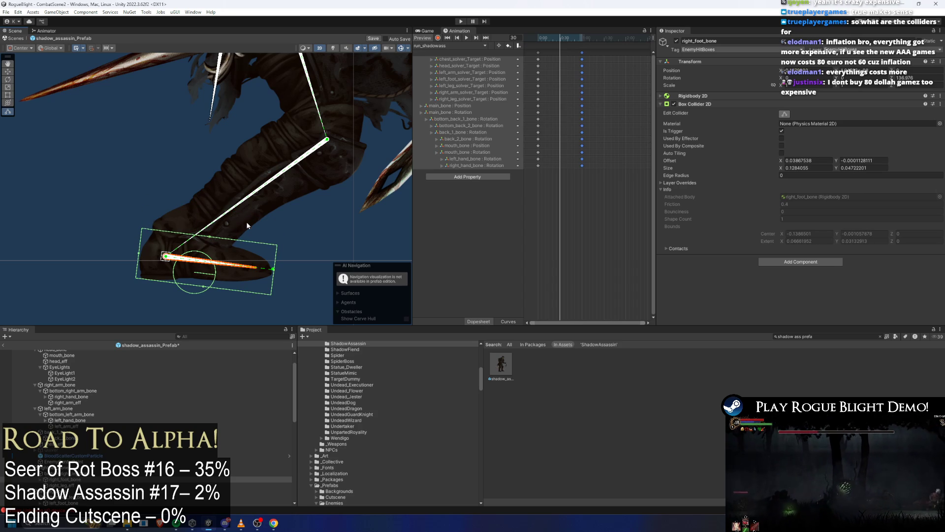
Lengthen and narrow the bottom_right_leg_bone hitbox along the right shin
{"action": "left_click", "coordinate": [247, 205]}
{"action": "left_click", "coordinate": [251, 204]}
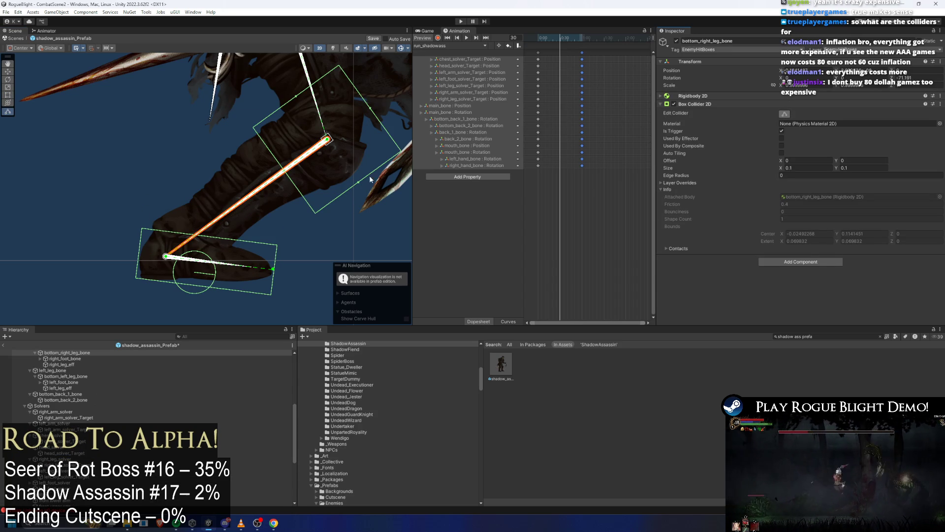
{"action": "left_click_drag", "start_coordinate": [357, 184], "coordinate": [356, 179]}
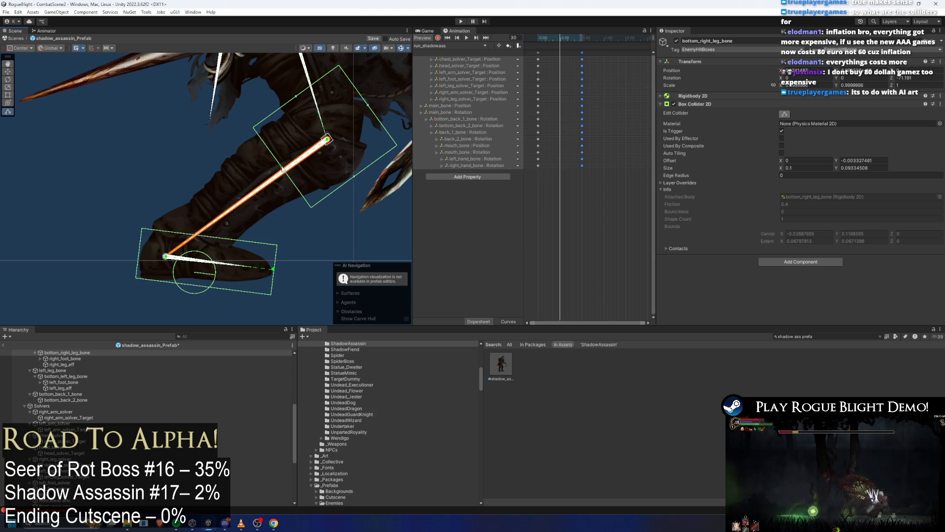
{"action": "mouse_move", "coordinate": [283, 169]}
{"action": "left_mouse_down"}
{"action": "mouse_move", "coordinate": [240, 182]}
{"action": "mouse_move", "coordinate": [155, 235]}
{"action": "left_mouse_up"}
{"action": "left_click_drag", "start_coordinate": [238, 138], "coordinate": [238, 140]}
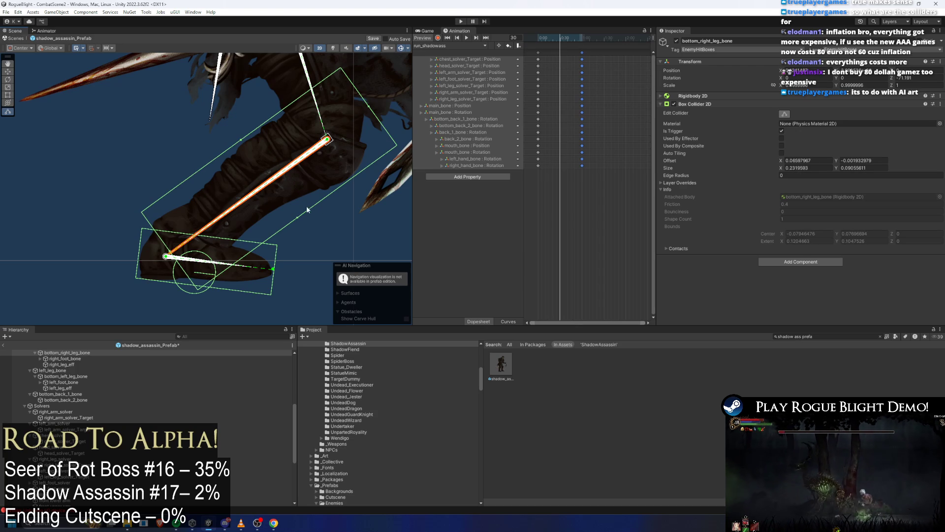
{"action": "left_click_drag", "start_coordinate": [297, 221], "coordinate": [295, 215]}
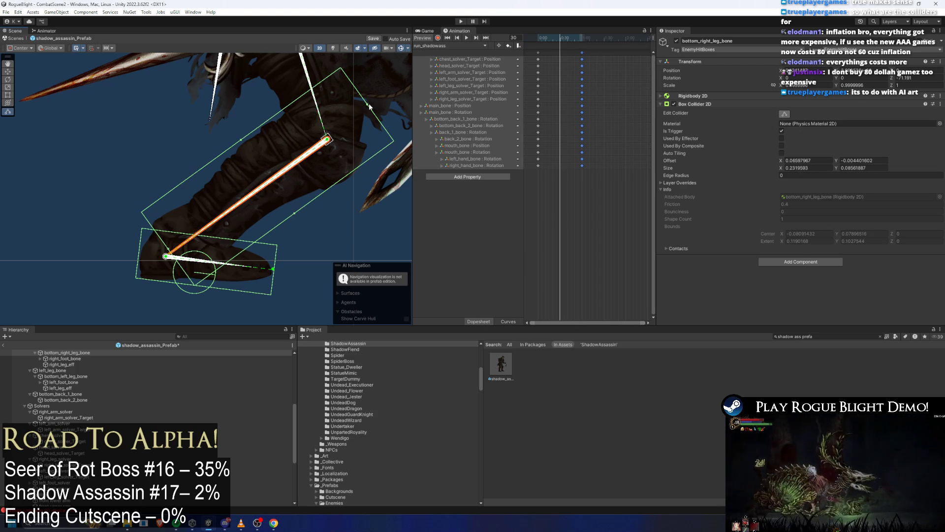
{"action": "left_click_drag", "start_coordinate": [370, 107], "coordinate": [339, 129]}
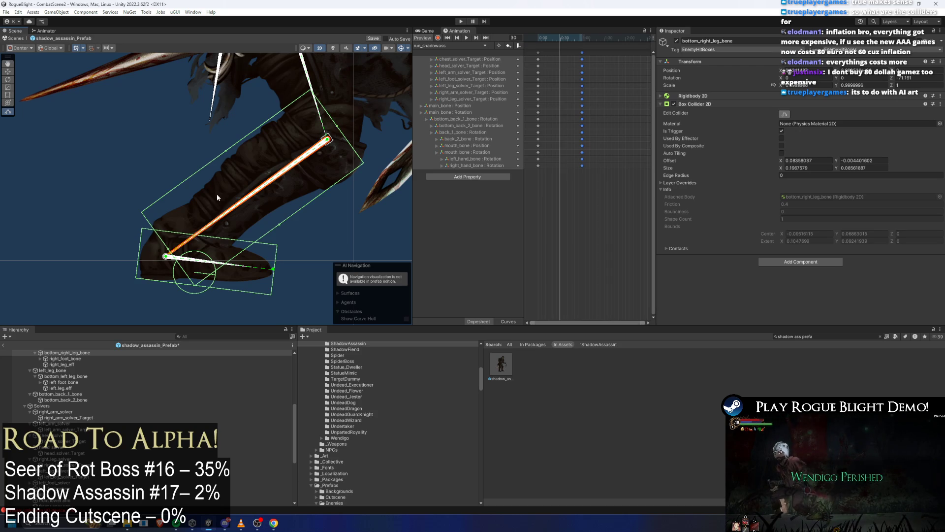
Resize the right_leg_bone hitbox to about 0.189 by 0.090 over the right thigh
{"action": "left_click_drag", "start_coordinate": [217, 193], "coordinate": [187, 326]}
{"action": "left_click", "coordinate": [278, 201]}
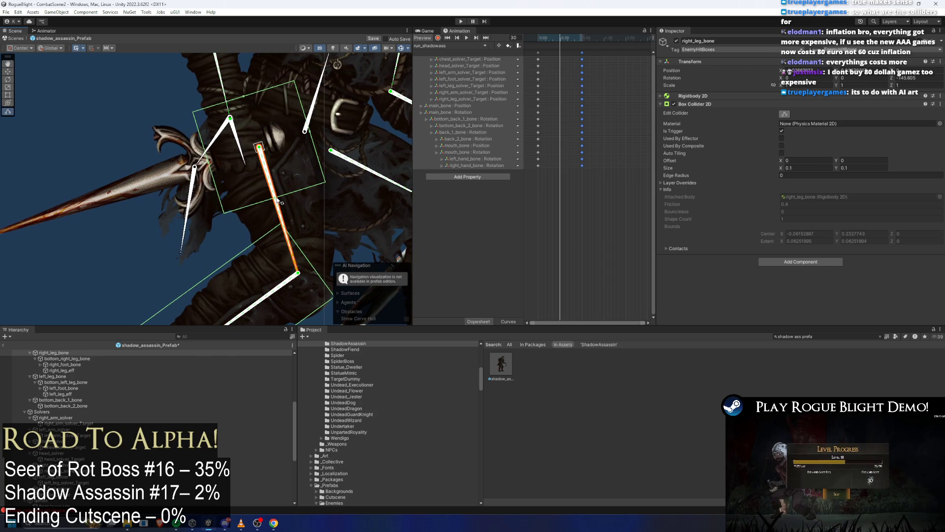
{"action": "left_click", "coordinate": [312, 134]}
{"action": "left_click", "coordinate": [313, 136]}
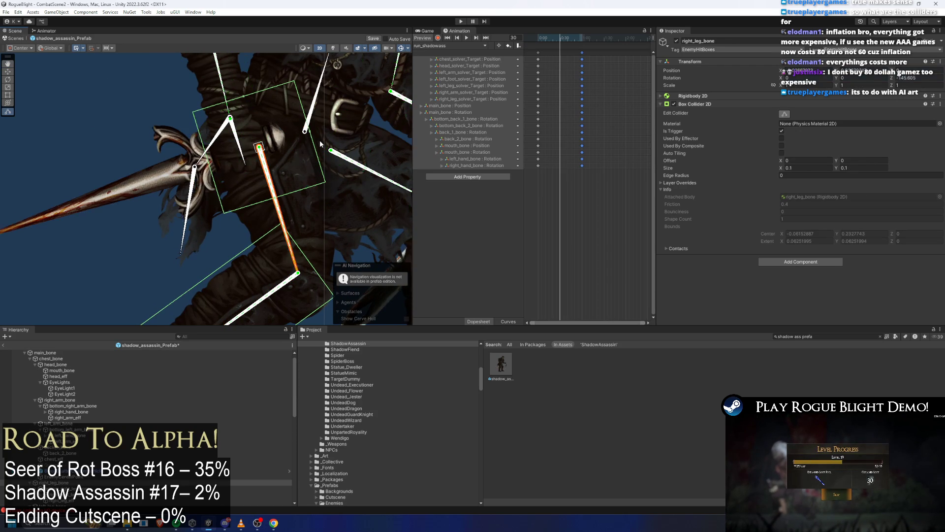
{"action": "left_click_drag", "start_coordinate": [309, 133], "coordinate": [339, 127]}
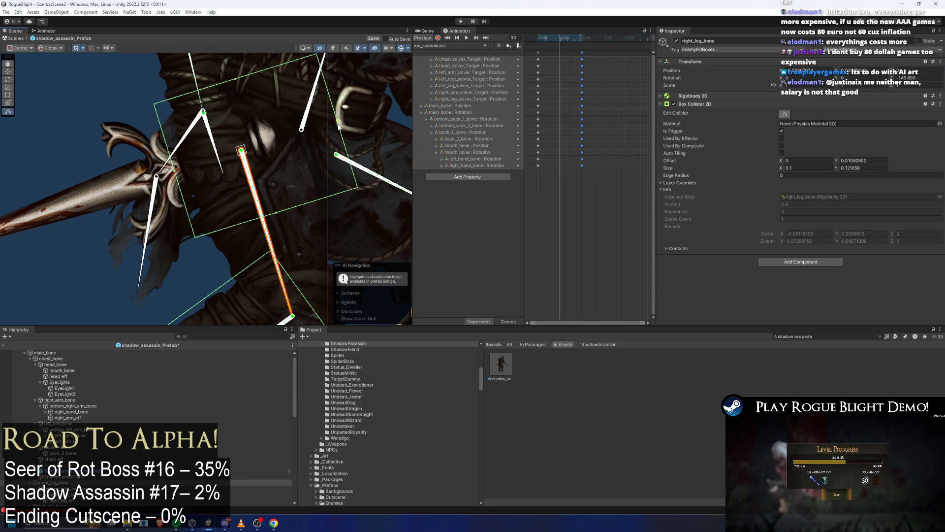
{"action": "left_click_drag", "start_coordinate": [297, 181], "coordinate": [259, 117]}
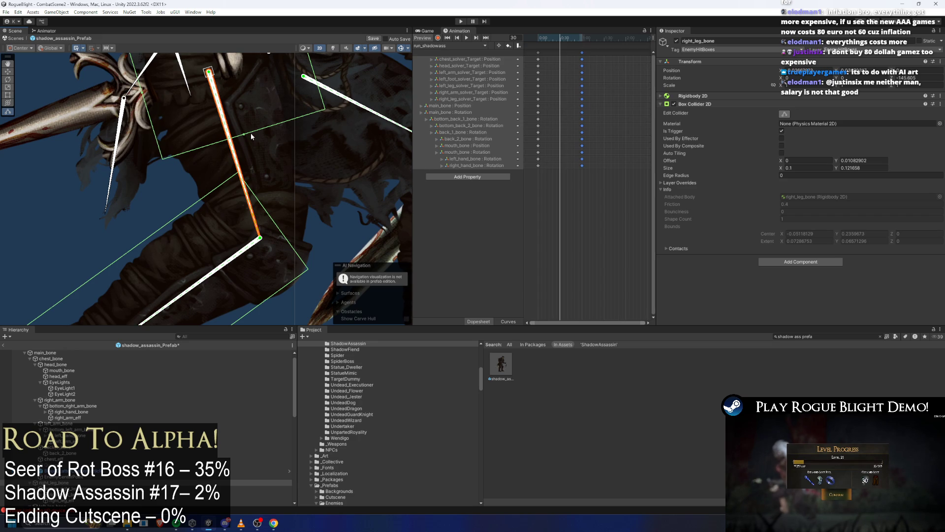
{"action": "left_click_drag", "start_coordinate": [245, 138], "coordinate": [285, 273]}
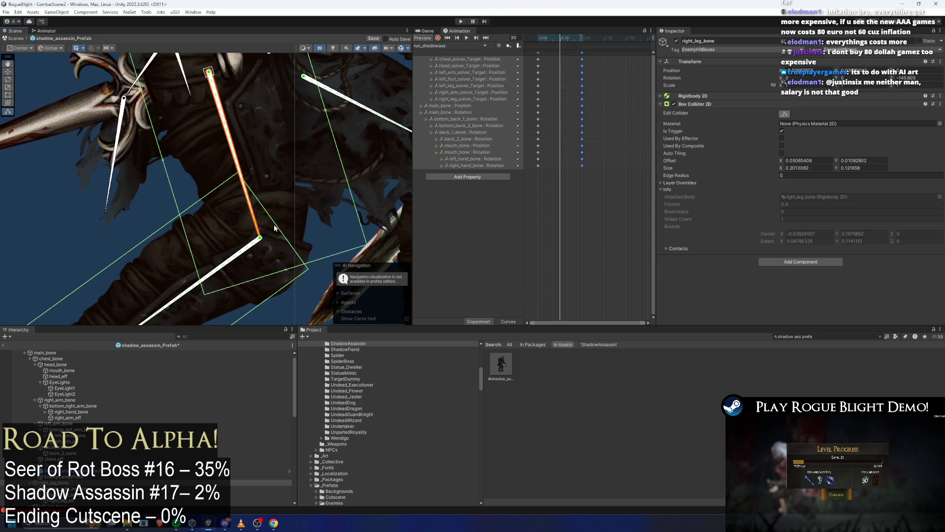
{"action": "key", "text": "f"}
{"action": "left_click_drag", "start_coordinate": [314, 186], "coordinate": [274, 198]}
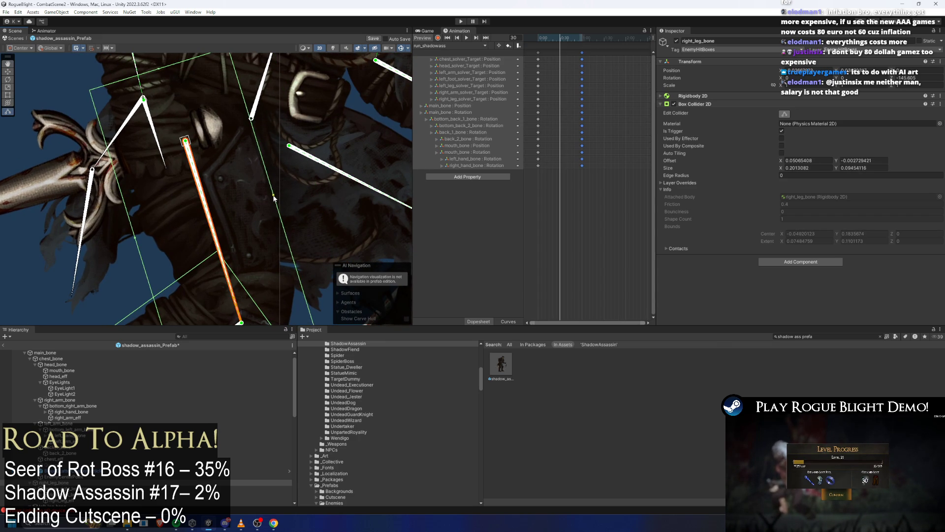
{"action": "left_click_drag", "start_coordinate": [158, 72], "coordinate": [160, 88]}
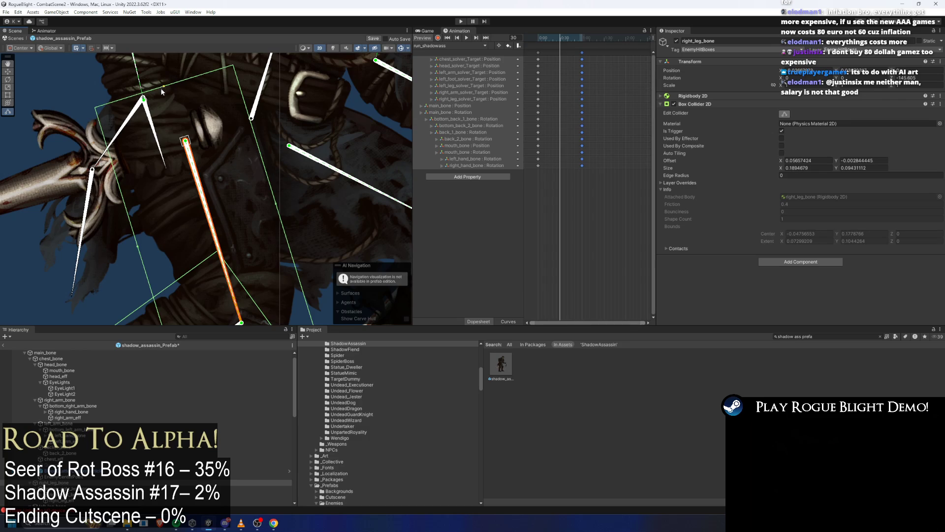
{"action": "left_click_drag", "start_coordinate": [139, 248], "coordinate": [143, 245]}
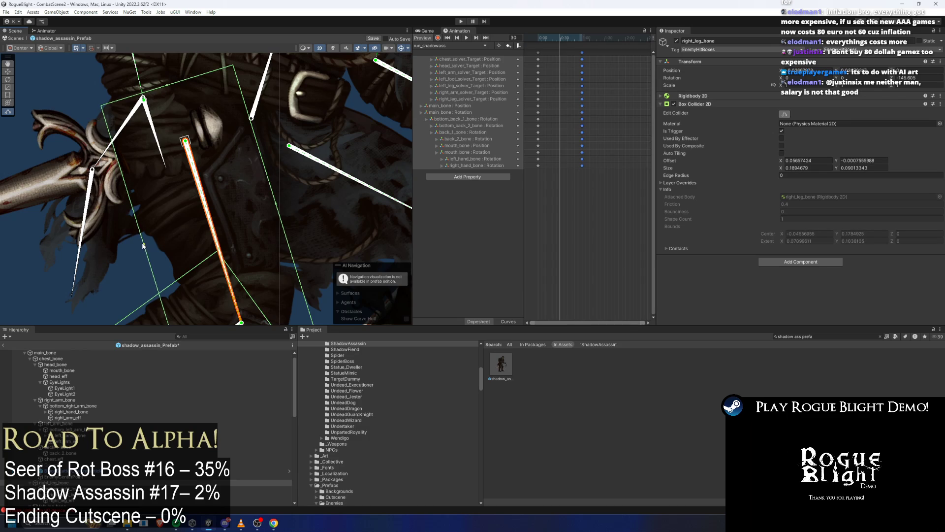
Narrow and shift the main_bone hitbox to about 0.134 by 0.150 around the torso
{"action": "left_click", "coordinate": [261, 109]}
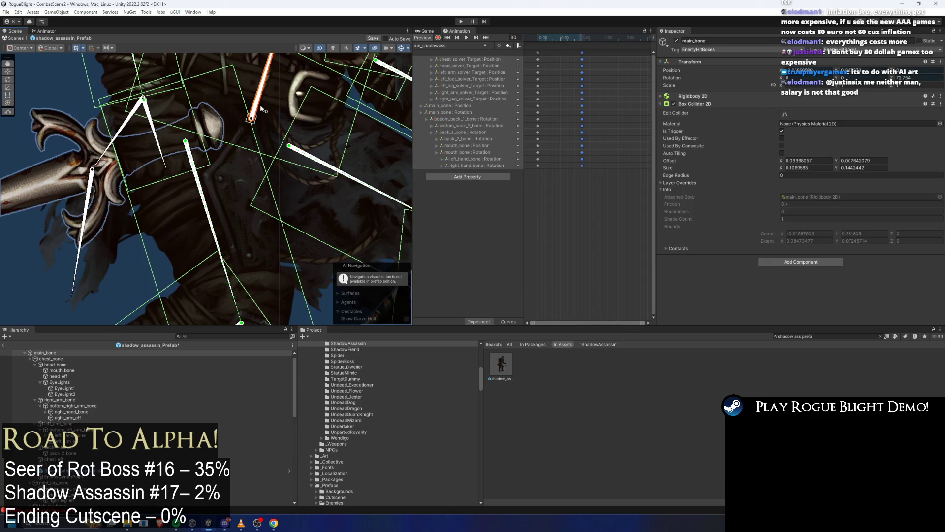
{"action": "left_click_drag", "start_coordinate": [236, 144], "coordinate": [193, 228]}
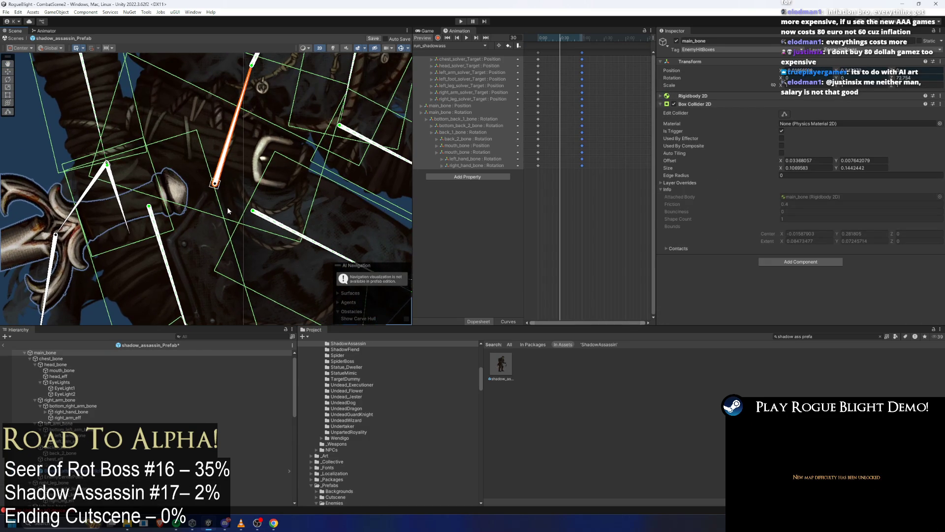
{"action": "scroll", "coordinate": [228, 211], "scroll_direction": "down", "scroll_amount": 2}
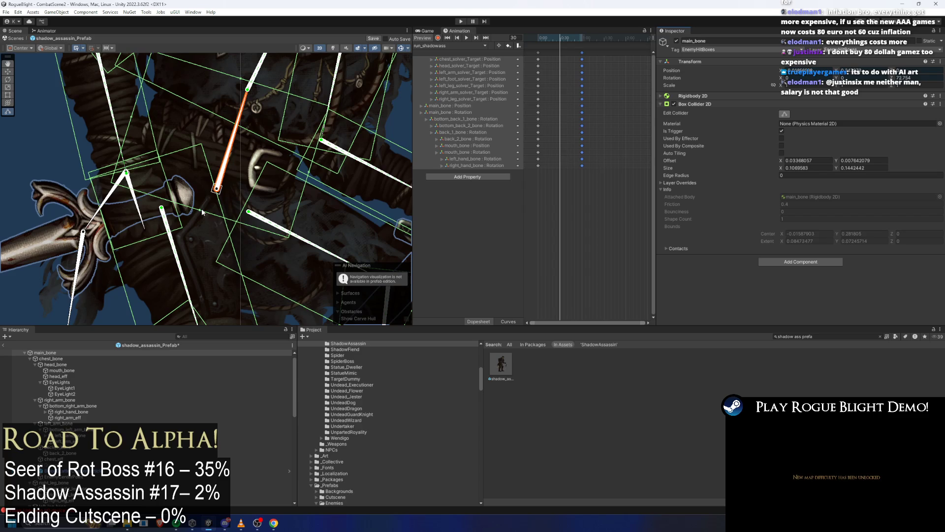
{"action": "mouse_move", "coordinate": [202, 212]}
{"action": "left_mouse_down"}
{"action": "mouse_move", "coordinate": [205, 239]}
{"action": "mouse_move", "coordinate": [188, 240]}
{"action": "mouse_move", "coordinate": [201, 247]}
{"action": "left_mouse_up"}
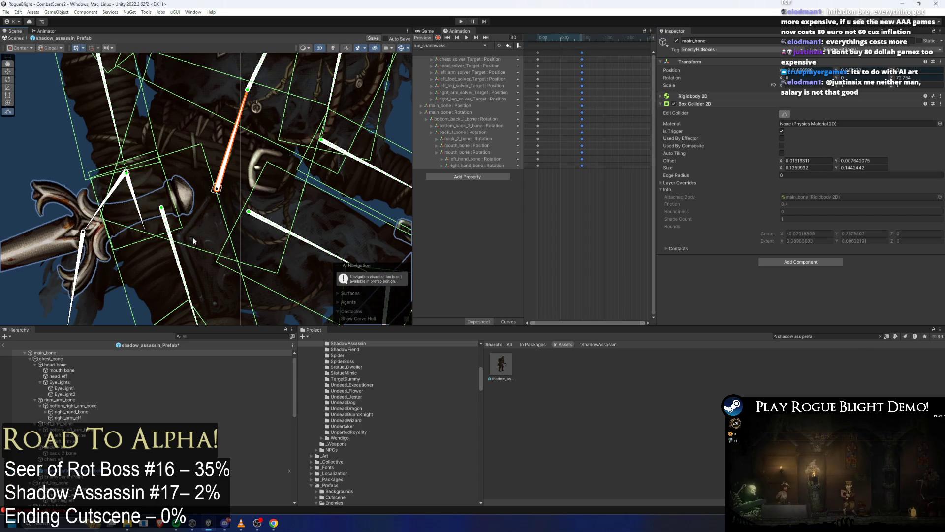
{"action": "mouse_move", "coordinate": [219, 232]}
{"action": "left_mouse_down"}
{"action": "mouse_move", "coordinate": [334, 196]}
{"action": "mouse_move", "coordinate": [308, 192]}
{"action": "left_mouse_up"}
{"action": "scroll", "coordinate": [126, 232], "scroll_direction": "down", "scroll_amount": 5}
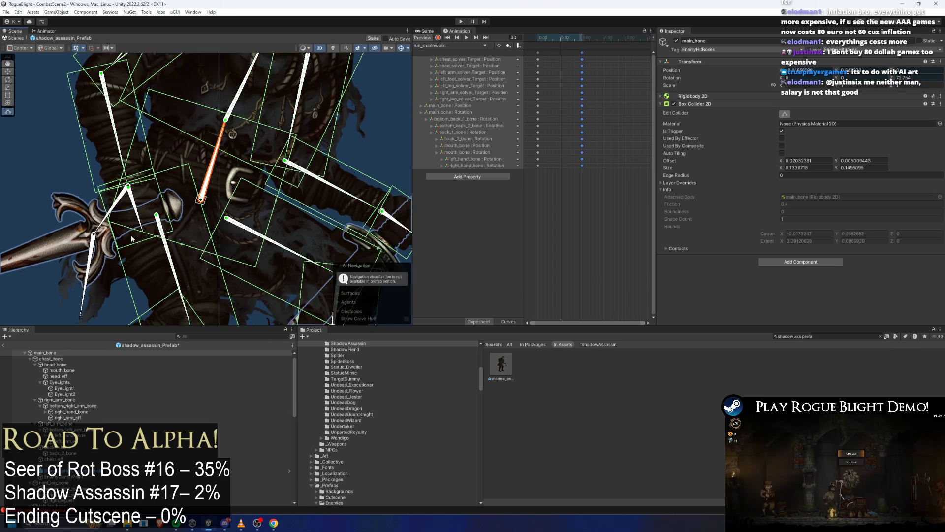
{"action": "scroll", "coordinate": [127, 233], "scroll_direction": "down", "scroll_amount": 1}
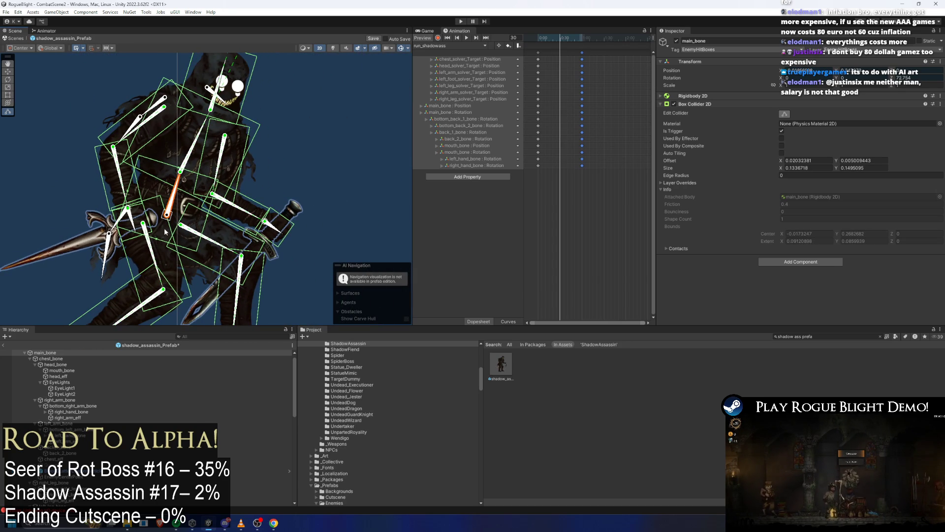
{"action": "scroll", "coordinate": [217, 159], "scroll_direction": "up", "scroll_amount": 3}
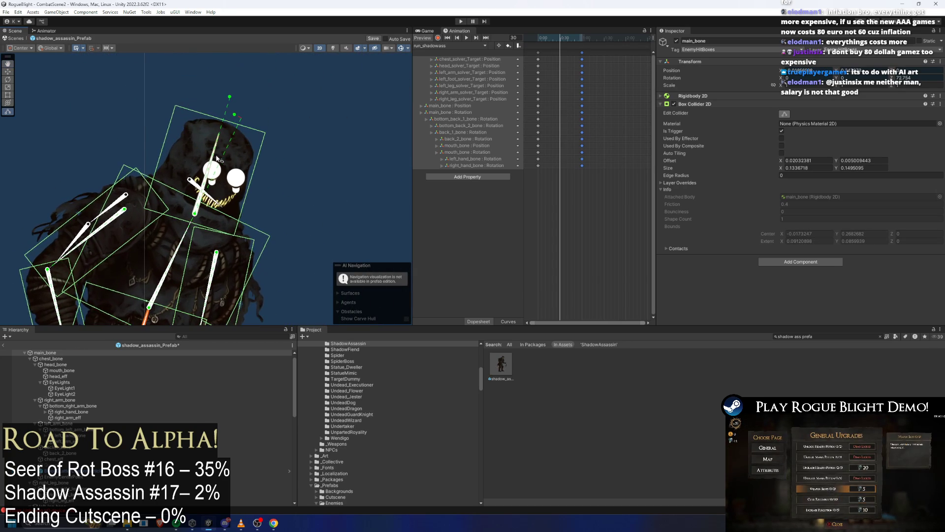
{"action": "left_click", "coordinate": [218, 158]}
{"action": "left_click", "coordinate": [211, 196]}
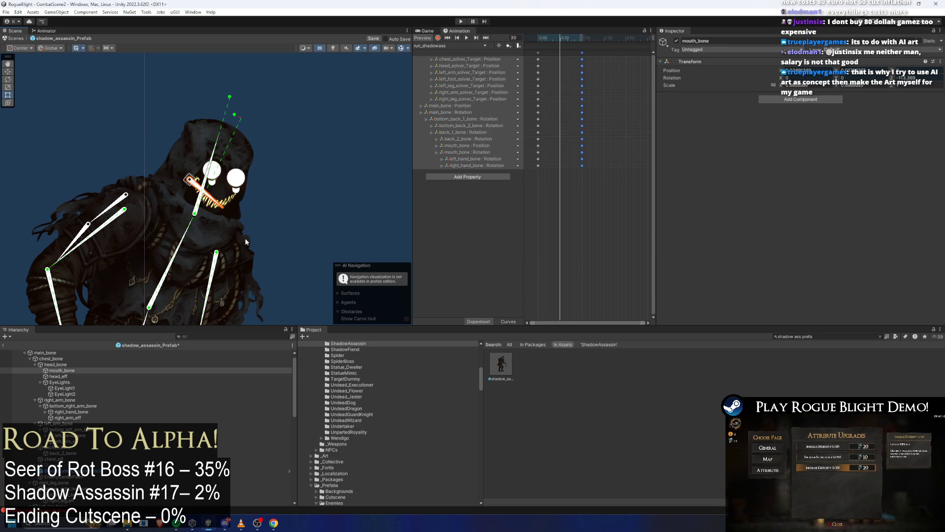
Extend the right_hand_bone hitbox vertically to about 0.064 by 0.059 around the dagger grip
{"action": "left_click_drag", "start_coordinate": [254, 235], "coordinate": [255, 103]}
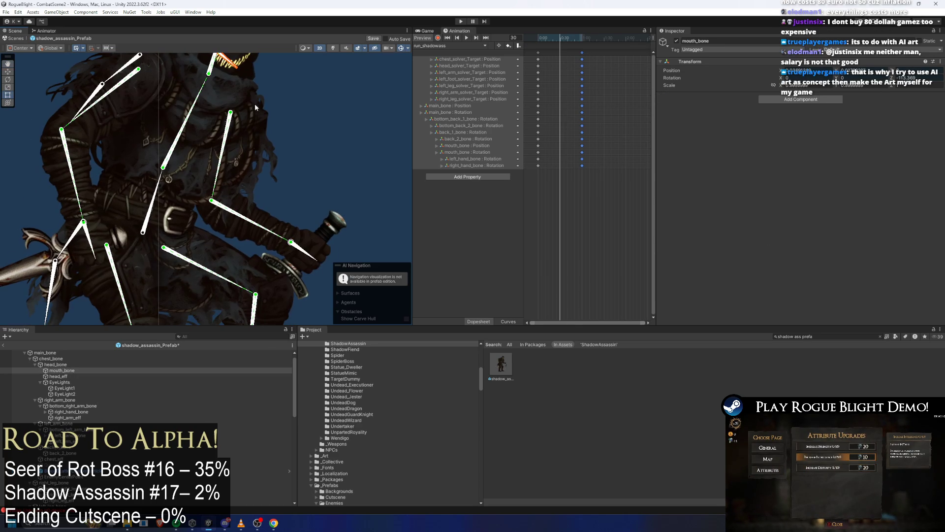
{"action": "left_click", "coordinate": [112, 74]}
{"action": "left_click_drag", "start_coordinate": [41, 271], "coordinate": [98, 203]}
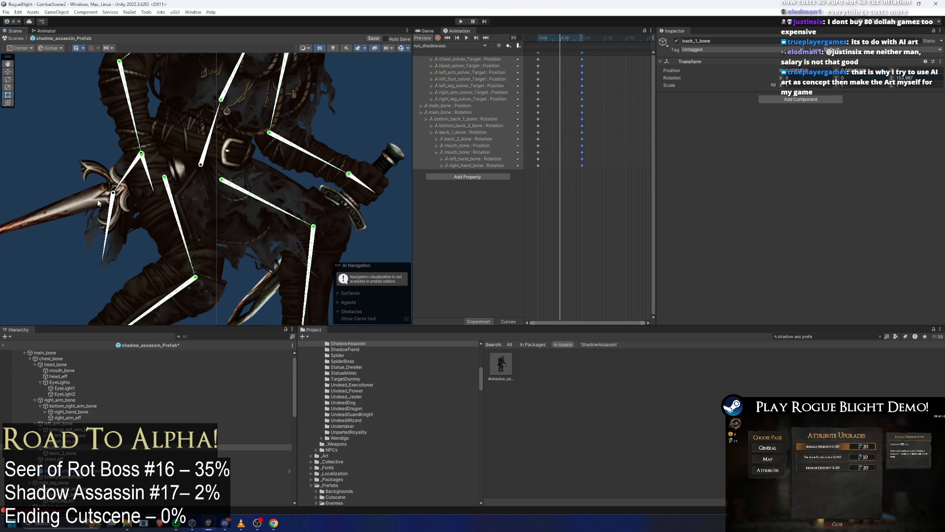
{"action": "left_click", "coordinate": [137, 172]}
{"action": "left_click", "coordinate": [148, 175]}
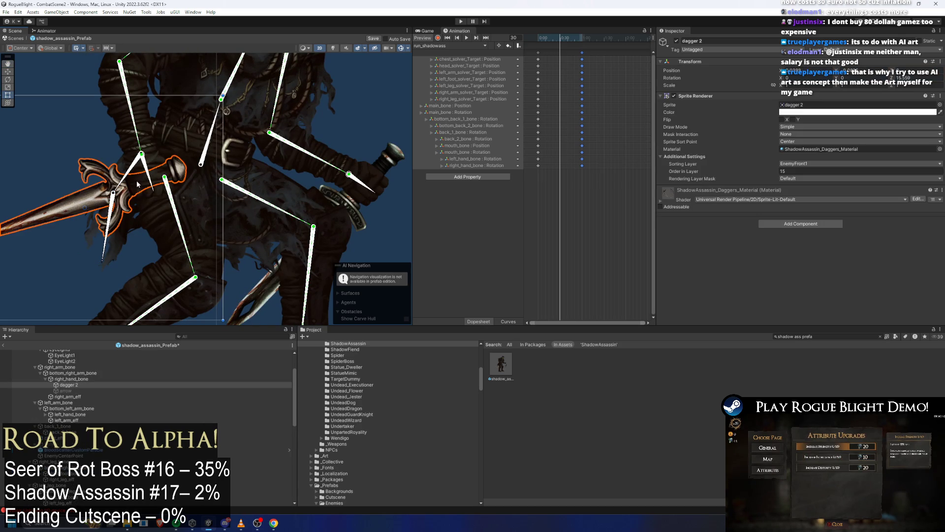
{"action": "left_click", "coordinate": [152, 170]}
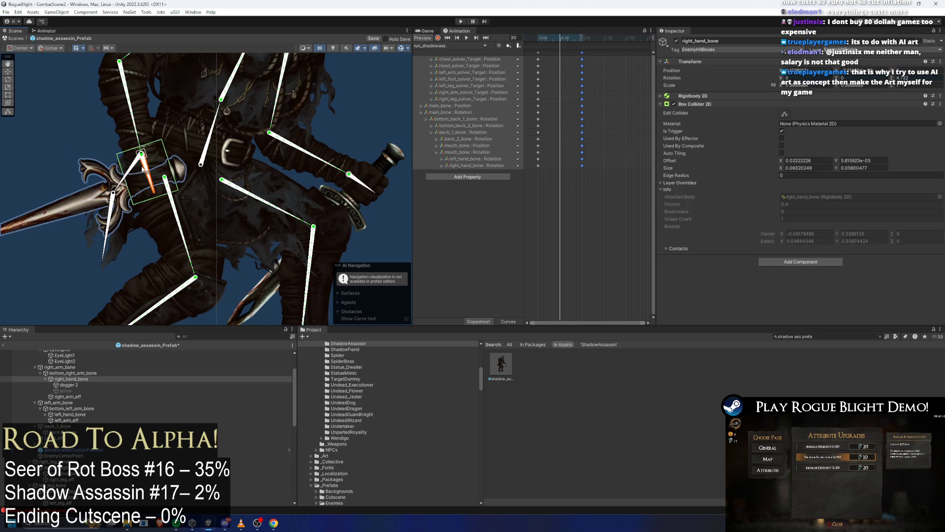
{"action": "scroll", "coordinate": [123, 154], "scroll_direction": "up", "scroll_amount": 2}
{"action": "left_click", "coordinate": [123, 154]}
{"action": "scroll", "coordinate": [124, 154], "scroll_direction": "up", "scroll_amount": 2}
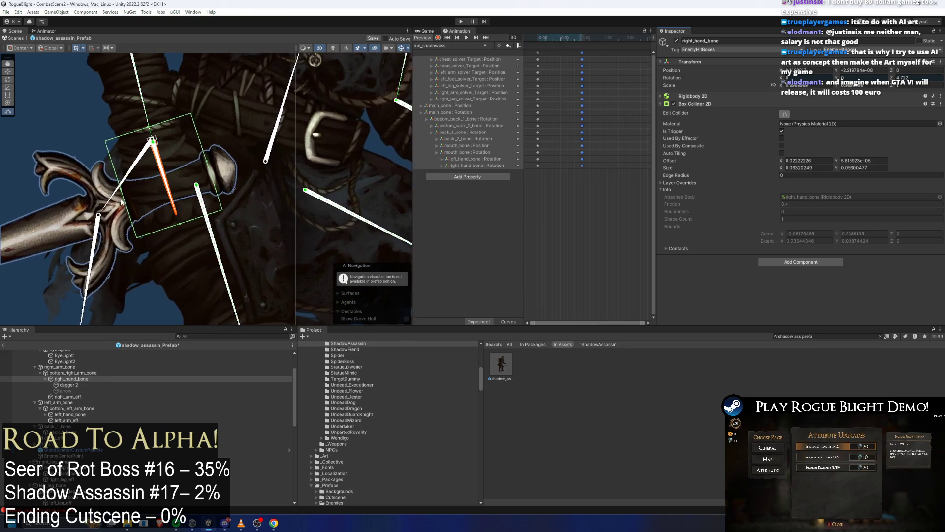
{"action": "left_click_drag", "start_coordinate": [119, 191], "coordinate": [116, 193]}
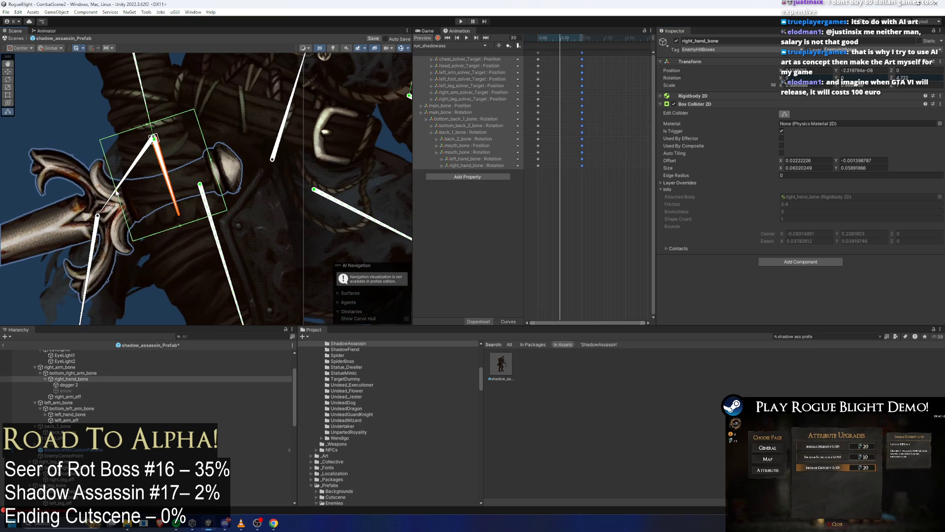
{"action": "left_click_drag", "start_coordinate": [219, 197], "coordinate": [180, 227]}
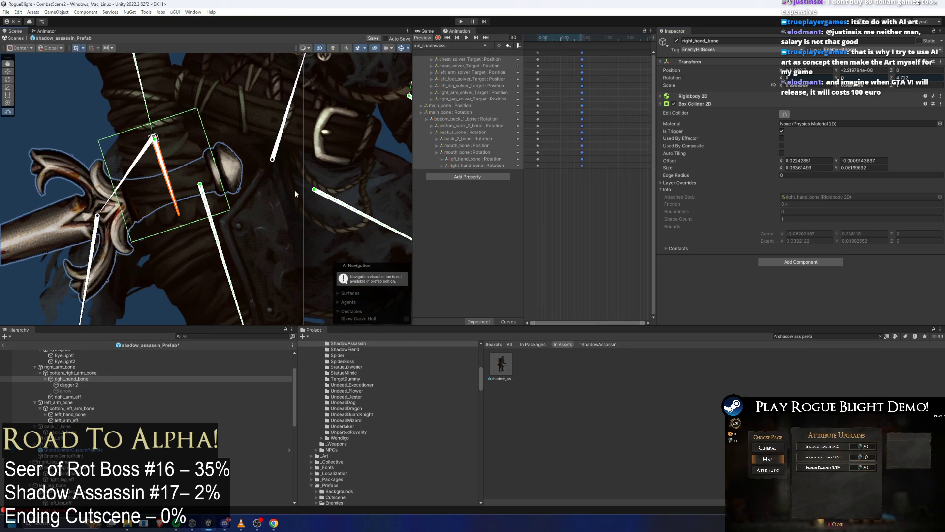
Check the left_hand_bone hitbox, about 0.052 by 0.051, around the other grip
{"action": "mouse_move", "coordinate": [294, 191]}
{"action": "left_mouse_down"}
{"action": "mouse_move", "coordinate": [260, 149]}
{"action": "mouse_move", "coordinate": [167, 135]}
{"action": "left_mouse_up"}
{"action": "left_click", "coordinate": [165, 165]}
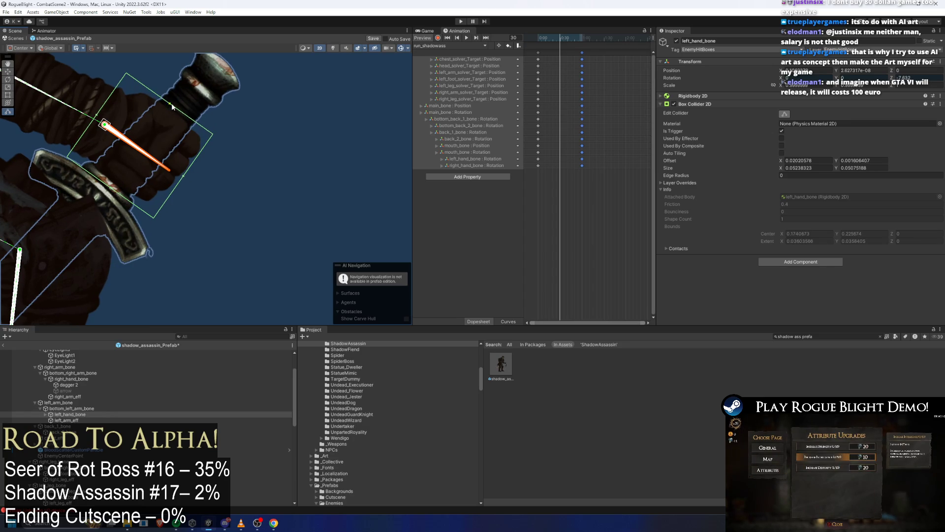
{"action": "left_click", "coordinate": [239, 256]}
{"action": "scroll", "coordinate": [158, 271], "scroll_direction": "down", "scroll_amount": 5}
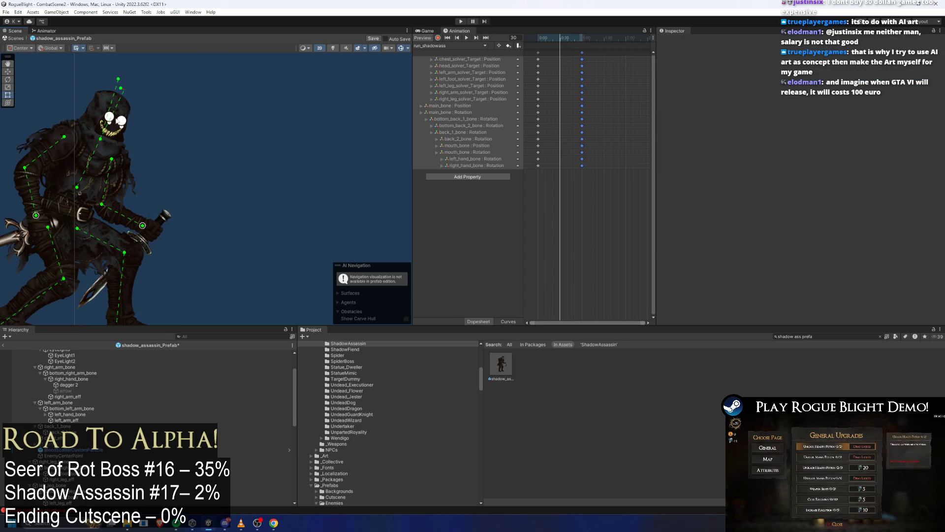
Shorten the head_bone hitbox to about 0.127 by 0.110, then start a Play test
{"action": "left_click", "coordinate": [116, 126]}
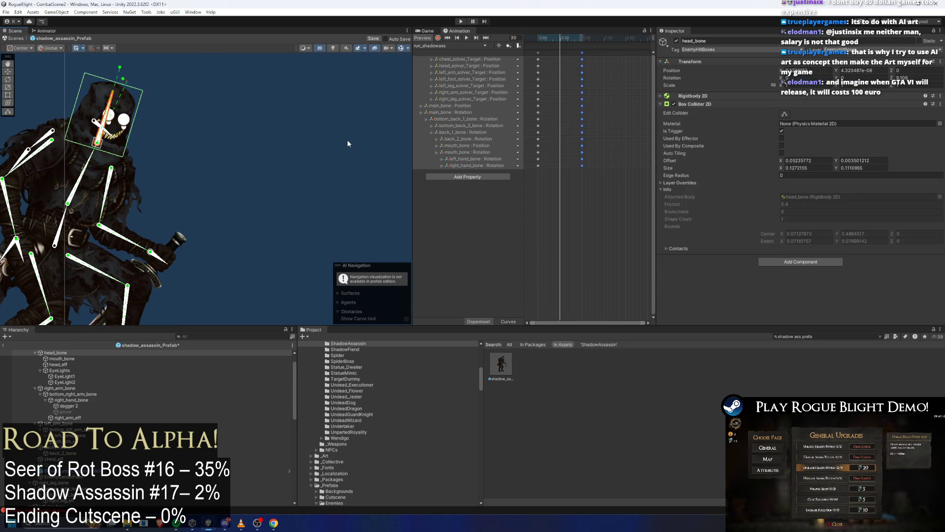
{"action": "scroll", "coordinate": [150, 121], "scroll_direction": "up", "scroll_amount": 1}
{"action": "scroll", "coordinate": [40, 87], "scroll_direction": "up", "scroll_amount": 2}
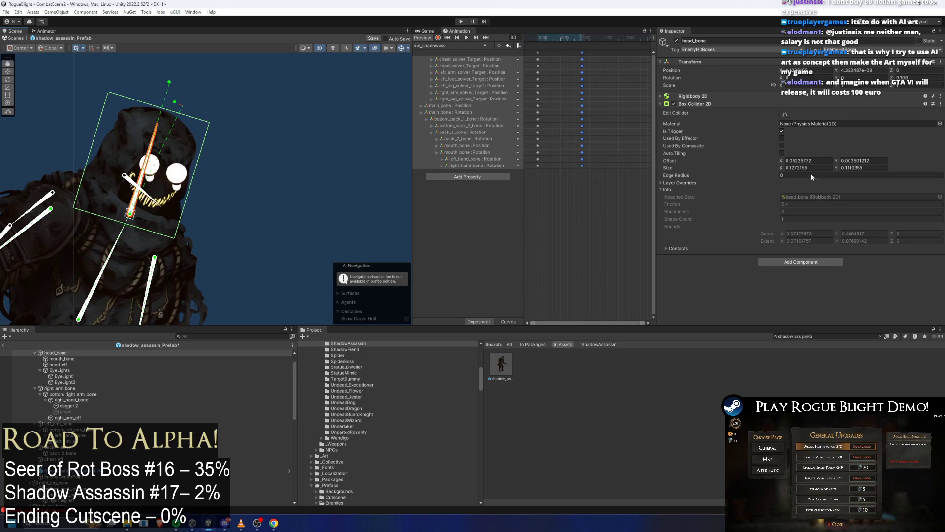
{"action": "left_click", "coordinate": [785, 114]}
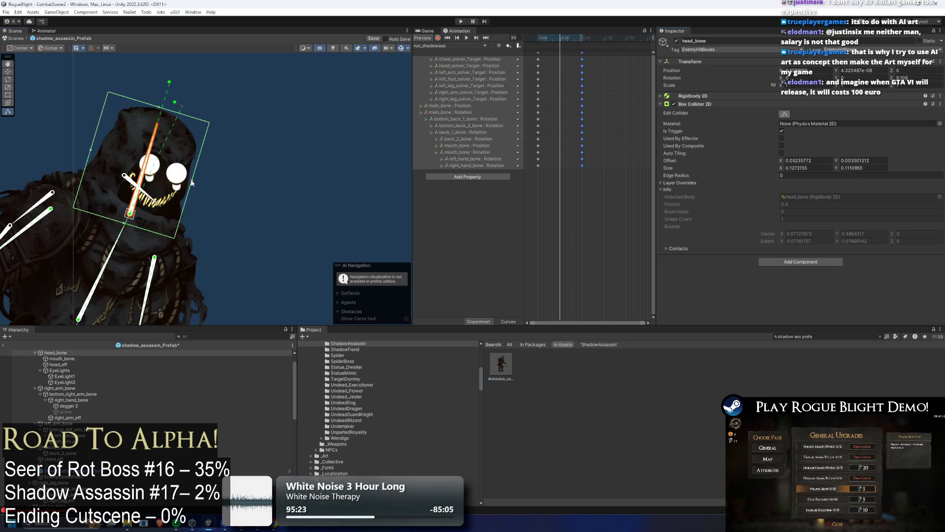
{"action": "left_click_drag", "start_coordinate": [160, 107], "coordinate": [158, 105]}
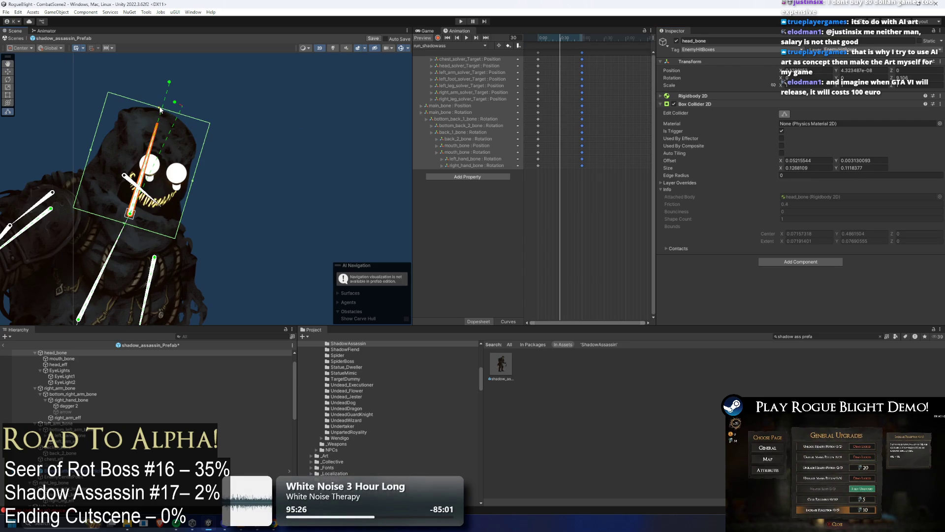
{"action": "mouse_move", "coordinate": [90, 152]}
{"action": "left_mouse_down"}
{"action": "mouse_move", "coordinate": [283, 140]}
{"action": "mouse_move", "coordinate": [254, 114]}
{"action": "left_mouse_up"}
{"action": "scroll", "coordinate": [93, 148], "scroll_direction": "down", "scroll_amount": 5}
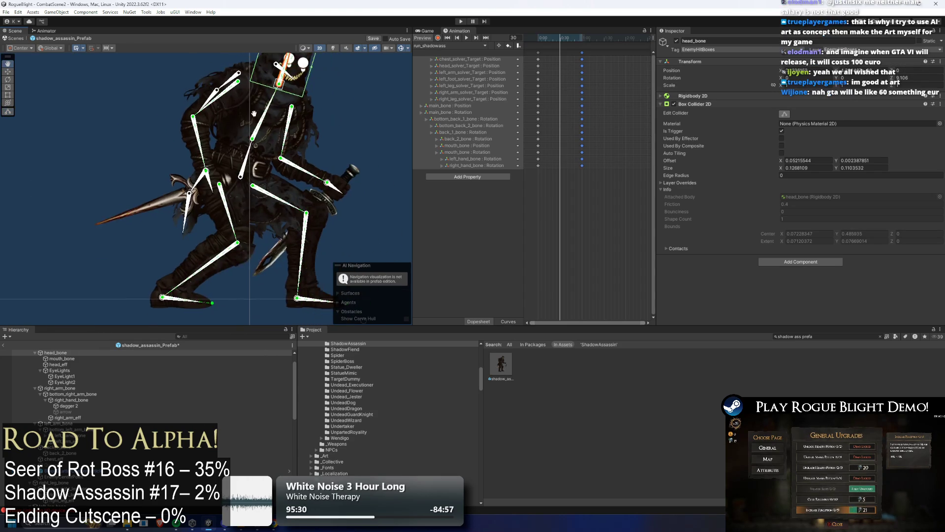
{"action": "scroll", "coordinate": [365, 75], "scroll_direction": "up", "scroll_amount": 2}
{"action": "scroll", "coordinate": [343, 90], "scroll_direction": "down", "scroll_amount": 3}
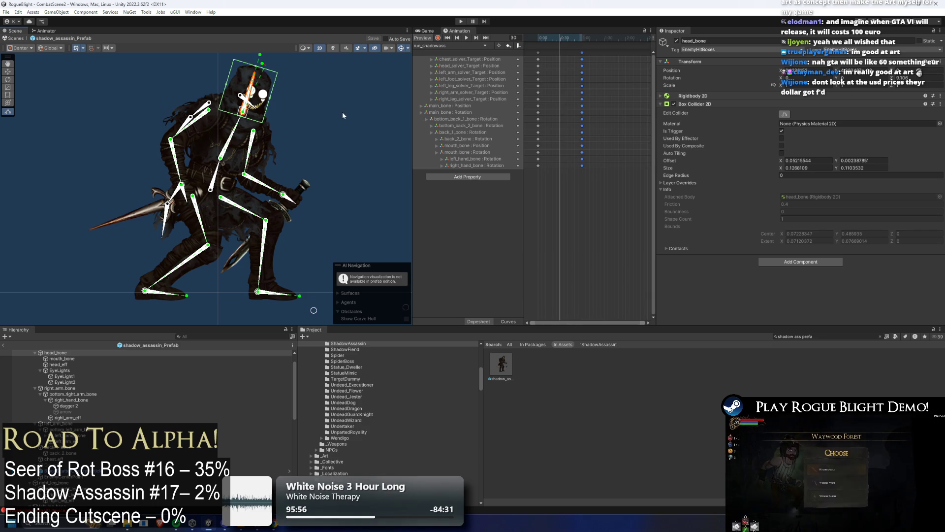
{"action": "left_click", "coordinate": [458, 23]}
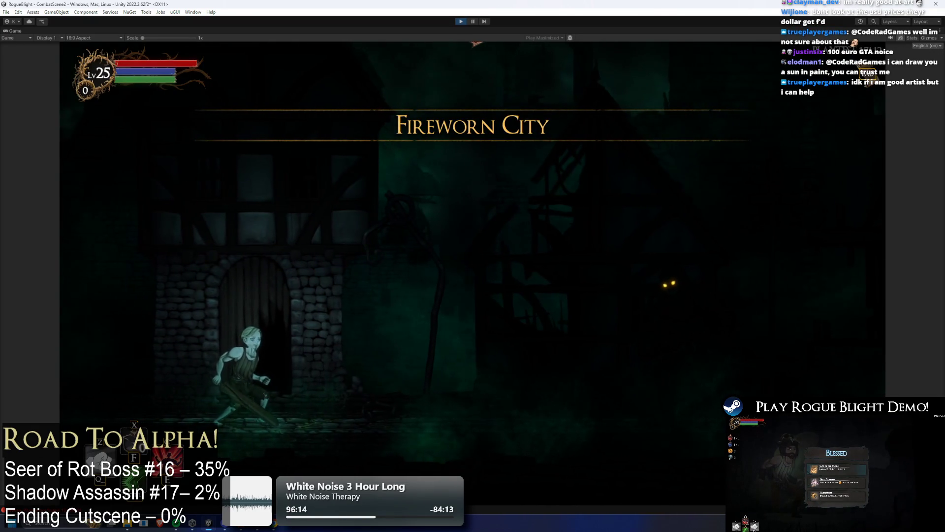
Dash into the boss room, strike the Shadow Assassin twice to drop its health below half, then retreat
{"action": "key", "text": "space"}
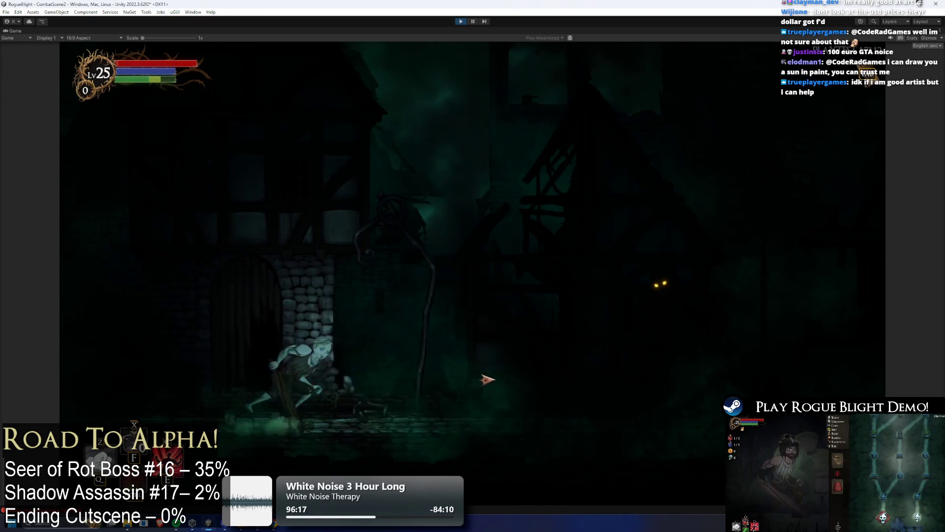
{"action": "key", "text": "d"}
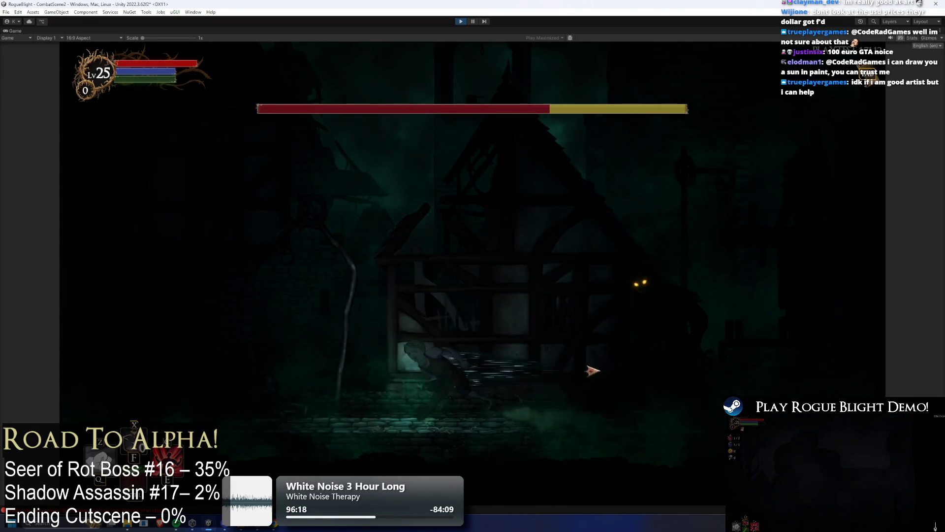
{"action": "key", "text": "d"}
{"action": "left_click", "coordinate": [588, 375]}
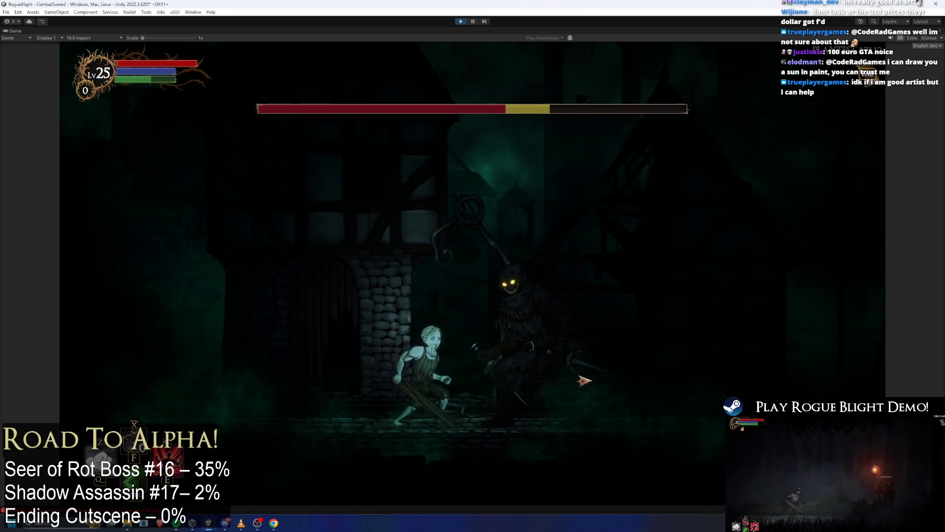
{"action": "left_click", "coordinate": [585, 380]}
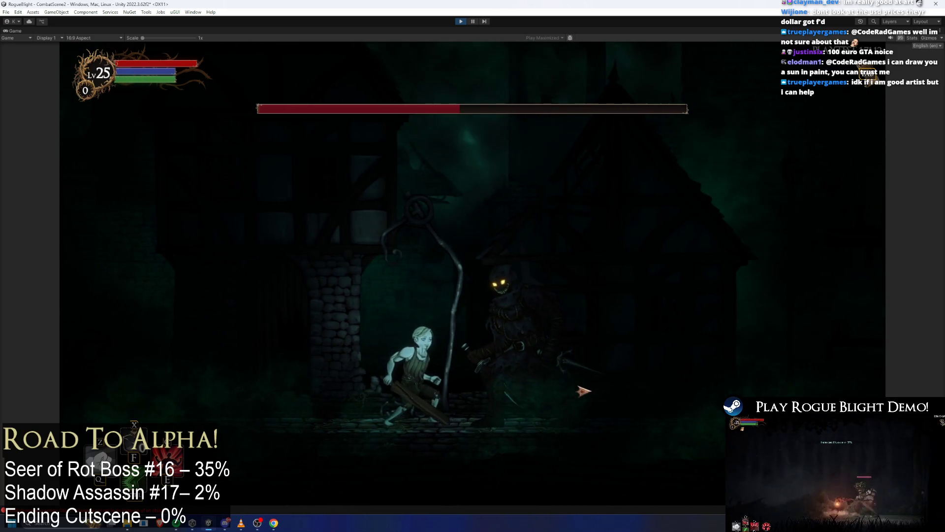
{"action": "key", "text": "space"}
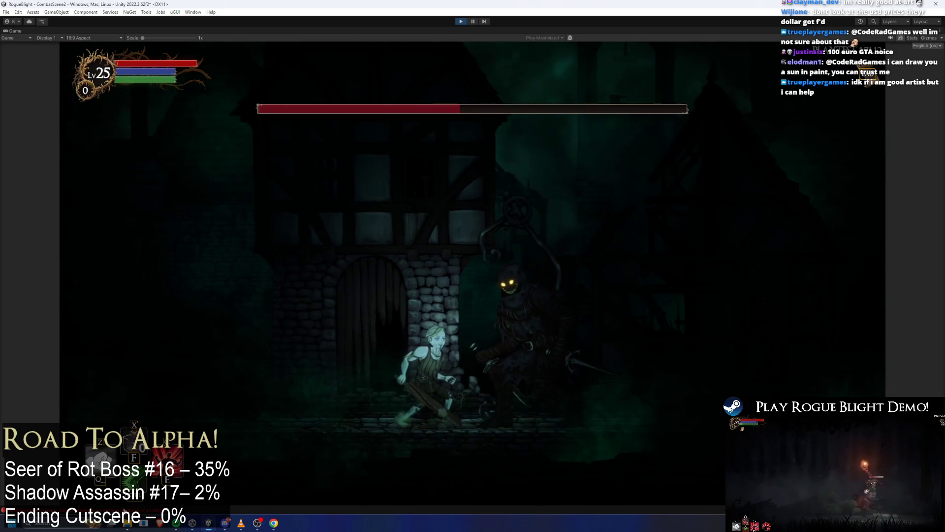
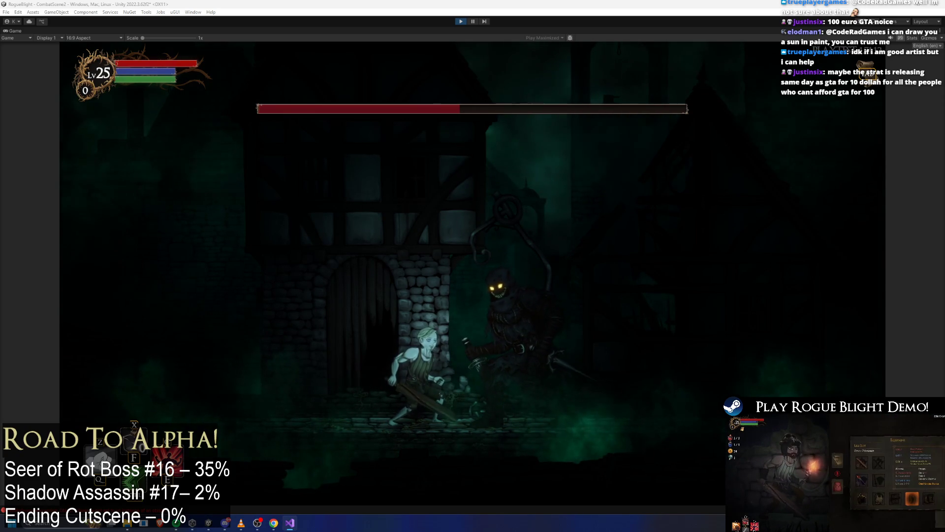
Stop the Seer of Rot boss-fight playtest with Ctrl+P to leave Play mode
{"action": "key", "text": "ctrl+p"}
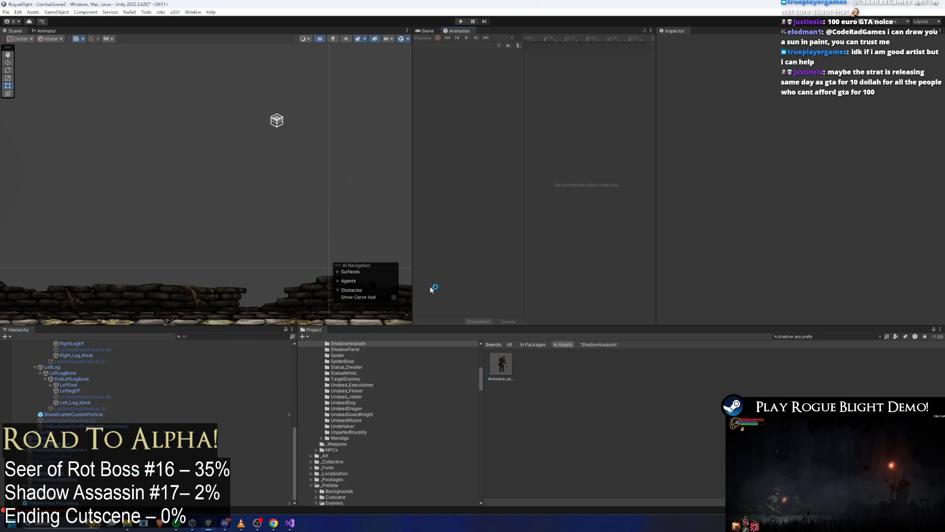
Open shadow_assassin_Prefab from the Project window in prefab mode
{"action": "left_click", "coordinate": [495, 366]}
{"action": "double_click", "coordinate": [495, 366]}
{"action": "scroll", "coordinate": [840, 128], "scroll_direction": "down", "scroll_amount": 5}
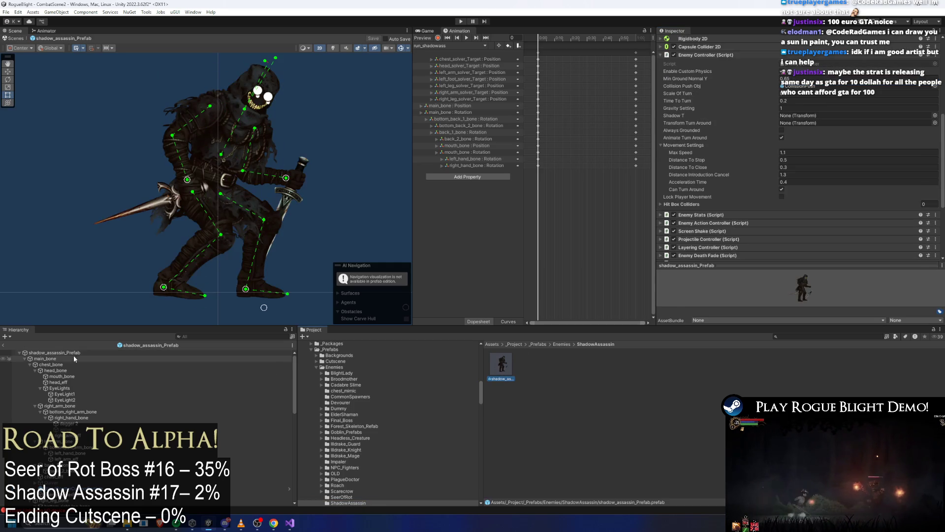
Select the prefab root, collapse Enemy Controller, and expand Common Particles To Spawn
{"action": "left_click", "coordinate": [51, 352]}
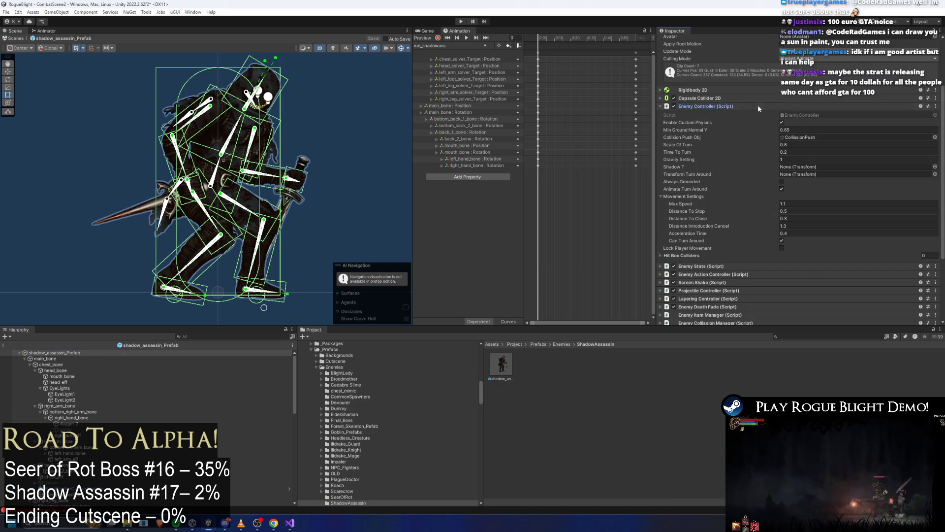
{"action": "left_click", "coordinate": [758, 106]}
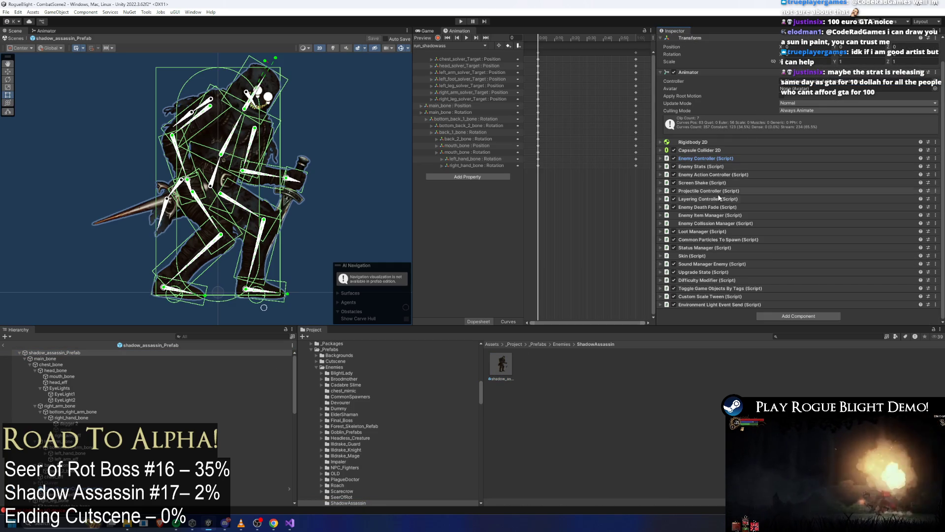
{"action": "left_click", "coordinate": [719, 223]}
{"action": "left_click", "coordinate": [719, 223]}
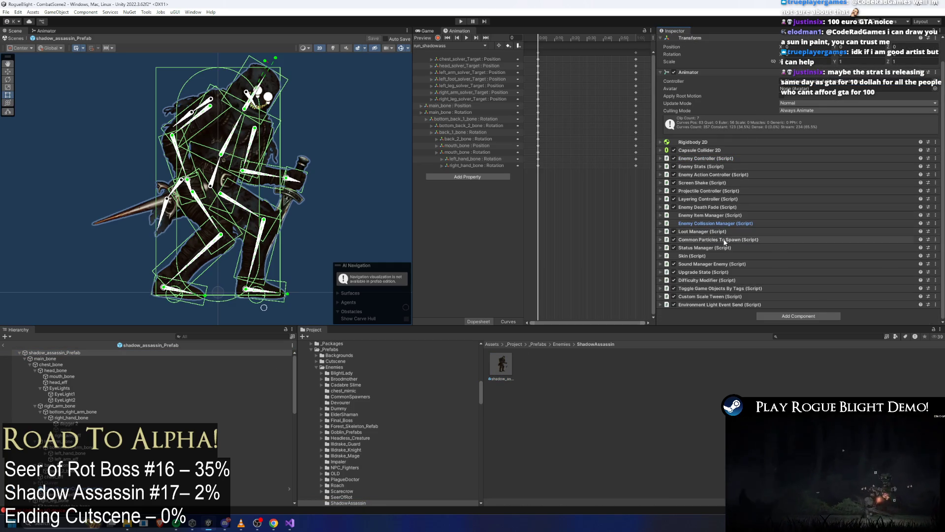
{"action": "left_click", "coordinate": [723, 239]}
{"action": "scroll", "coordinate": [823, 232], "scroll_direction": "down", "scroll_amount": 2}
Check the referenced blood scatter particle object and save the prefab
{"action": "left_click", "coordinate": [823, 231]}
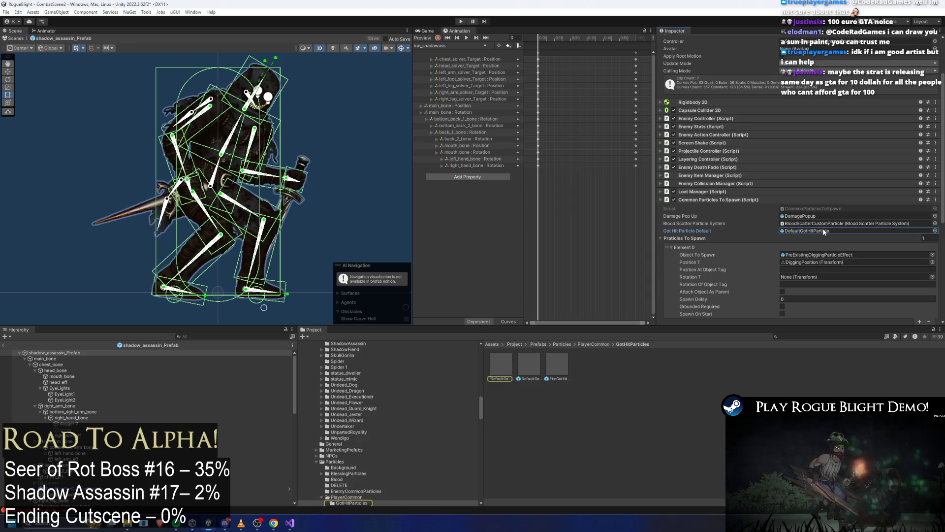
{"action": "left_click", "coordinate": [817, 225]}
{"action": "mouse_move", "coordinate": [816, 224]}
{"action": "left_mouse_down"}
{"action": "mouse_move", "coordinate": [690, 305]}
{"action": "mouse_move", "coordinate": [403, 382]}
{"action": "mouse_move", "coordinate": [548, 352]}
{"action": "mouse_move", "coordinate": [858, 222]}
{"action": "left_mouse_up"}
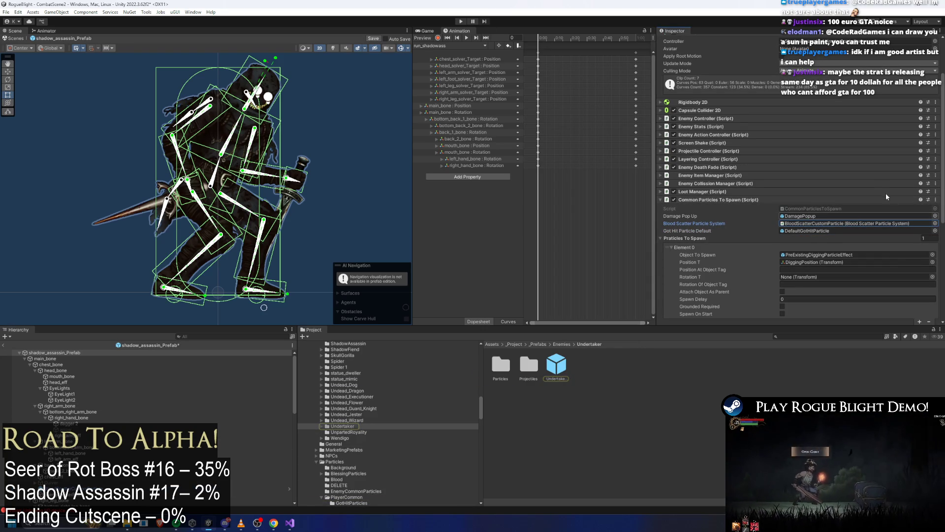
{"action": "key", "text": "ctrl+s"}
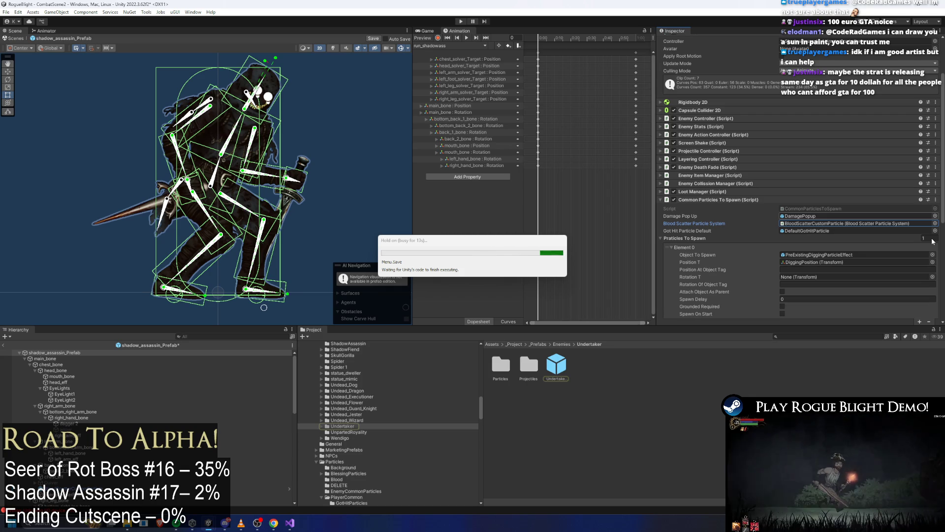
Delete Element 0 from the Particles To Spawn list
{"action": "scroll", "coordinate": [932, 240], "scroll_direction": "down", "scroll_amount": 3}
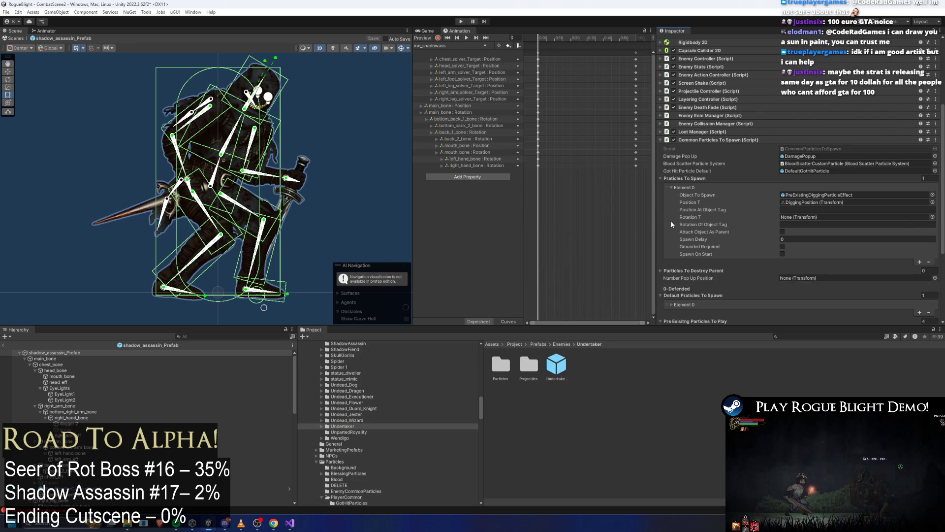
{"action": "left_click", "coordinate": [765, 210]}
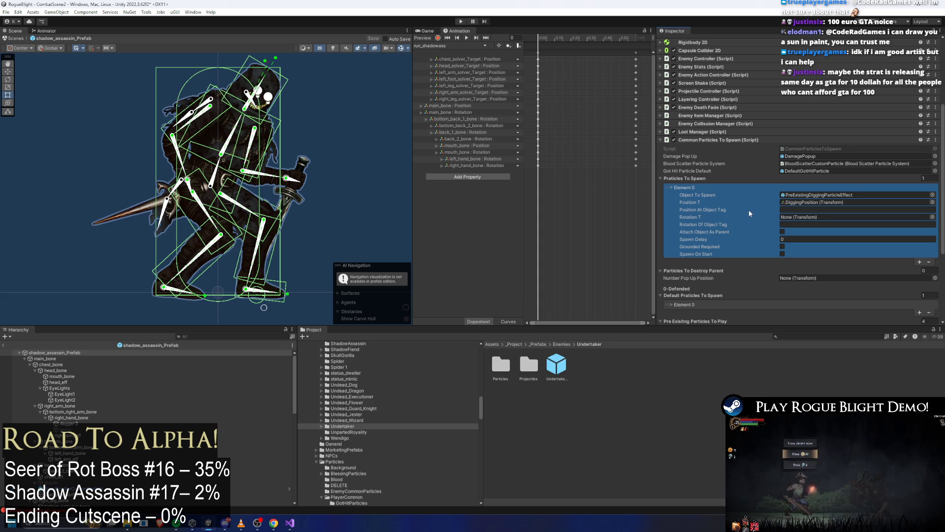
{"action": "key", "text": "Delete"}
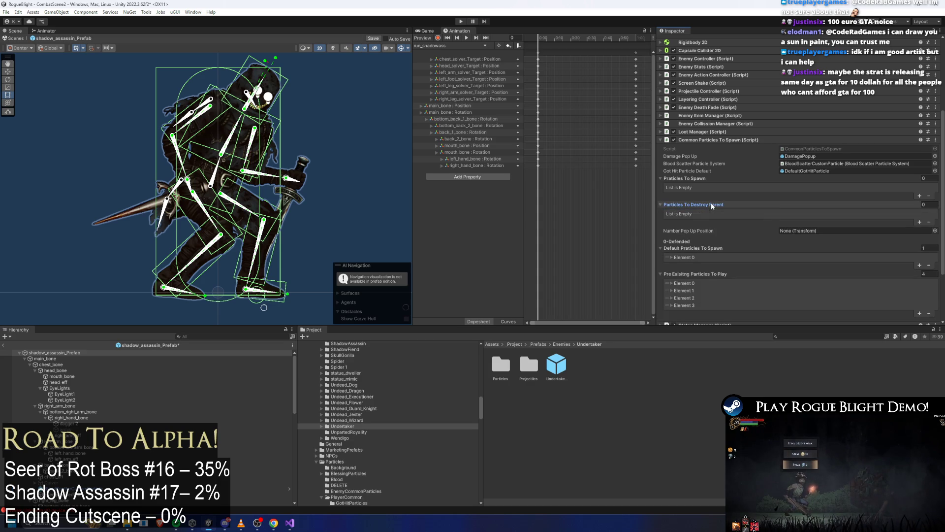
Review the pre-existing particle entries, then set the Pre Existing Particles list size to 0
{"action": "left_click", "coordinate": [732, 272]}
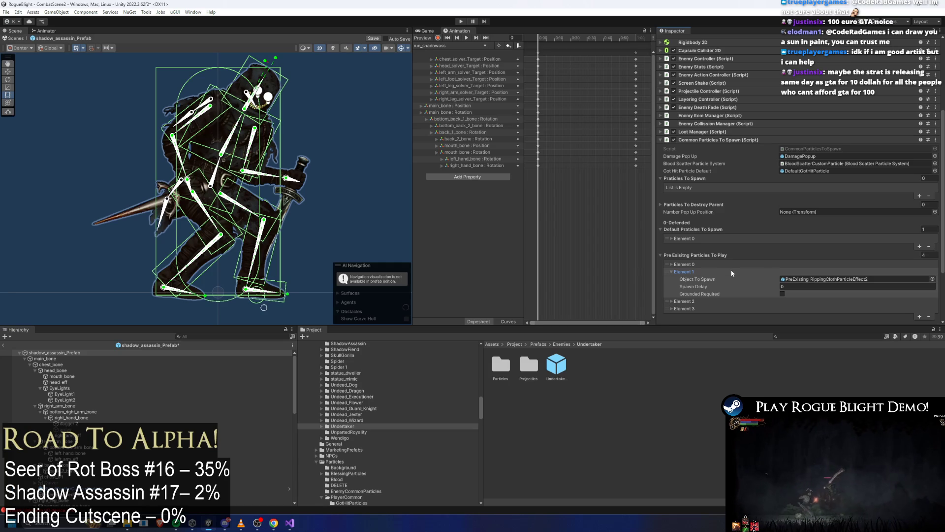
{"action": "left_click", "coordinate": [731, 271]}
{"action": "left_click", "coordinate": [781, 265]}
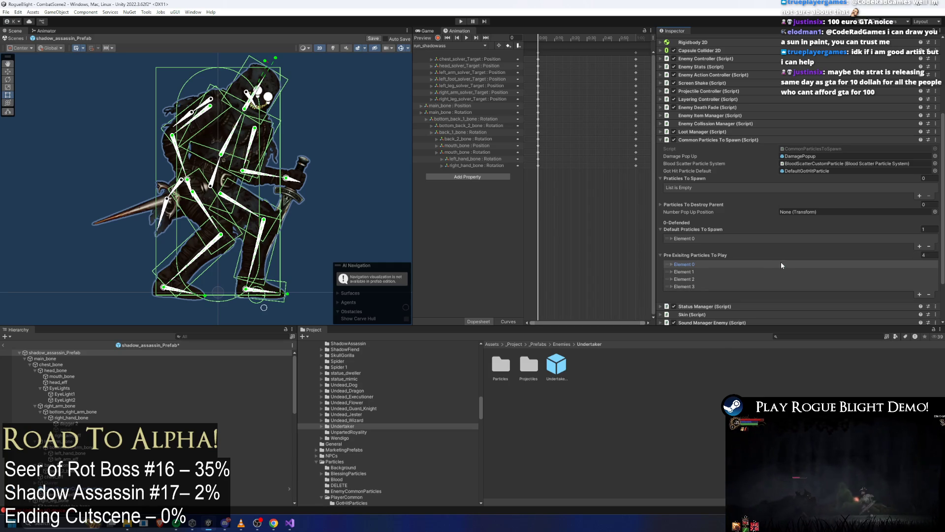
{"action": "left_click", "coordinate": [707, 270]}
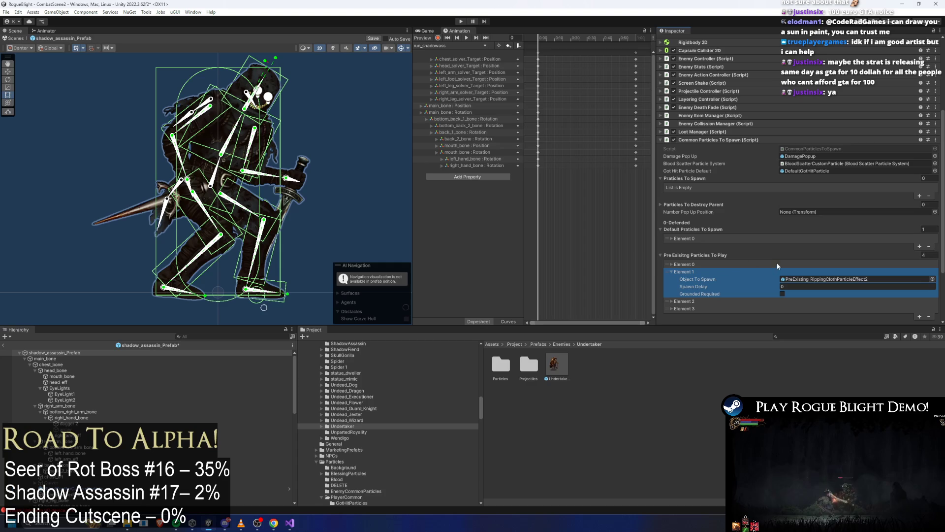
{"action": "left_click", "coordinate": [700, 271]}
{"action": "left_click", "coordinate": [929, 255]}
{"action": "type", "text": "0"}
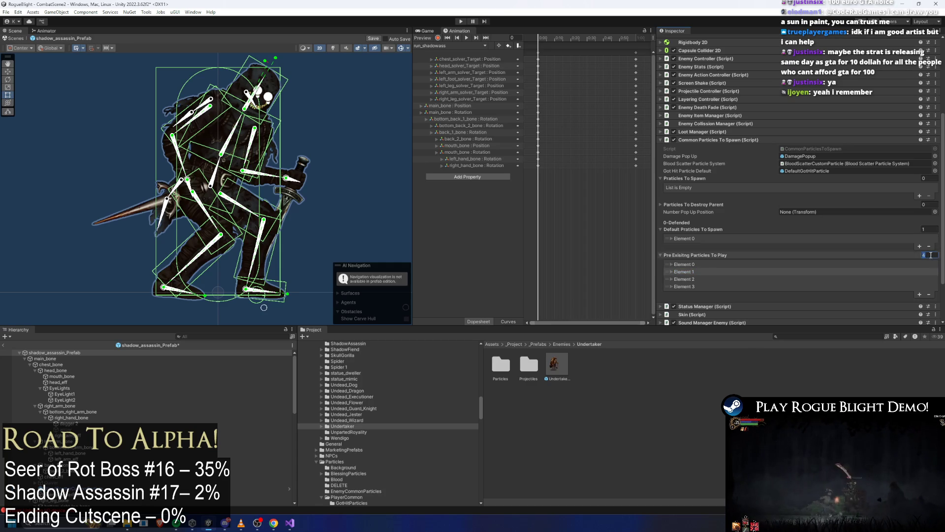
{"action": "left_click", "coordinate": [761, 236]}
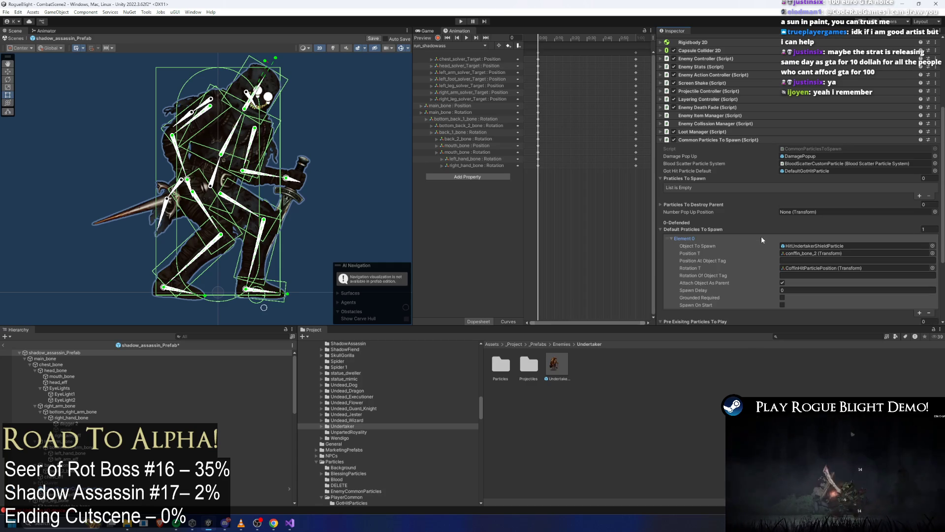
Set the Default Particles list size to 0 and start a playtest
{"action": "left_click", "coordinate": [930, 228]}
{"action": "type", "text": "0"}
{"action": "key", "text": "Return"}
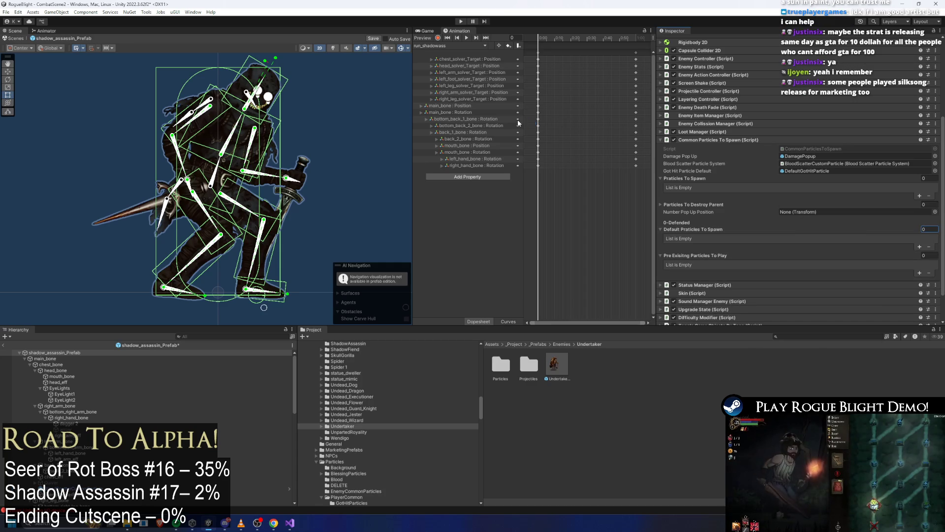
{"action": "left_click", "coordinate": [458, 21]}
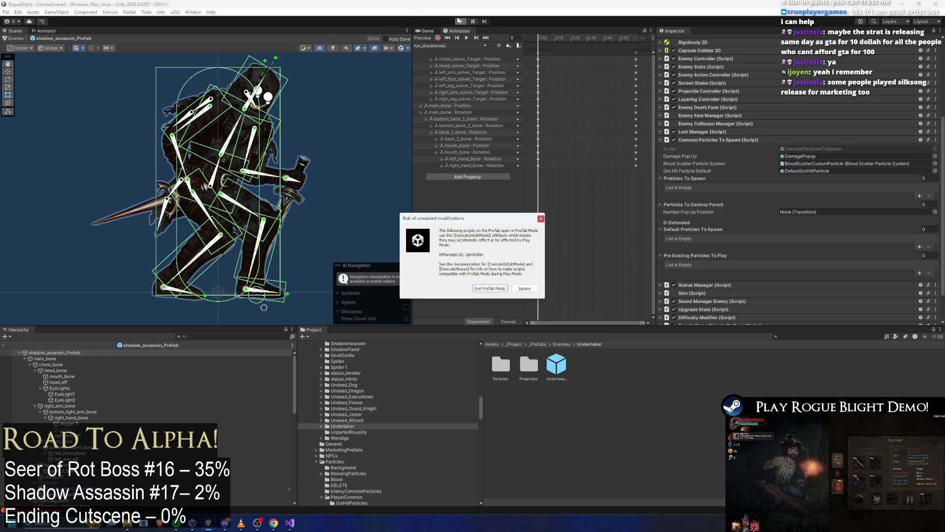
Dismiss the prefab mode warning and approach and slash the Shadow Assassin repeatedly
{"action": "key", "text": "Return"}
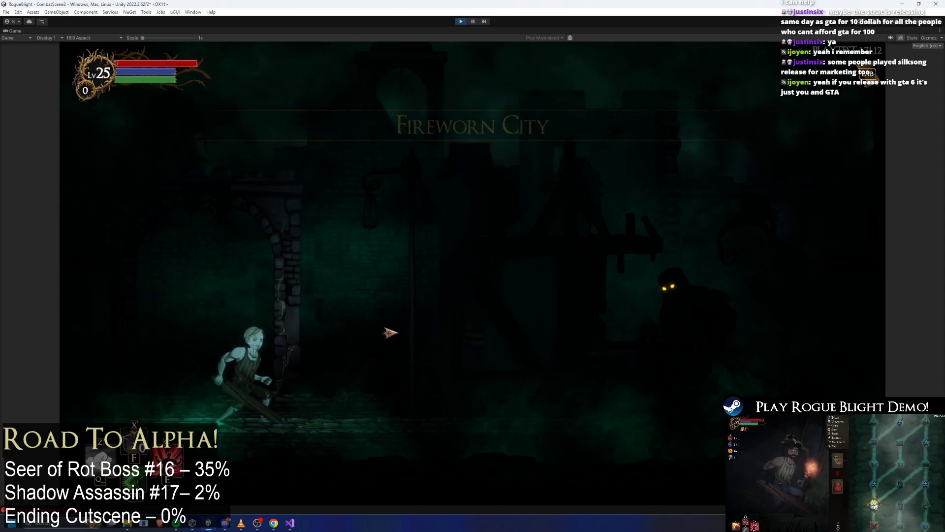
{"action": "key", "text": "d"}
{"action": "left_click", "coordinate": [675, 379]}
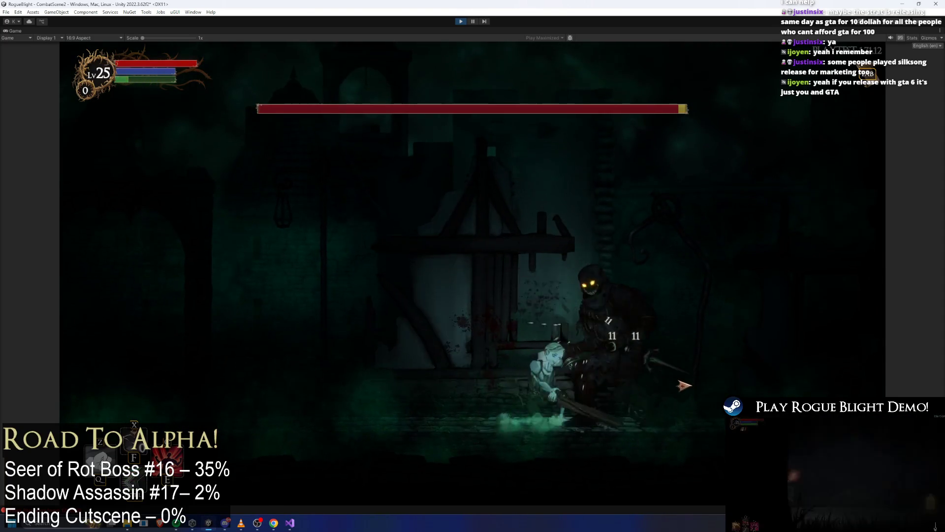
{"action": "key", "text": "a"}
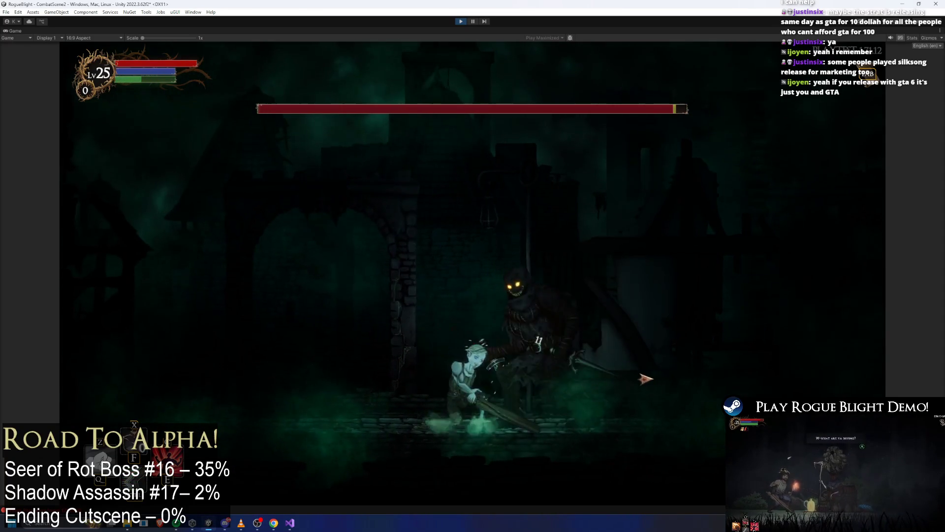
{"action": "left_click", "coordinate": [652, 381]}
{"action": "left_click", "coordinate": [665, 389]}
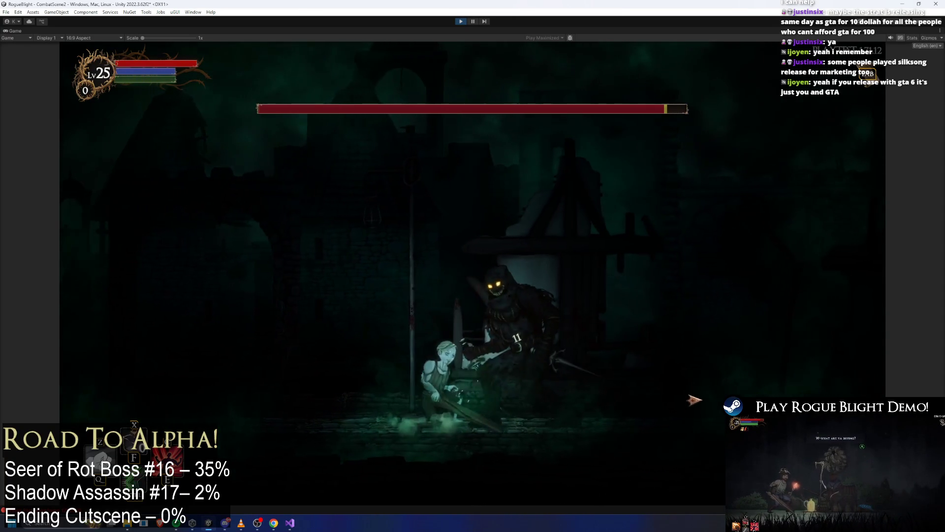
{"action": "left_click", "coordinate": [698, 401]}
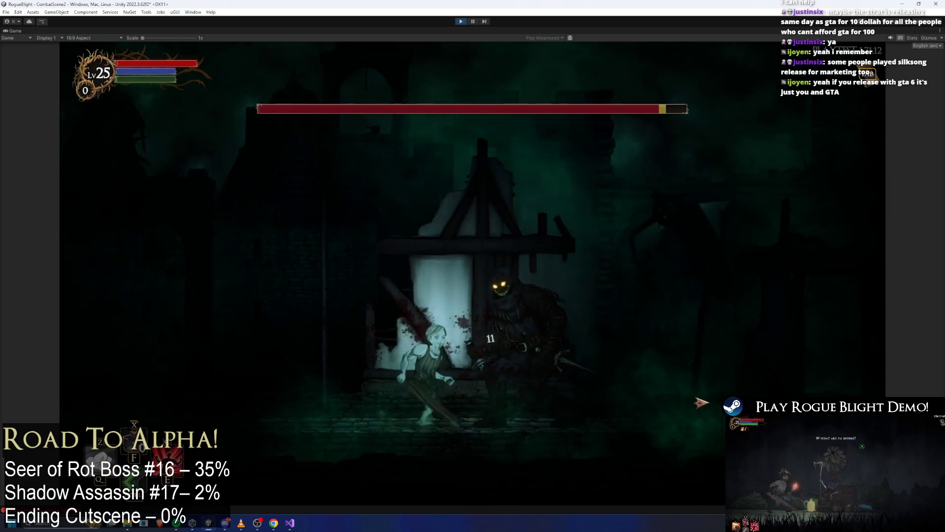
{"action": "left_click", "coordinate": [702, 409]}
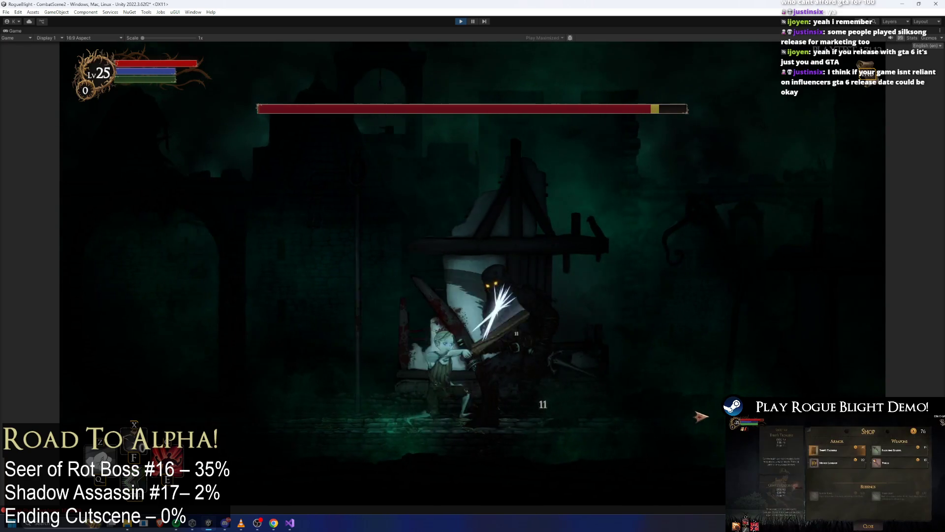
{"action": "left_click", "coordinate": [709, 438]}
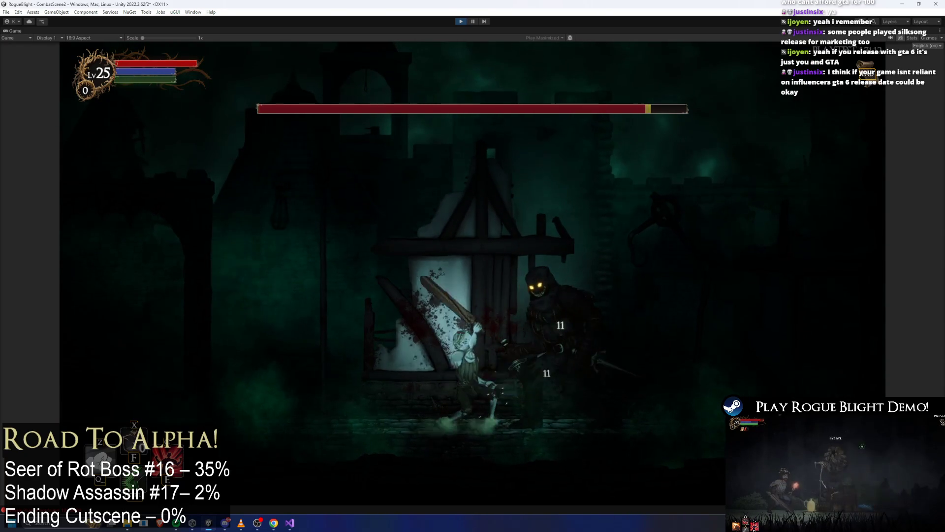
{"action": "key", "text": "space"}
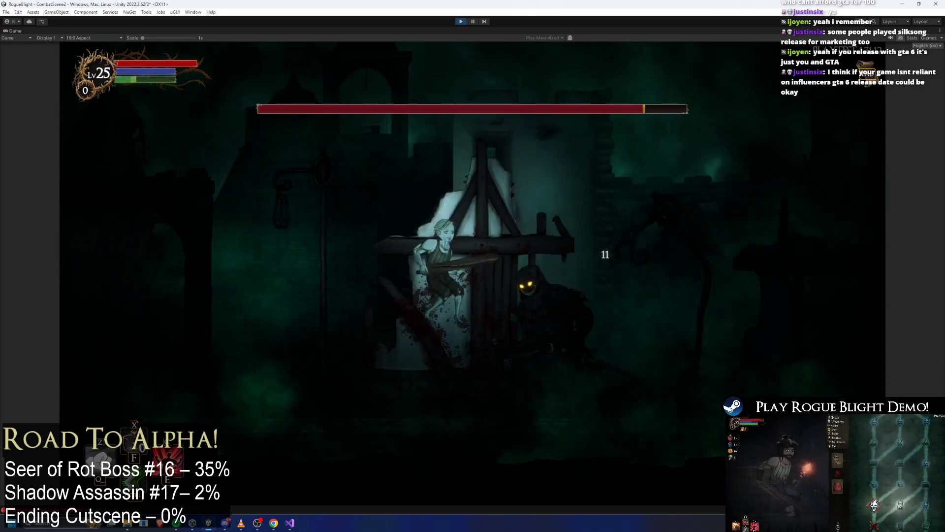
{"action": "left_click", "coordinate": [578, 268]}
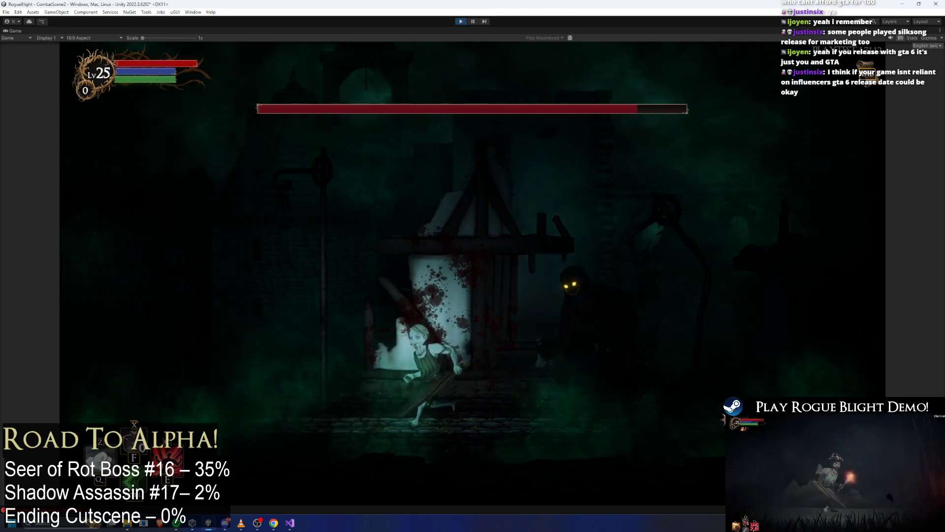
Keep fighting the boss with runs, jump strikes and downward slashes
{"action": "key", "text": "a"}
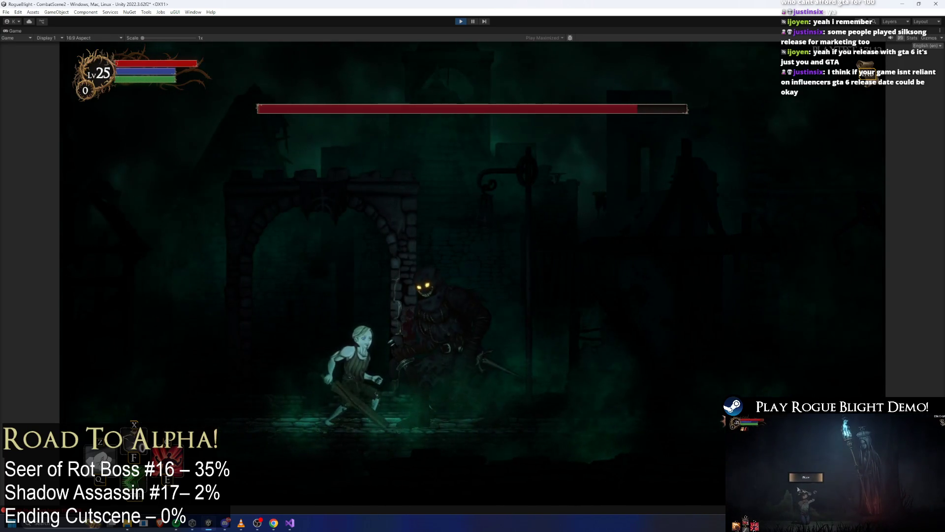
{"action": "key", "text": "x"}
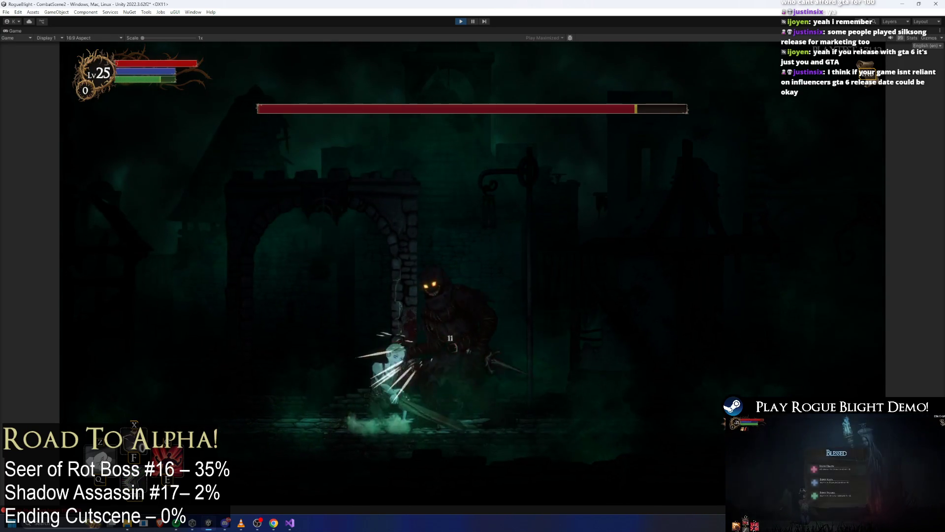
{"action": "key", "text": "d"}
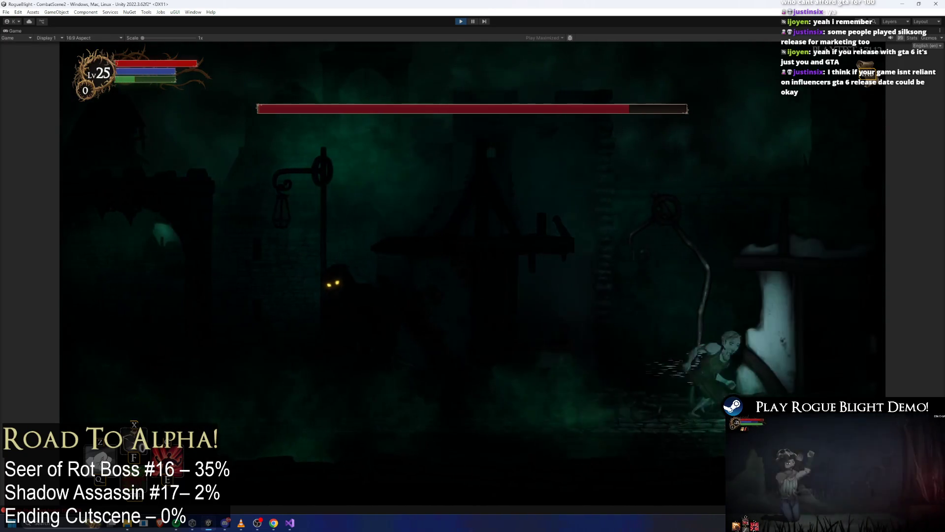
{"action": "key", "text": "a"}
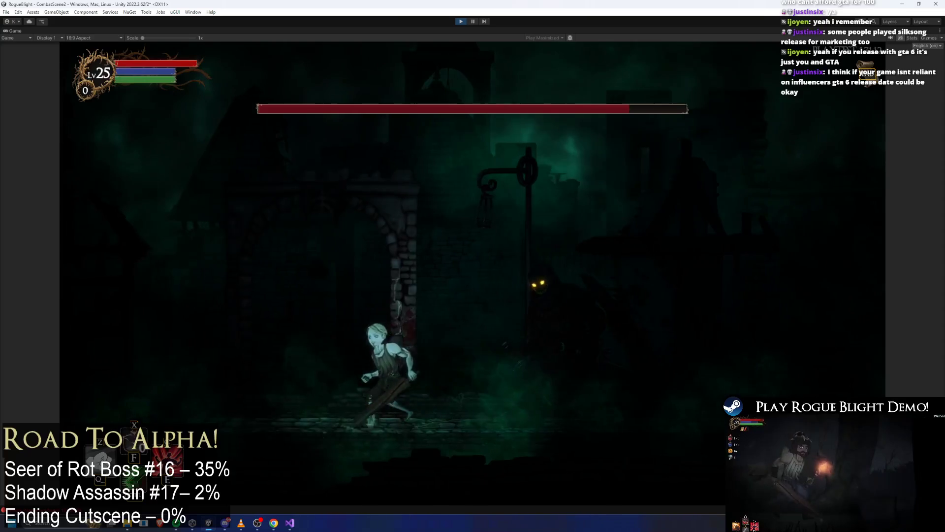
{"action": "key", "text": "x"}
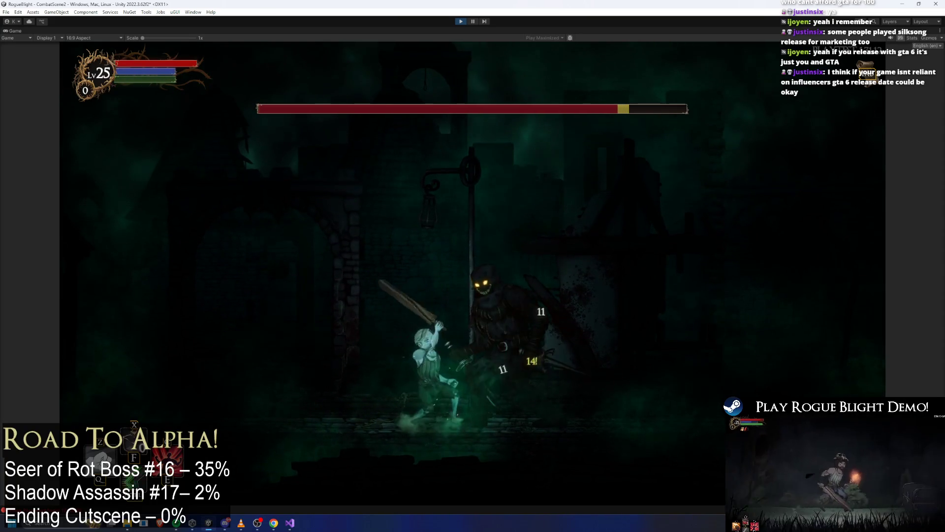
{"action": "key", "text": "a"}
{"action": "key", "text": "space"}
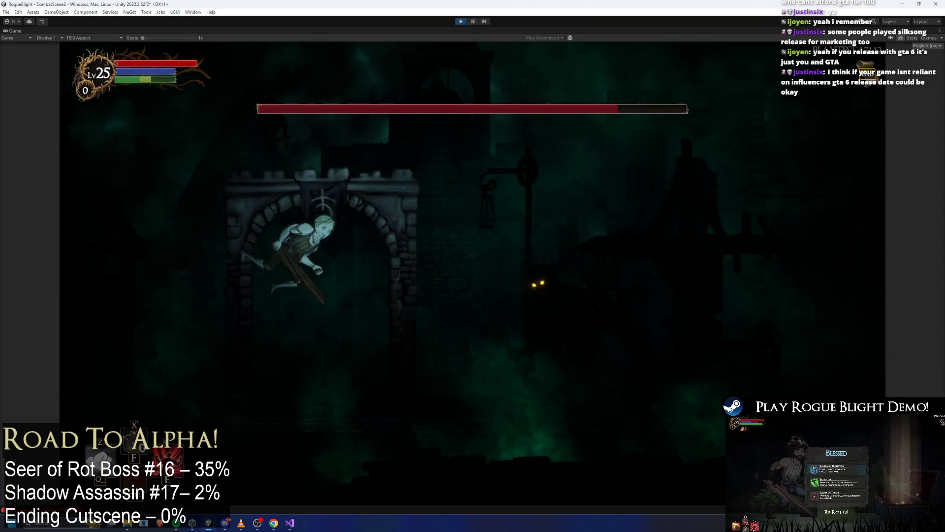
{"action": "key", "text": "d"}
{"action": "key", "text": "x"}
{"action": "key", "text": "space"}
{"action": "key", "text": "x"}
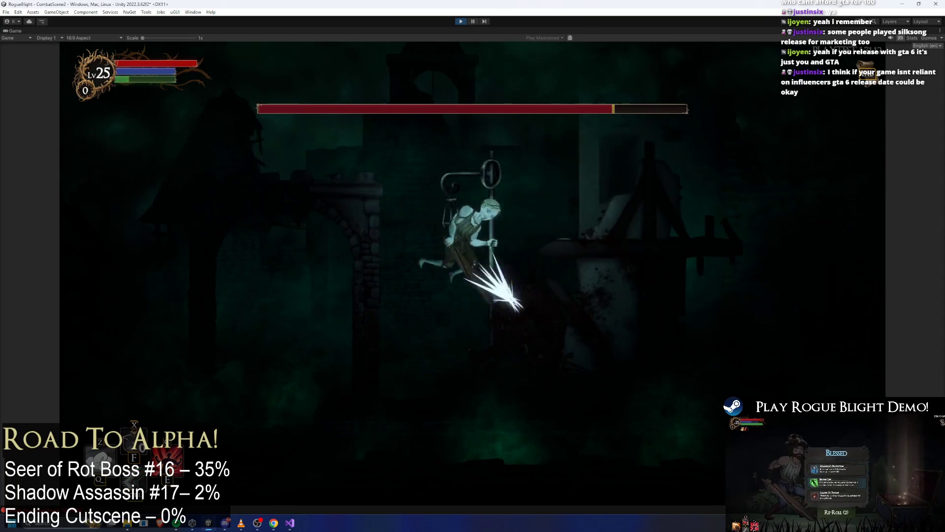
{"action": "key", "text": "space"}
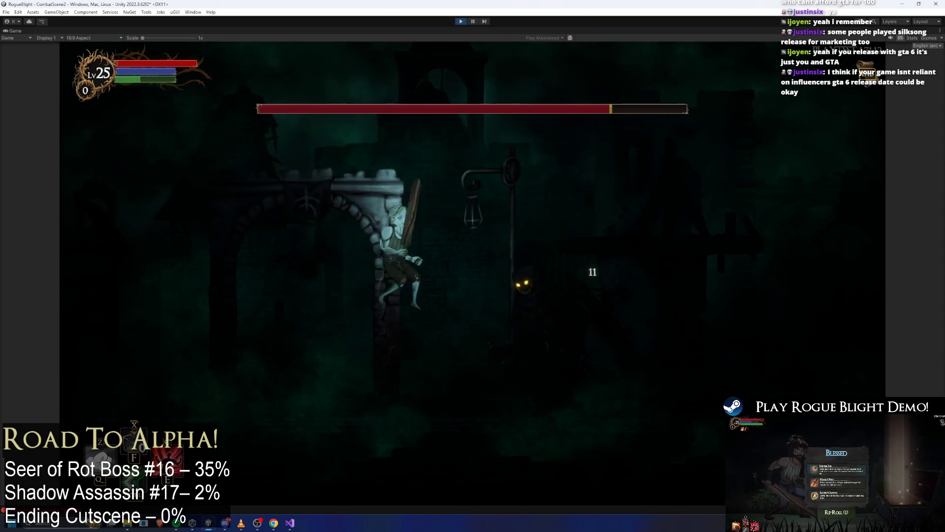
{"action": "key", "text": "x"}
{"action": "key", "text": "x"}
{"action": "key", "text": "d"}
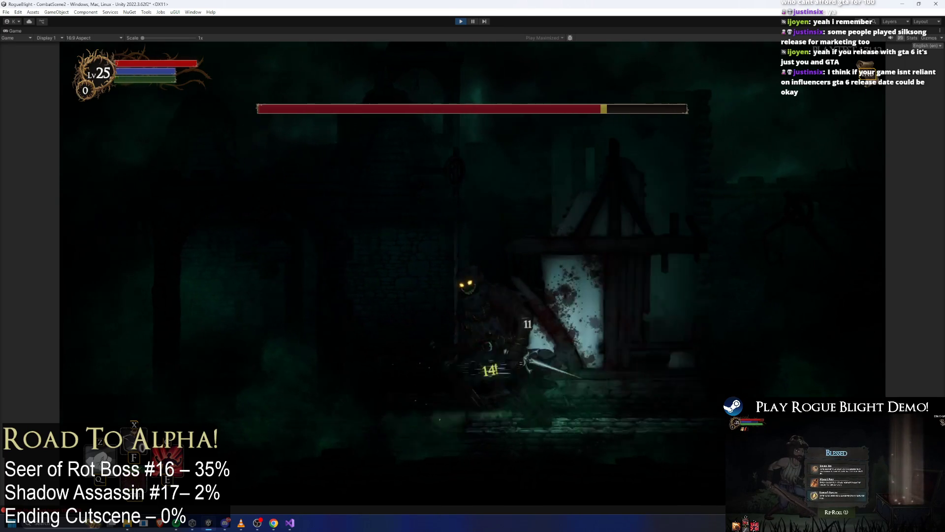
{"action": "key", "text": "a"}
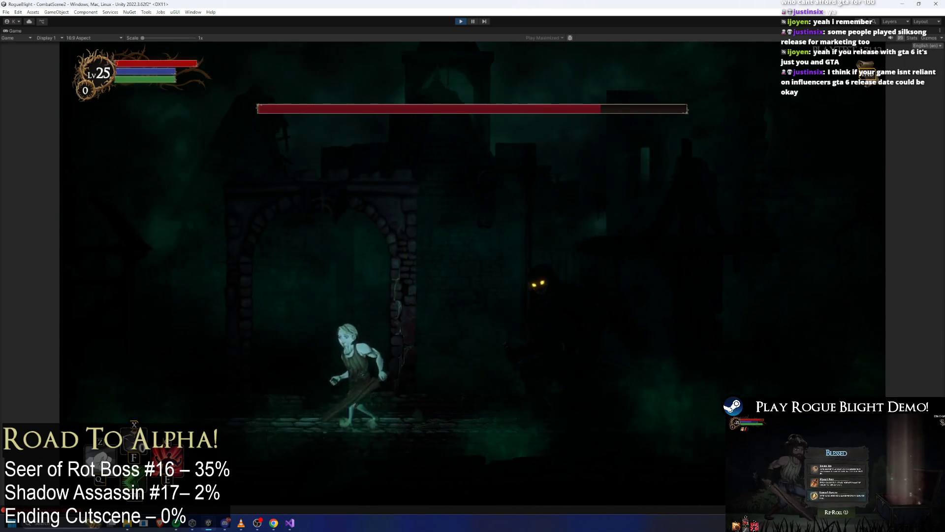
{"action": "key", "text": "d"}
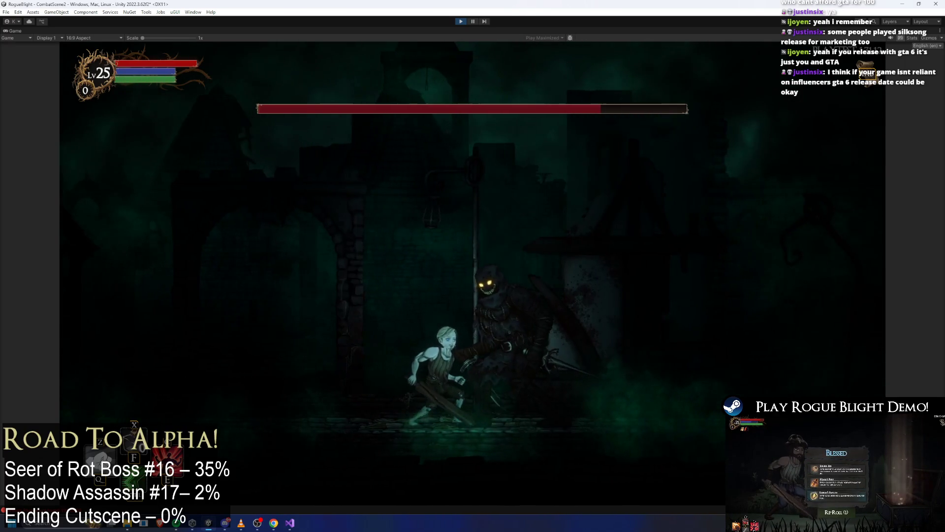
{"action": "key", "text": "x"}
{"action": "key", "text": "x"}
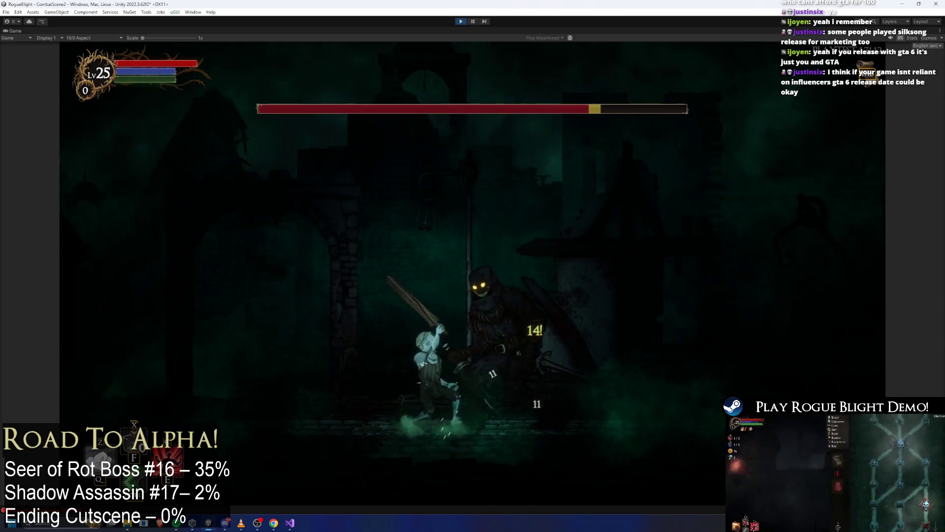
{"action": "key", "text": "x"}
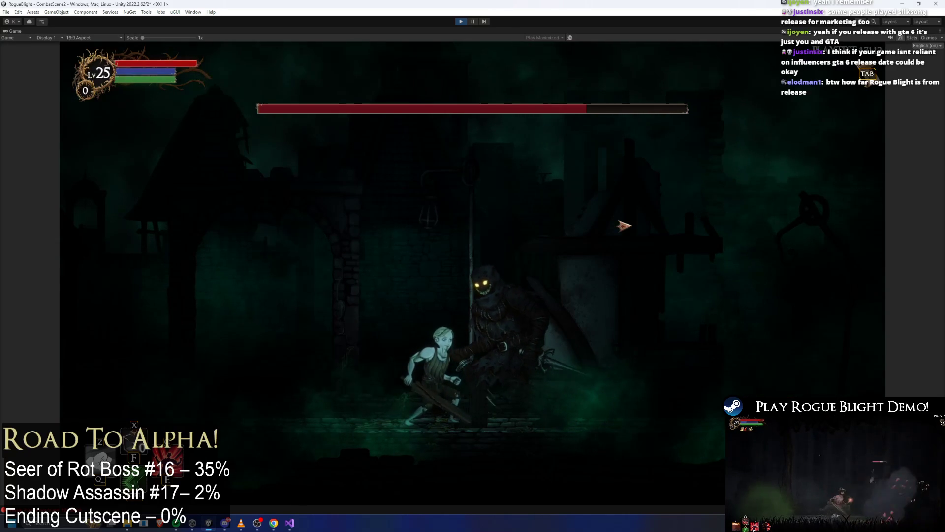
Leap off the stone wall to land more hits on the boss, then exit Play mode
{"action": "left_click", "coordinate": [654, 221]}
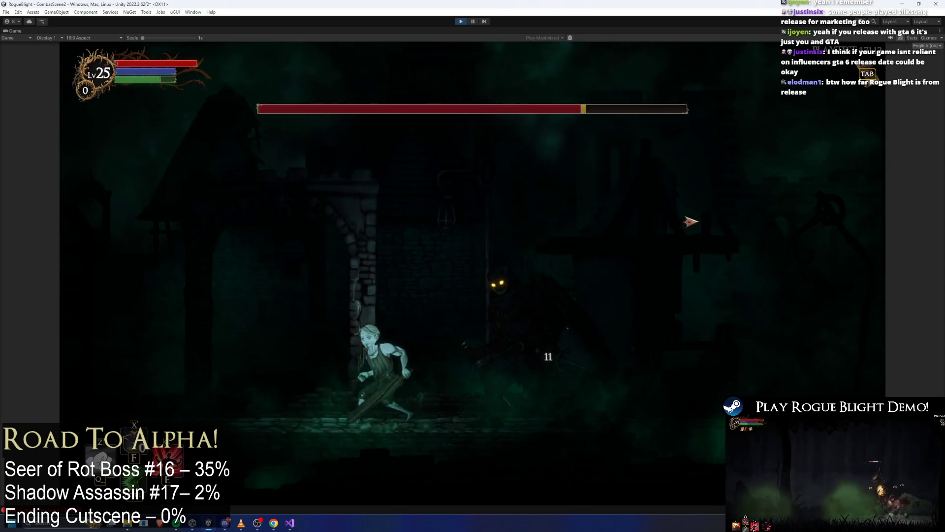
{"action": "key", "text": "space"}
{"action": "left_click", "coordinate": [655, 207]}
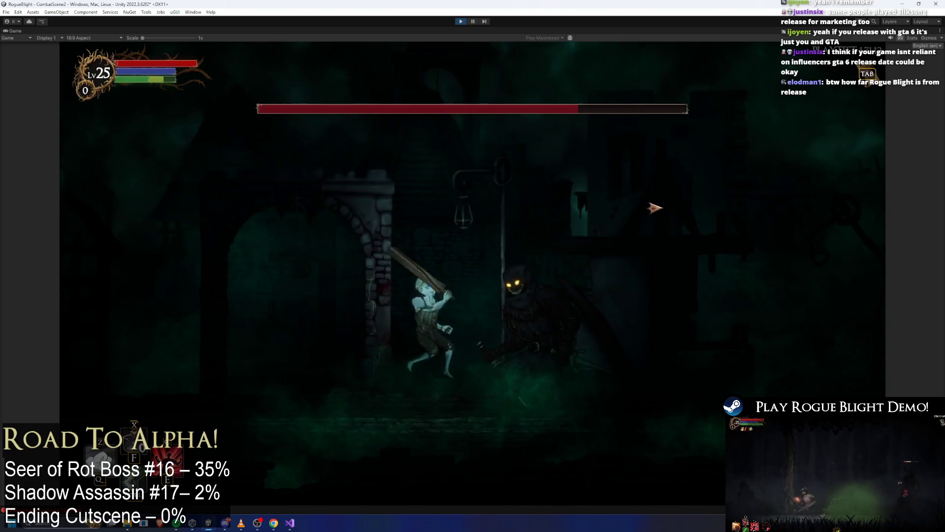
{"action": "key", "text": "space"}
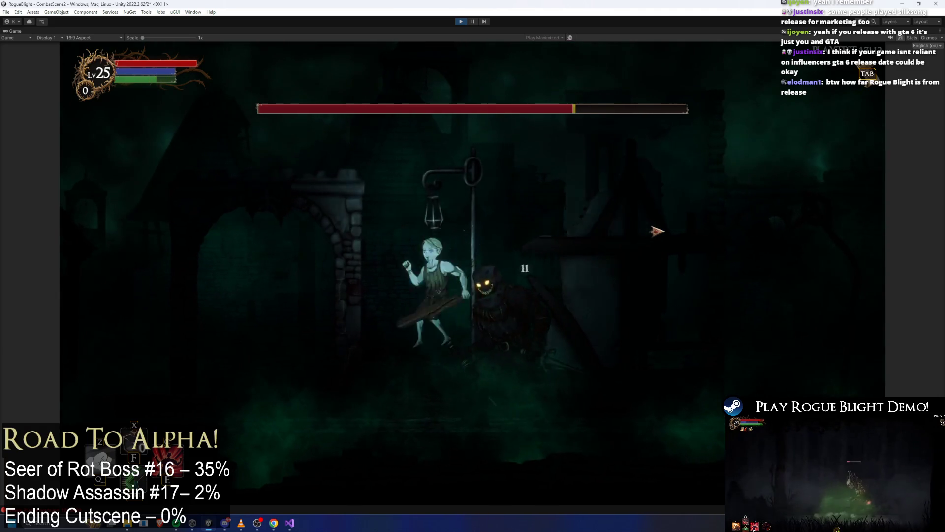
{"action": "left_click", "coordinate": [645, 284]}
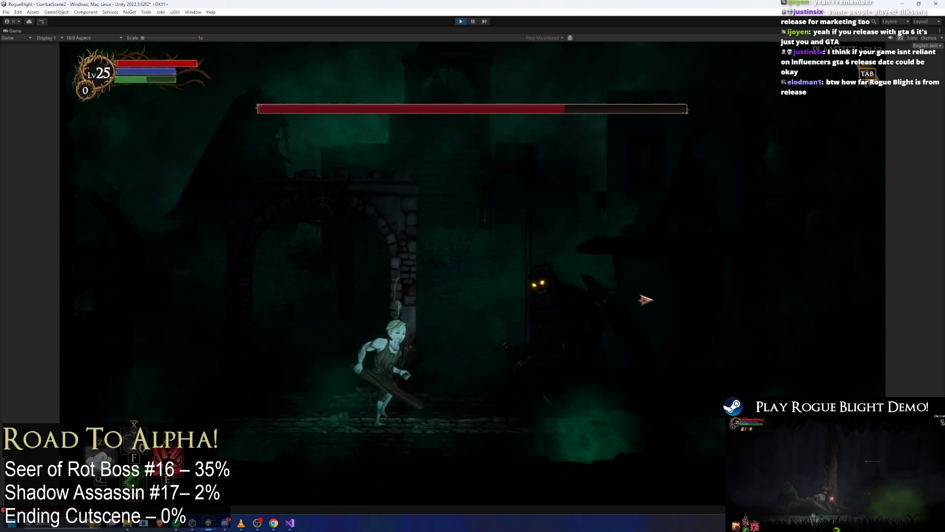
{"action": "left_click", "coordinate": [644, 296]}
{"action": "left_click", "coordinate": [645, 297]}
{"action": "key", "text": "a"}
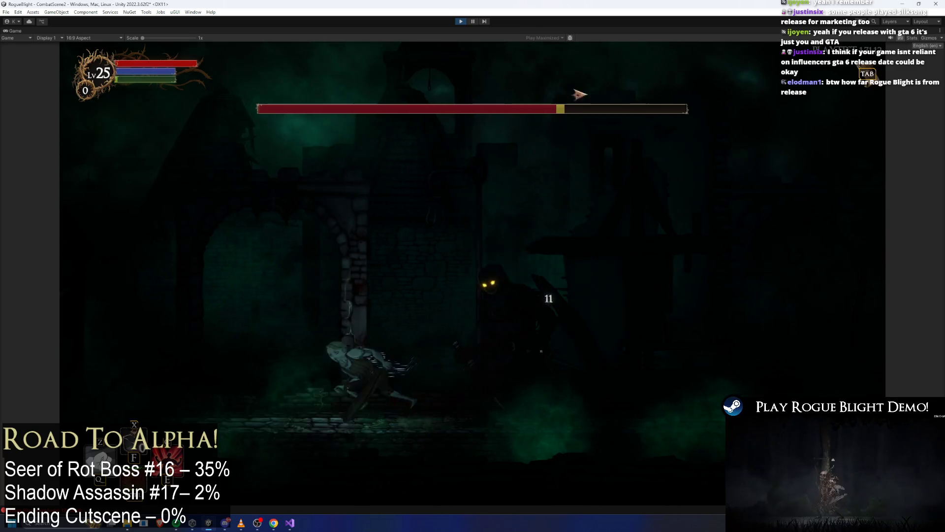
{"action": "key", "text": "d"}
{"action": "key", "text": "ctrl+p"}
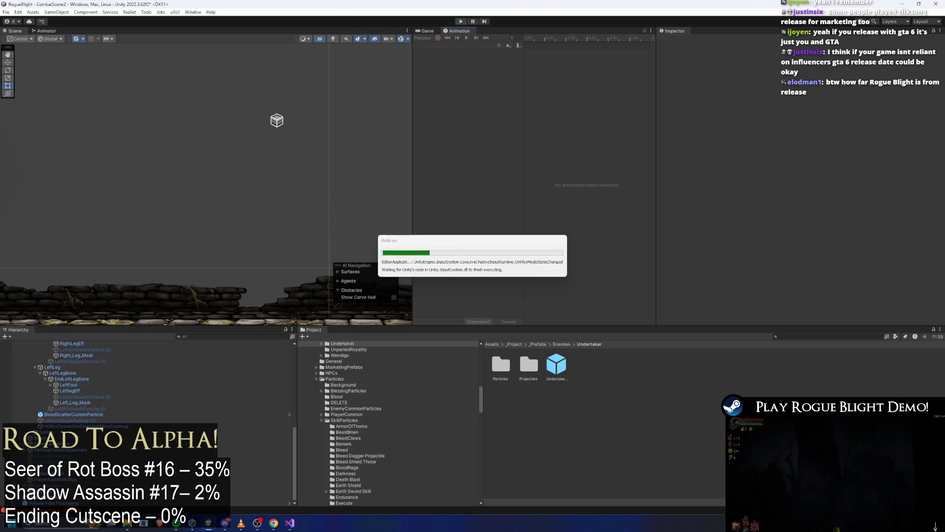
Search the Project for 'shadow prefab ass' and open shadow_assassin_Prefab in prefab mode
{"action": "left_click", "coordinate": [565, 373]}
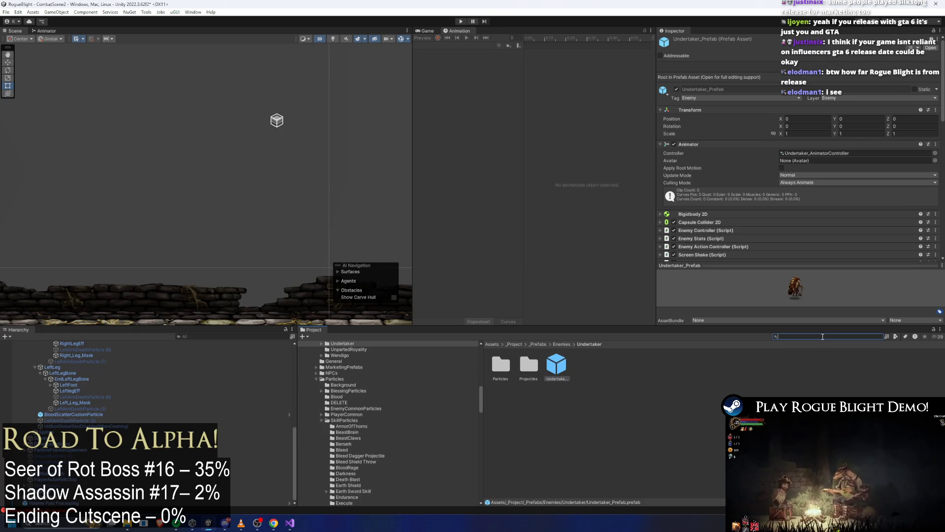
{"action": "key", "text": "BackSpace"}
{"action": "type", "text": "shadow pre"}
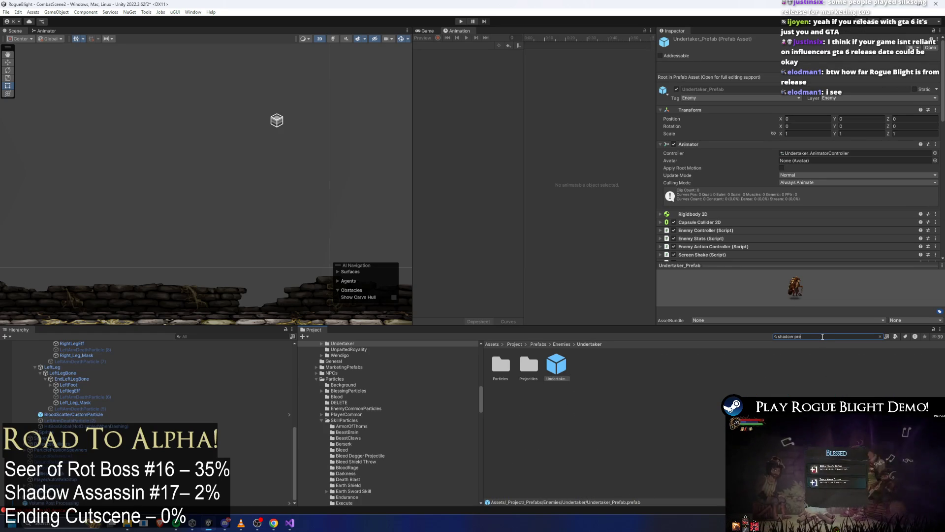
{"action": "type", "text": "fab ass"}
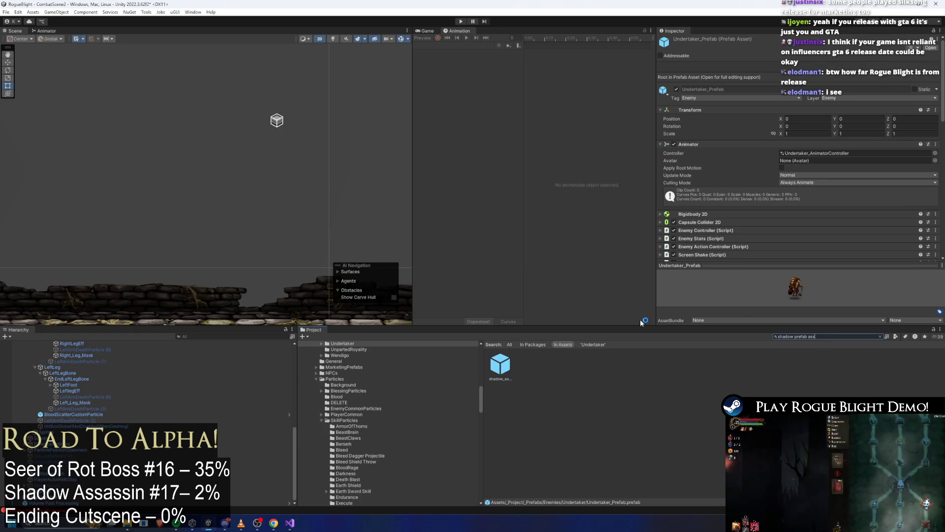
{"action": "double_click", "coordinate": [506, 363]}
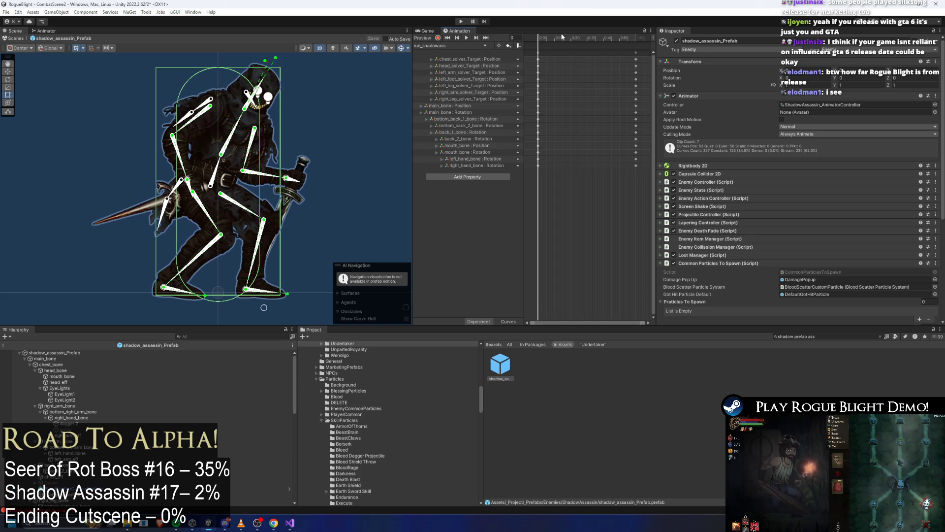
Turn on animation preview and select main_bone to view its hit-box collider
{"action": "left_click", "coordinate": [423, 38]}
{"action": "scroll", "coordinate": [297, 93], "scroll_direction": "down", "scroll_amount": 3}
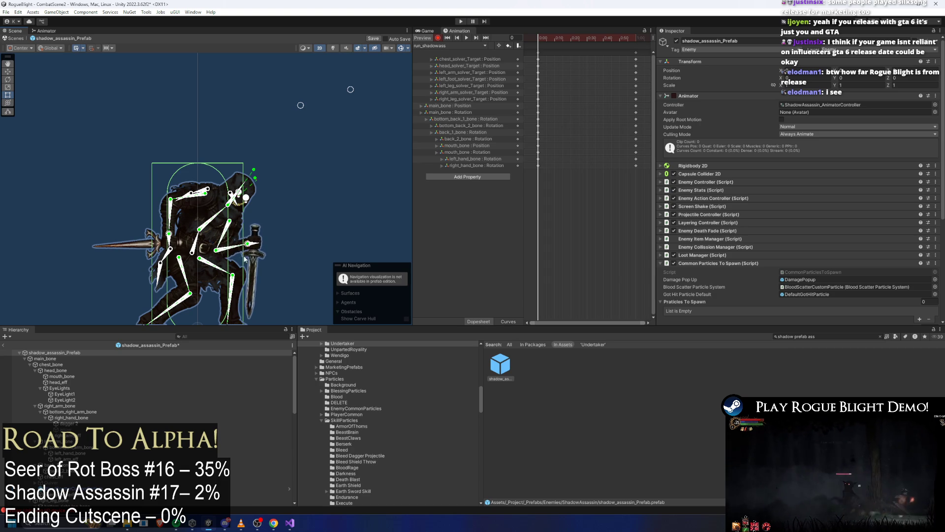
{"action": "left_click_drag", "start_coordinate": [256, 228], "coordinate": [266, 174]}
{"action": "left_click", "coordinate": [204, 200]}
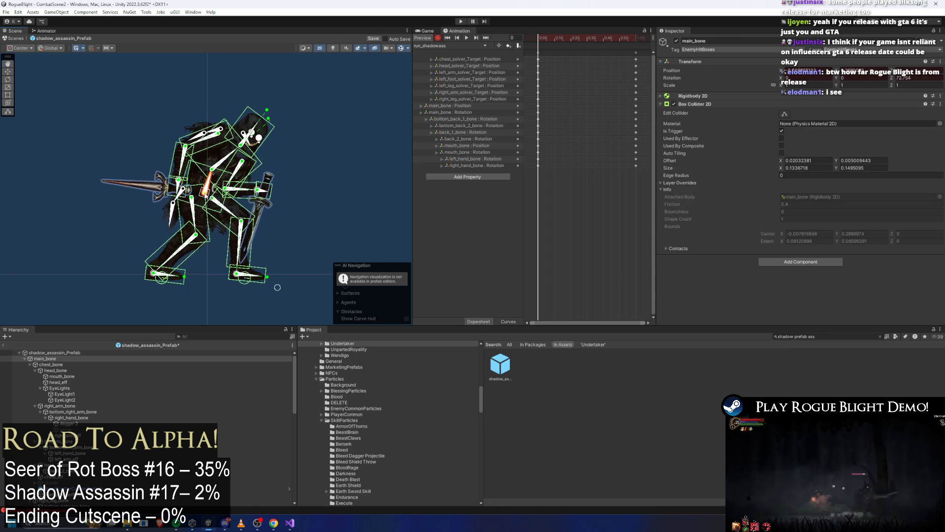
{"action": "left_click_drag", "start_coordinate": [209, 201], "coordinate": [205, 197]}
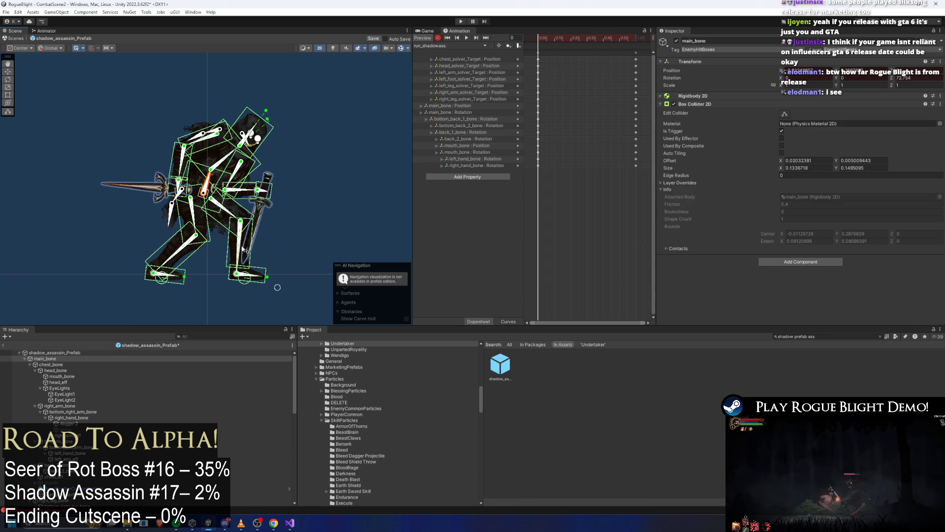
Scrub the animation timeline to around frame 58–60, frame the rig, and deselect it
{"action": "left_click", "coordinate": [551, 51]}
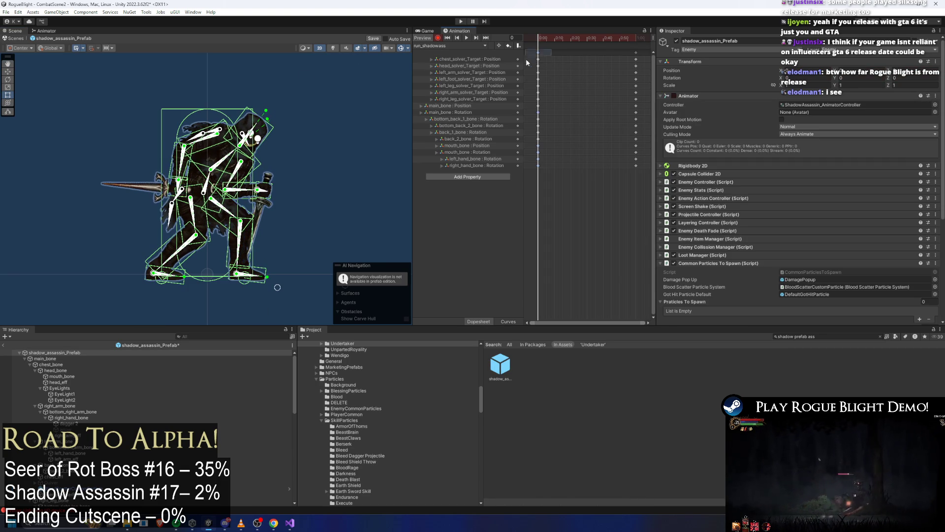
{"action": "left_click", "coordinate": [634, 38]}
{"action": "left_click", "coordinate": [309, 172]}
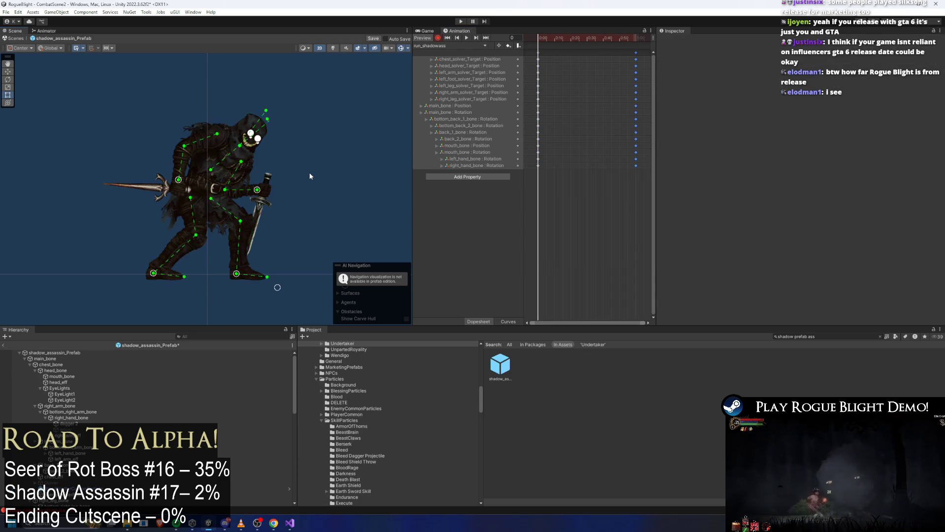
{"action": "scroll", "coordinate": [268, 150], "scroll_direction": "down", "scroll_amount": 3}
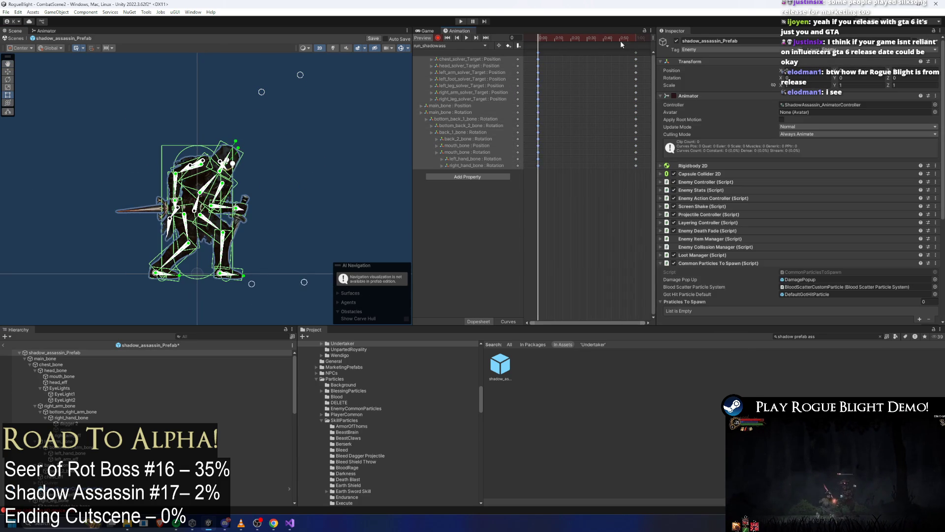
{"action": "left_click_drag", "start_coordinate": [620, 40], "coordinate": [634, 42]}
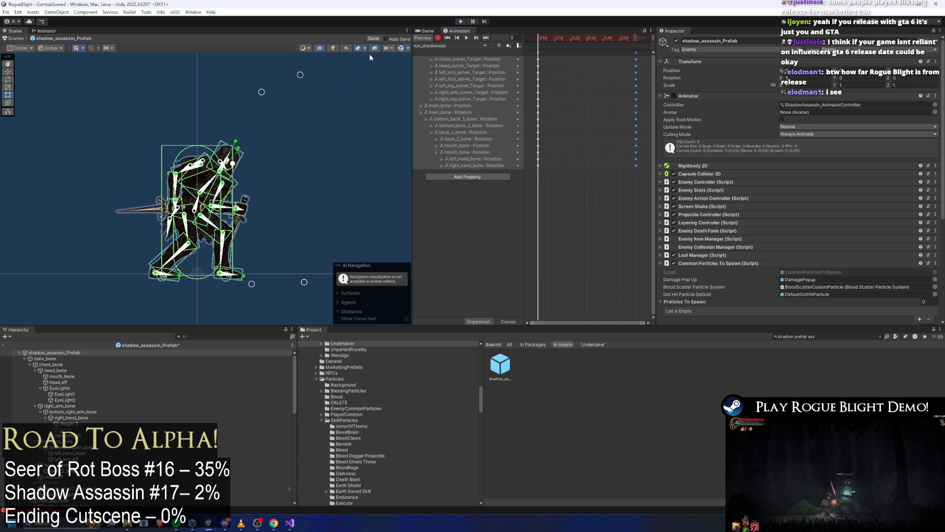
{"action": "key", "text": "f"}
{"action": "left_click", "coordinate": [294, 216]}
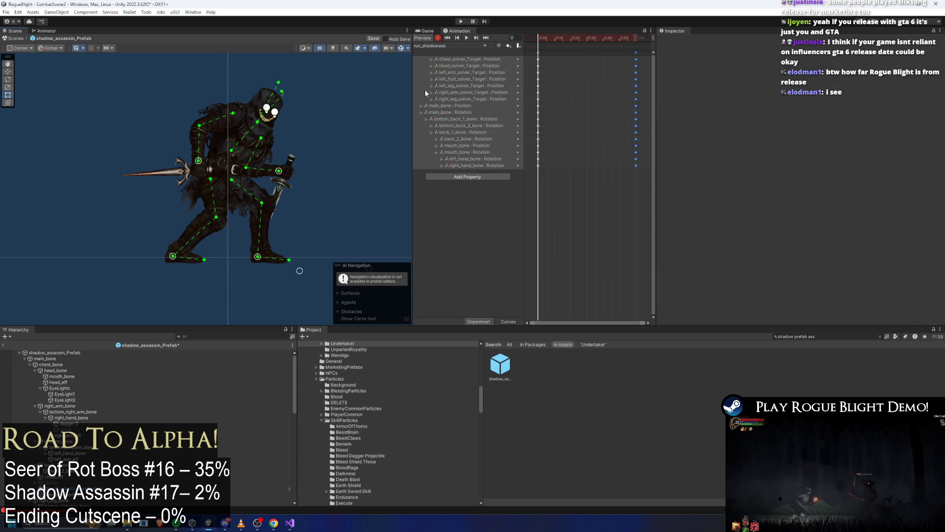